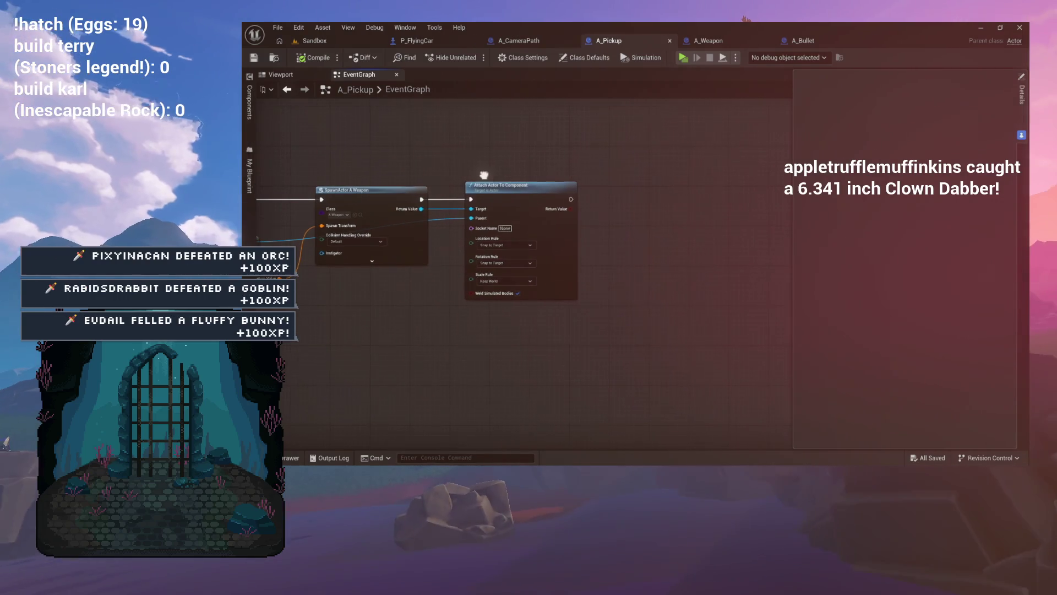
- Add a Print String node reading 'OVERLAPPING' after Attach Actor To Component, then launch a standalone test
drag(569, 199, 631, 193)
text(print)
click(682, 231)
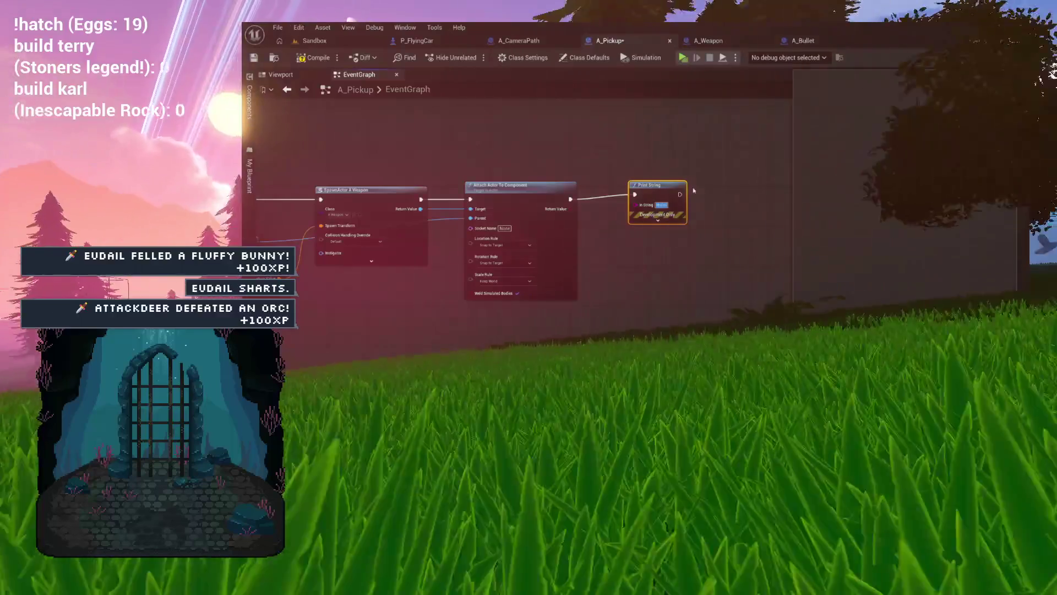
text(OVERLAPPING)
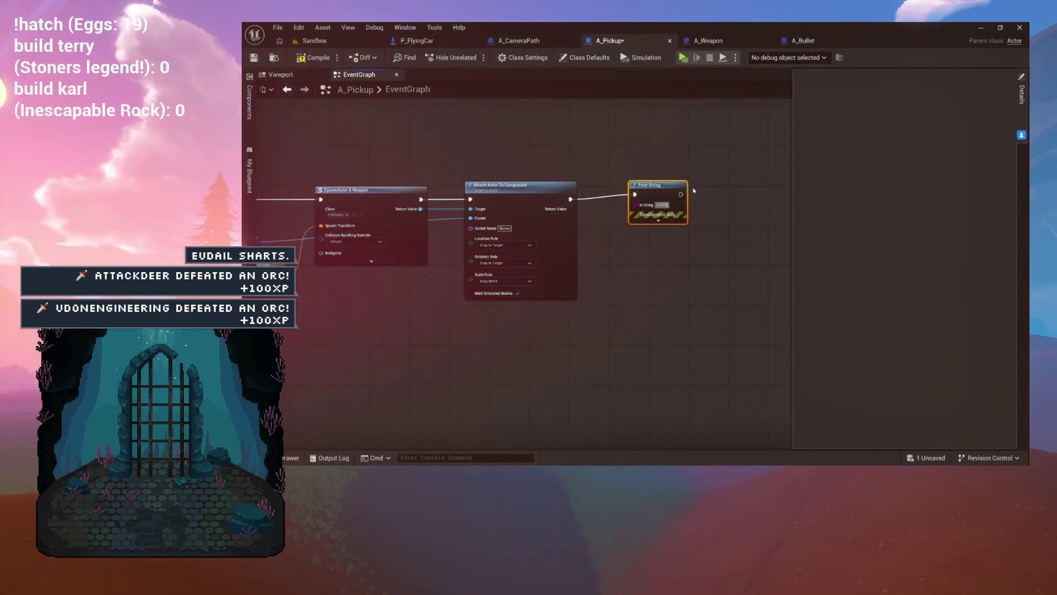
key(Return)
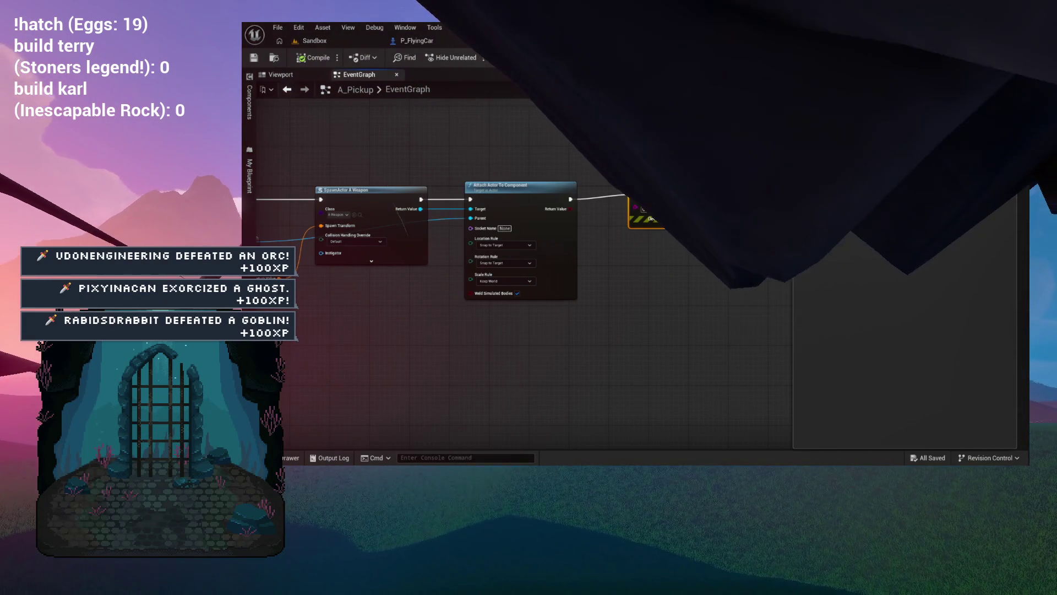
click(344, 43)
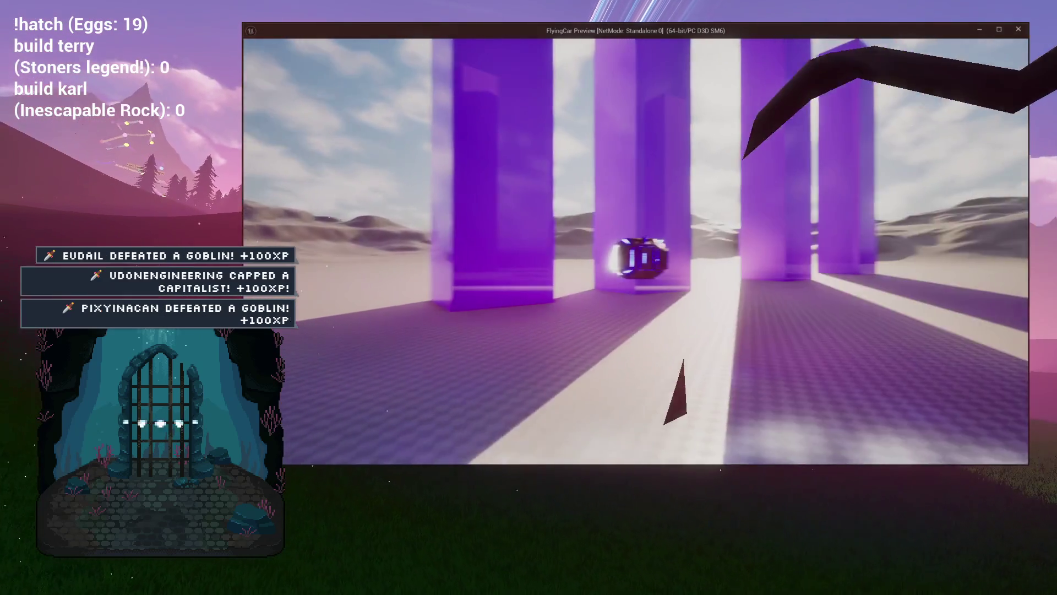
- Test-drive the car in the standalone preview, focus the selected actor, then close the preview
key(Escape)
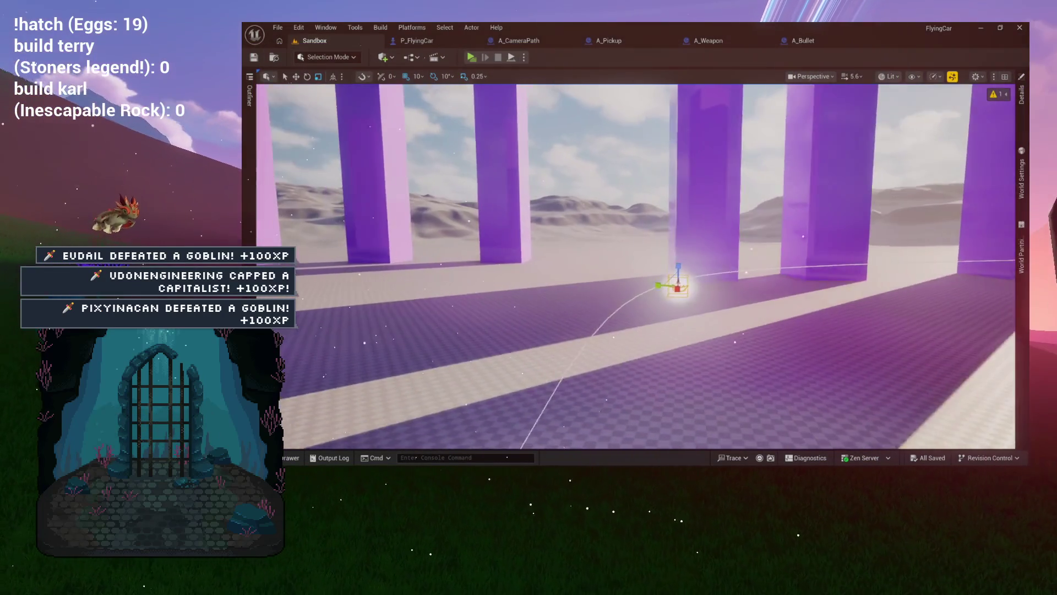
key(f)
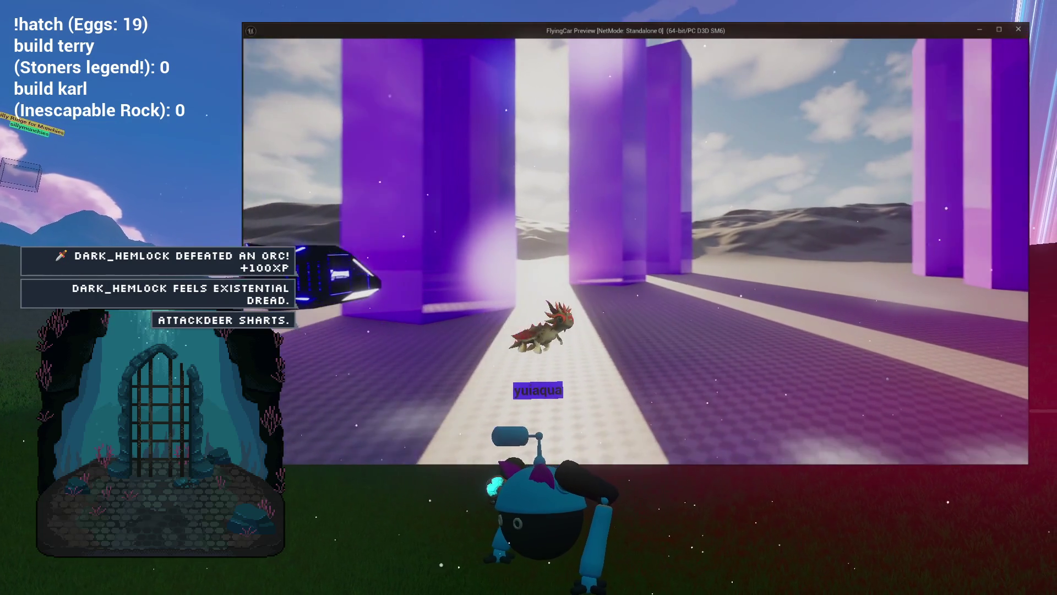
key(Escape)
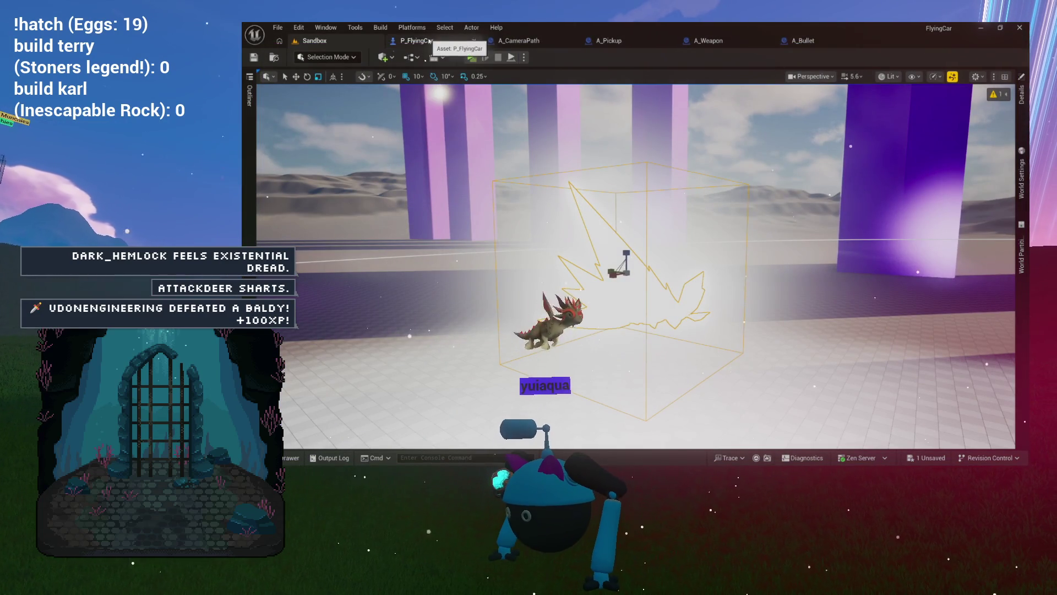
- Review the A_Pickup collision box's Collision settings in the Viewport and save A_Pickup
click(813, 40)
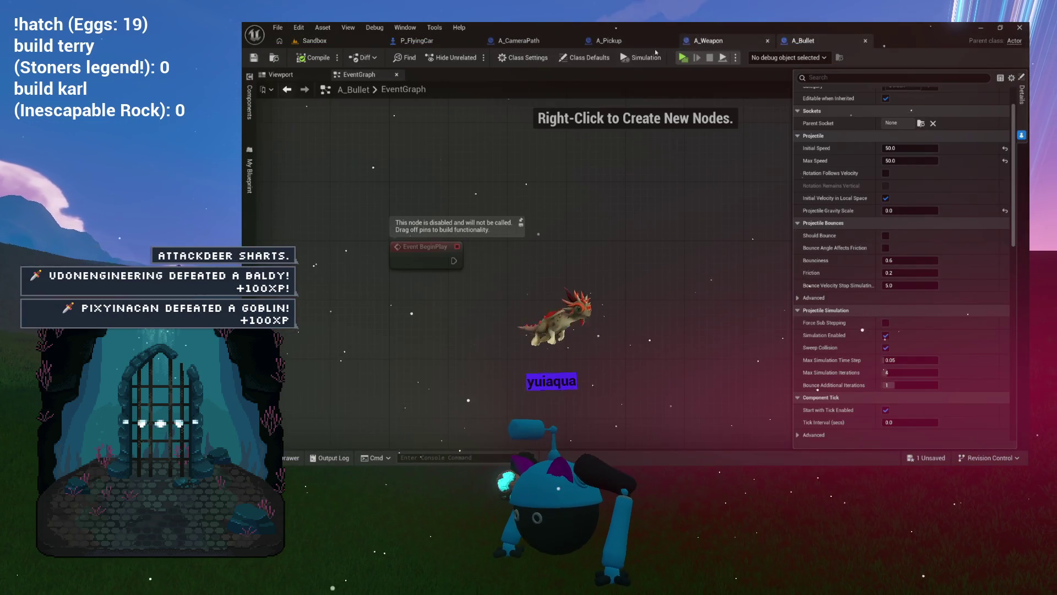
click(603, 42)
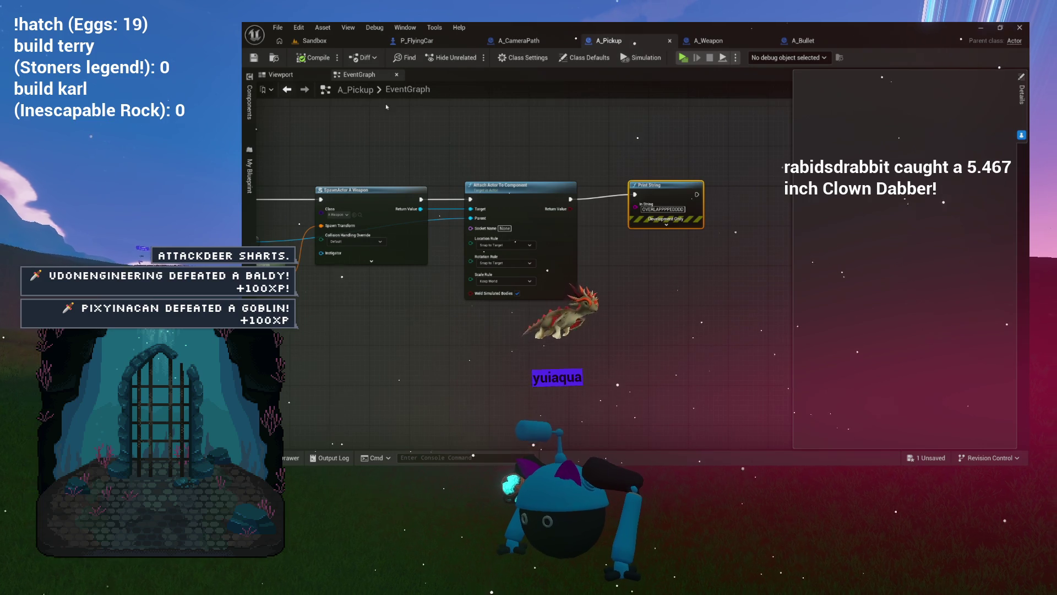
click(281, 74)
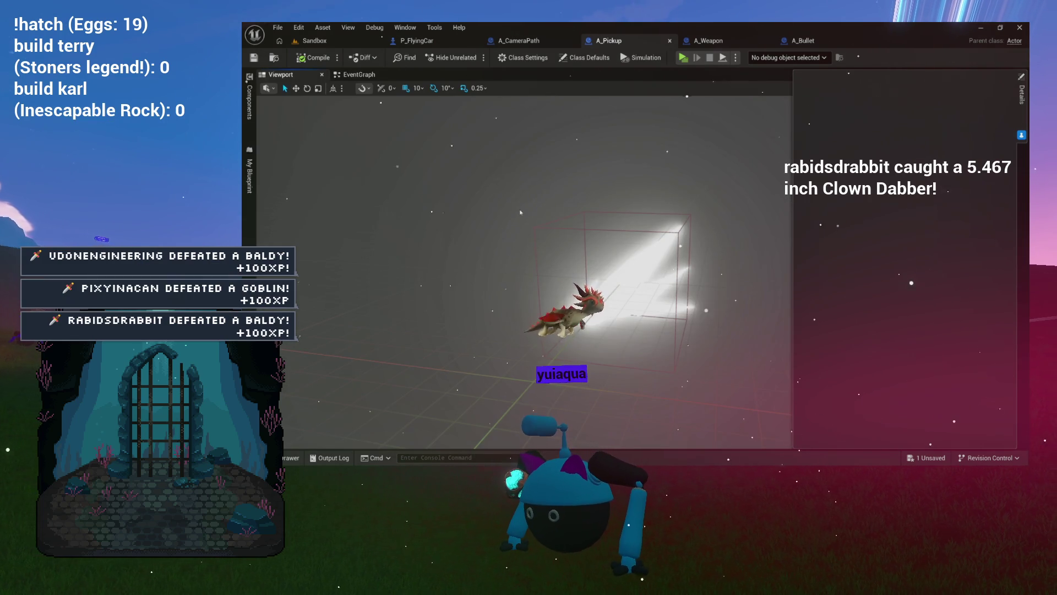
click(543, 228)
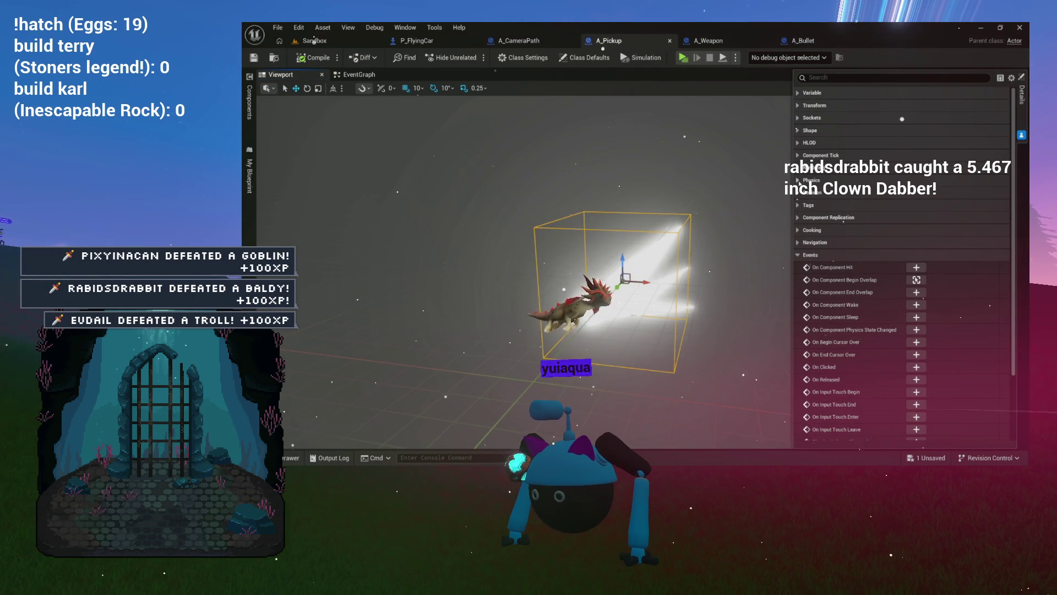
click(809, 192)
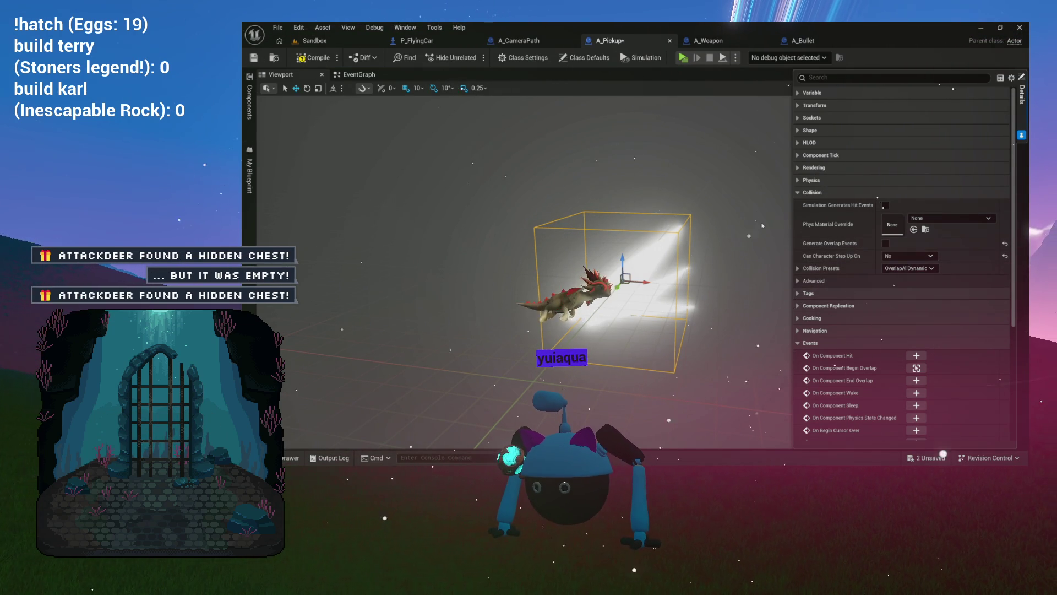
key(ctrl+s)
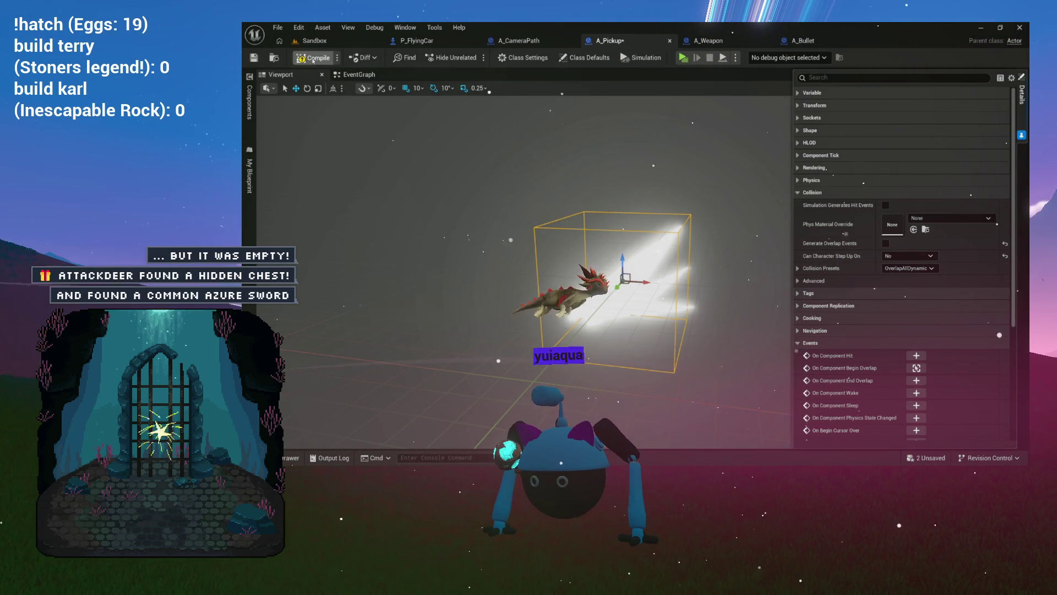
click(446, 41)
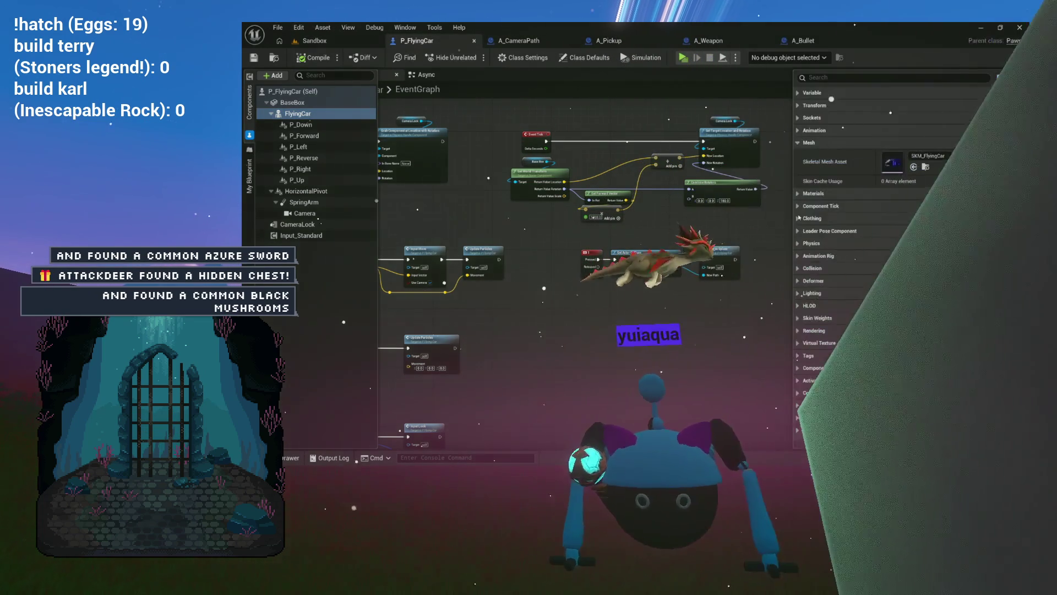
- Expand the P_FlyingCar mesh's Collision and Collision Presets settings
click(798, 268)
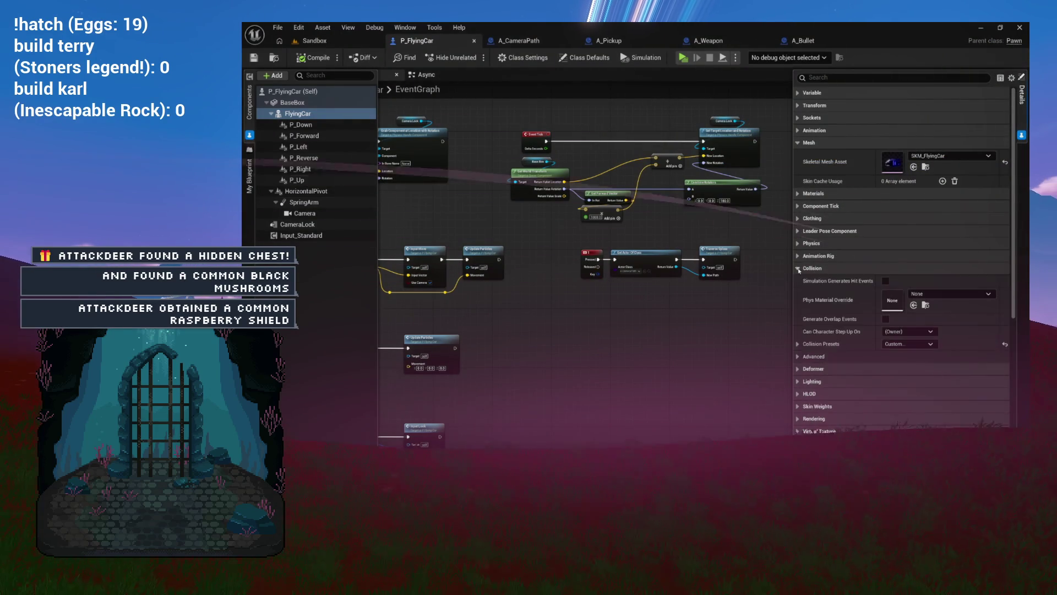
scroll(799, 274, down, 1)
scroll(830, 286, down, 1)
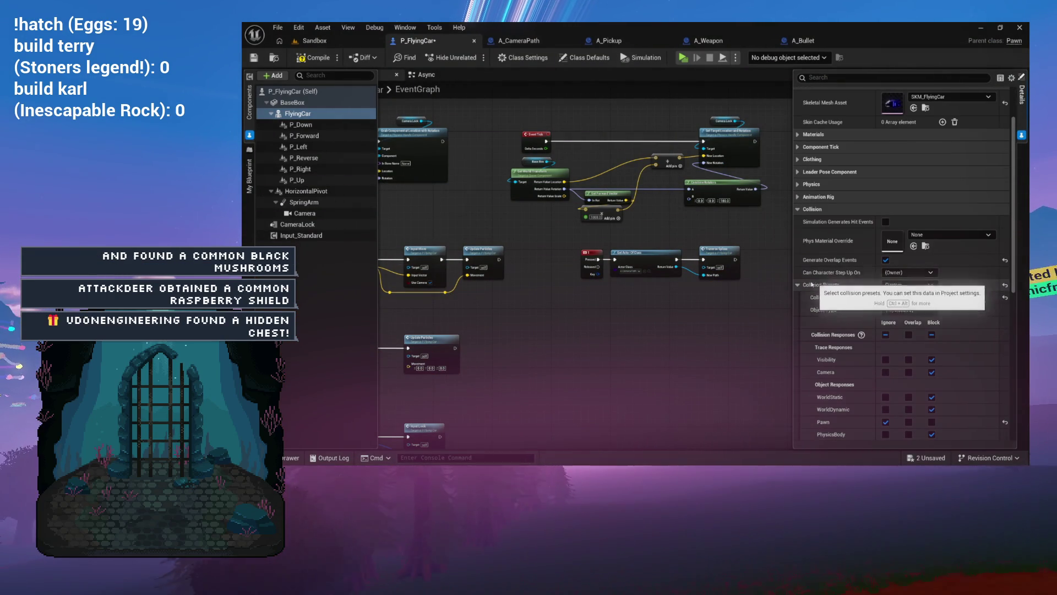
scroll(830, 286, down, 1)
click(798, 284)
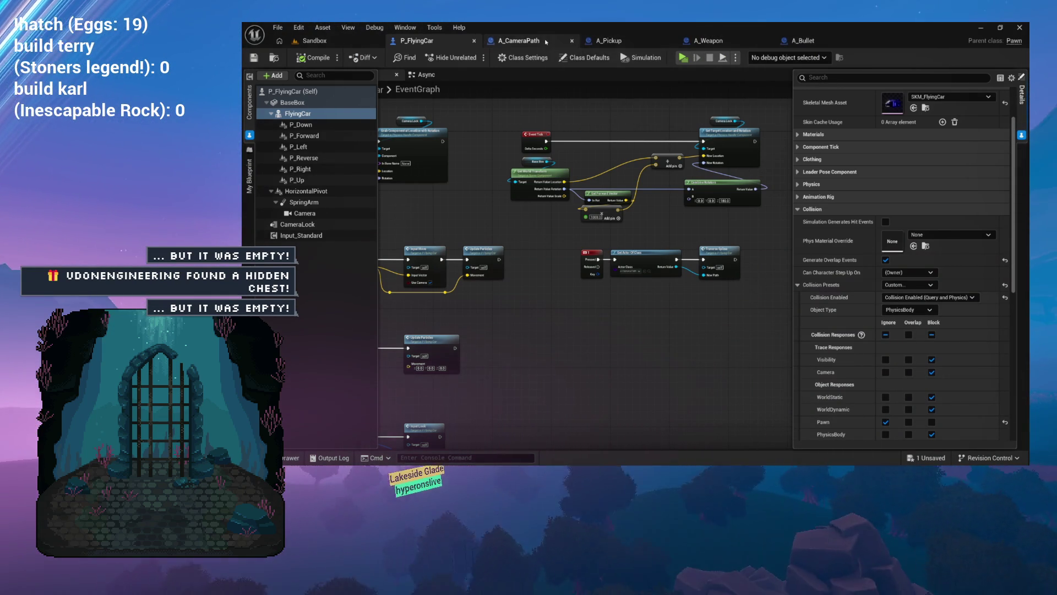
- Compare A_Pickup's collision presets, then return to the Sandbox level
click(623, 42)
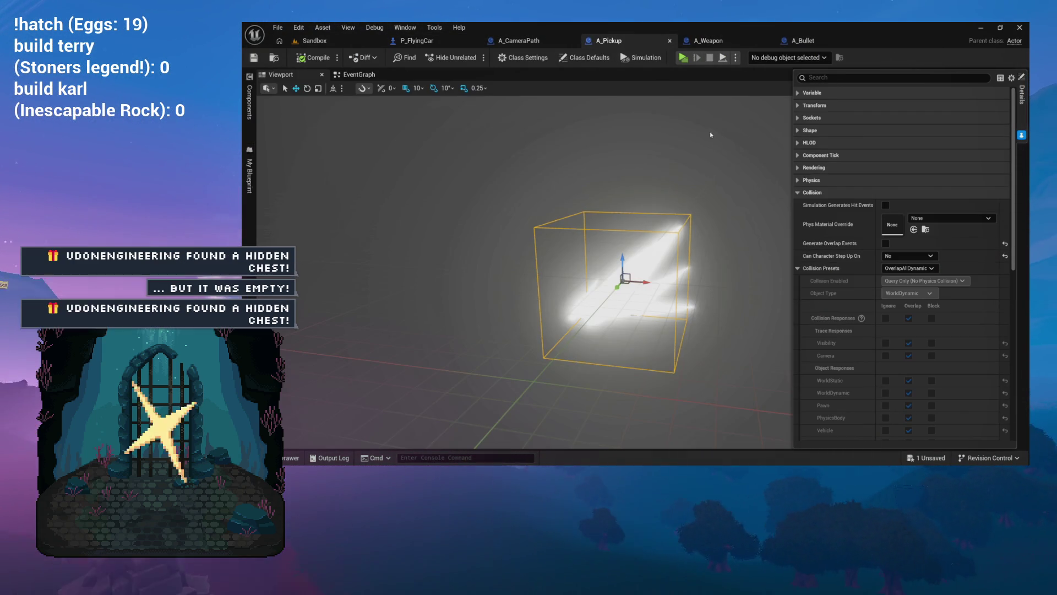
scroll(852, 262, down, 3)
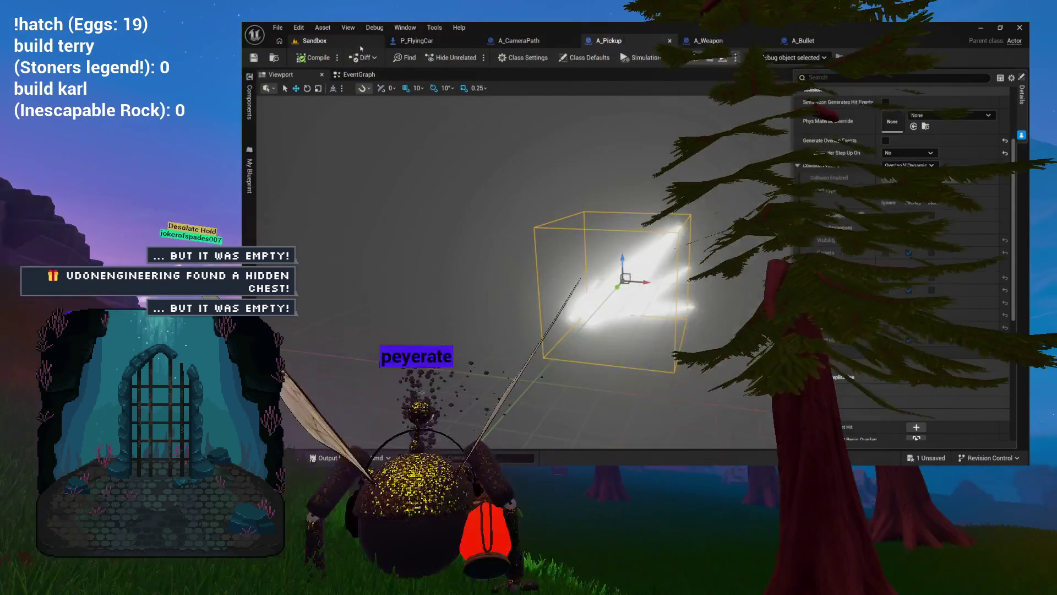
click(314, 41)
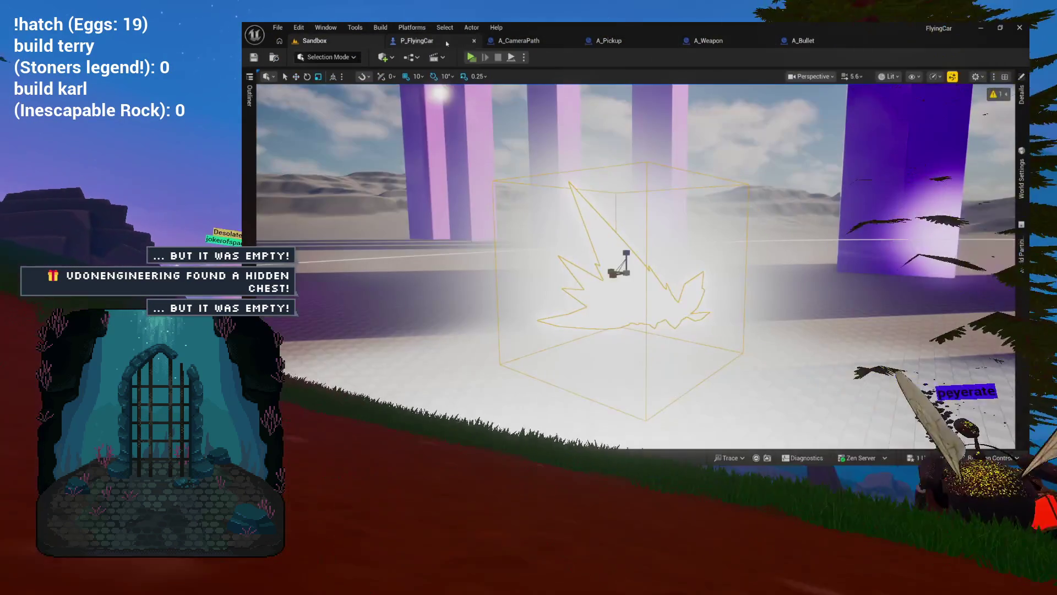
- Play-test the game twice in standalone, frame the selected actor, and open A_CameraPath
key(alt+p)
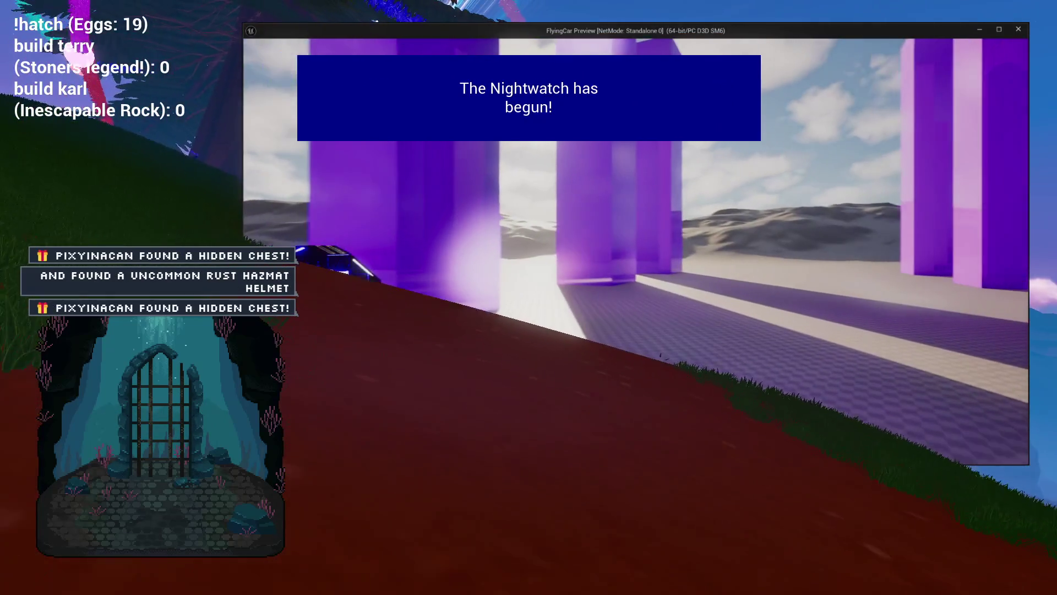
key(Escape)
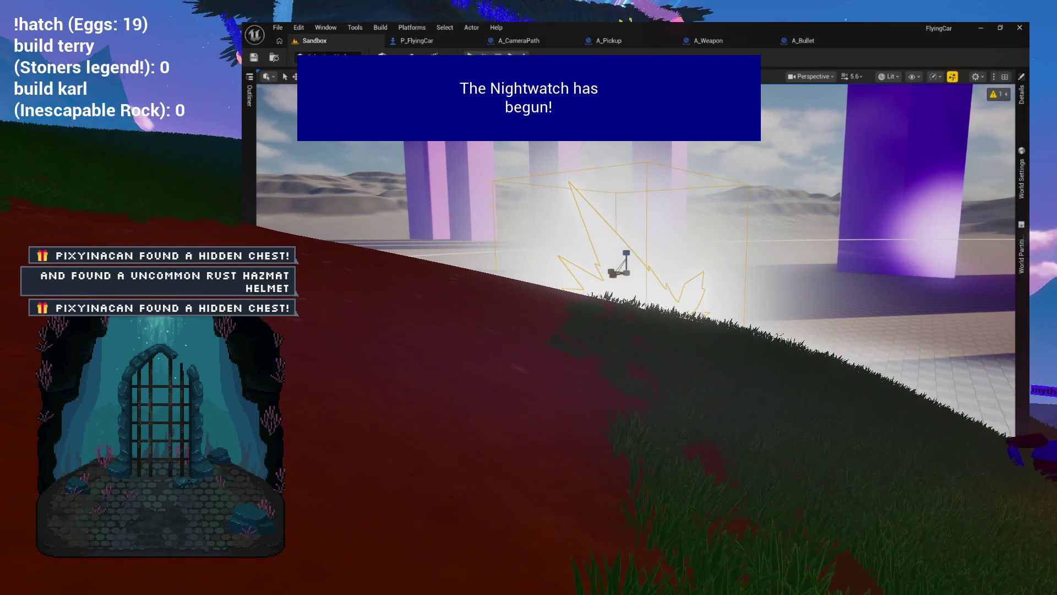
key(alt+p)
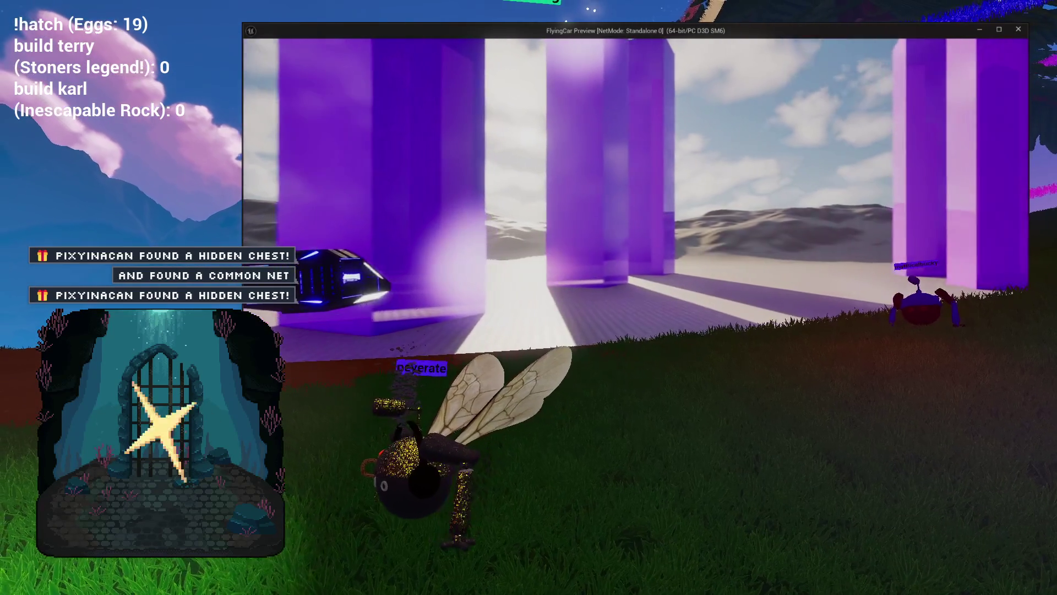
key(Escape)
key(f)
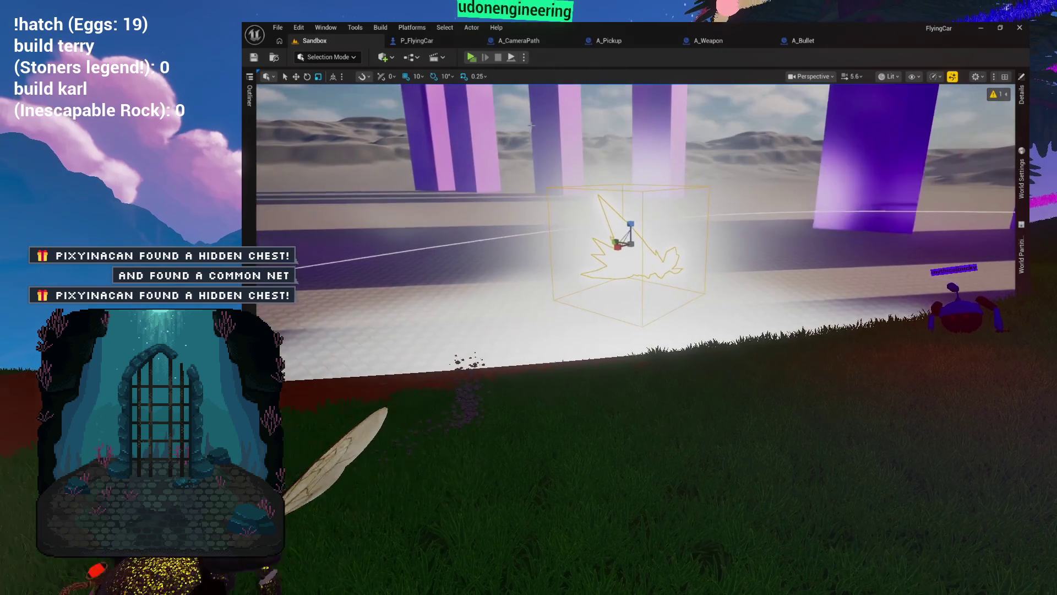
click(519, 41)
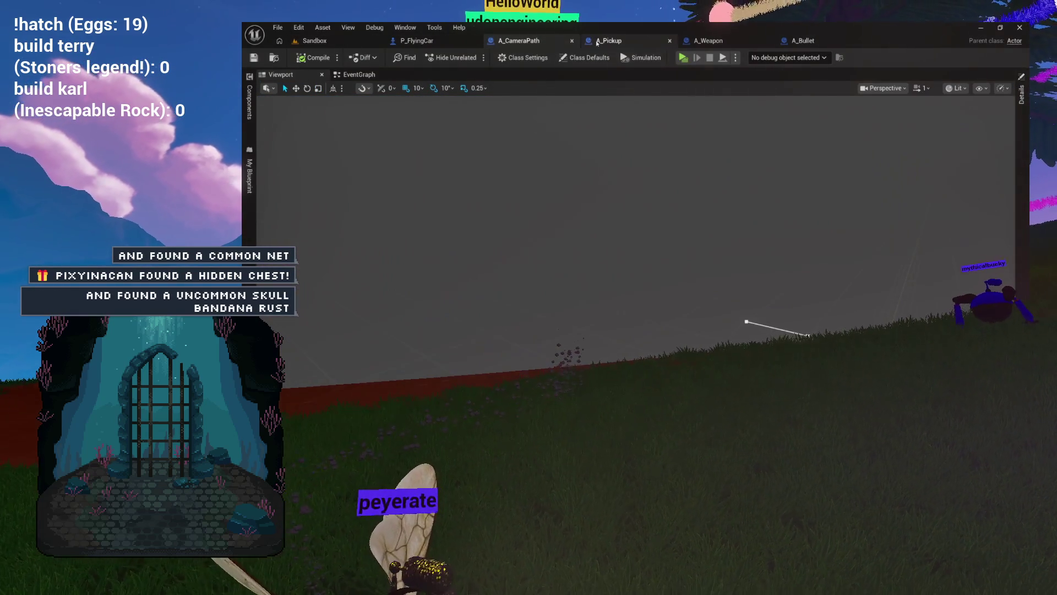
- In A_Pickup's graph, add a Destroy Actor node after the Print String
click(608, 41)
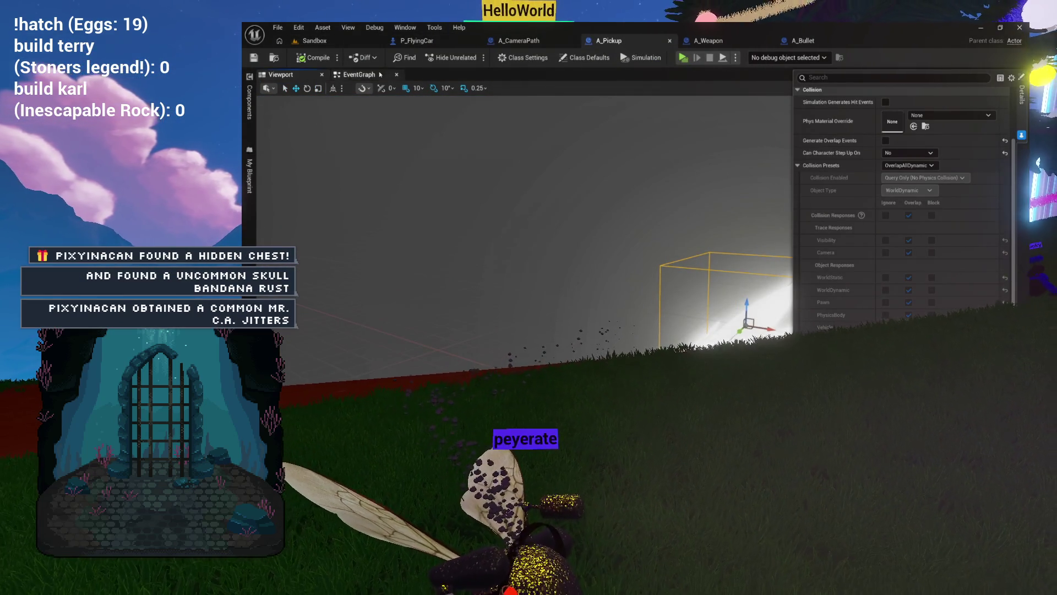
click(358, 74)
mouse_move(601, 179)
mouse_down()
mouse_move(473, 202)
mouse_move(584, 186)
mouse_up()
text(destroy)
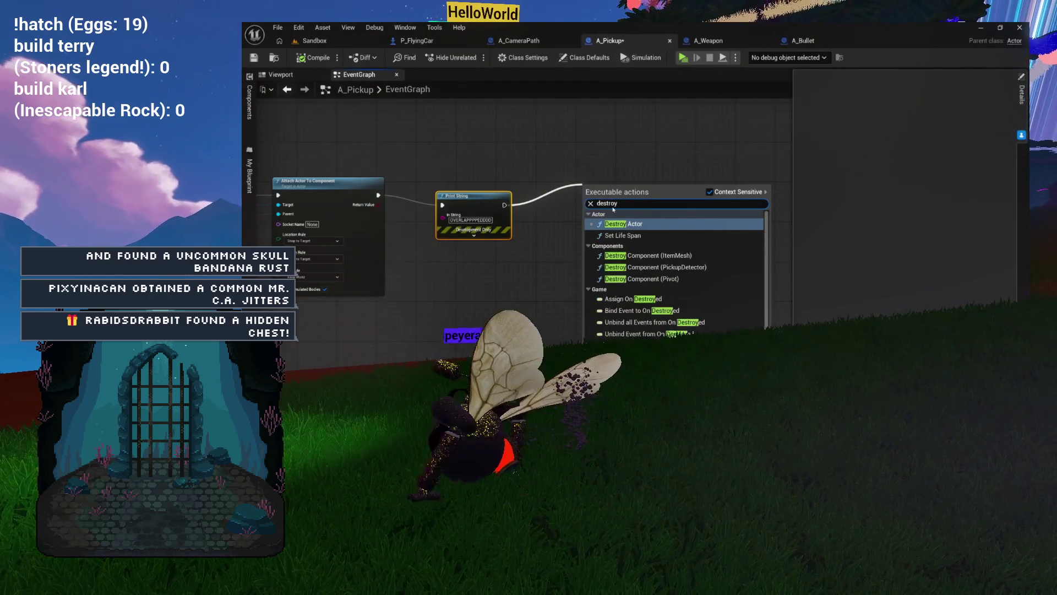
key(Return)
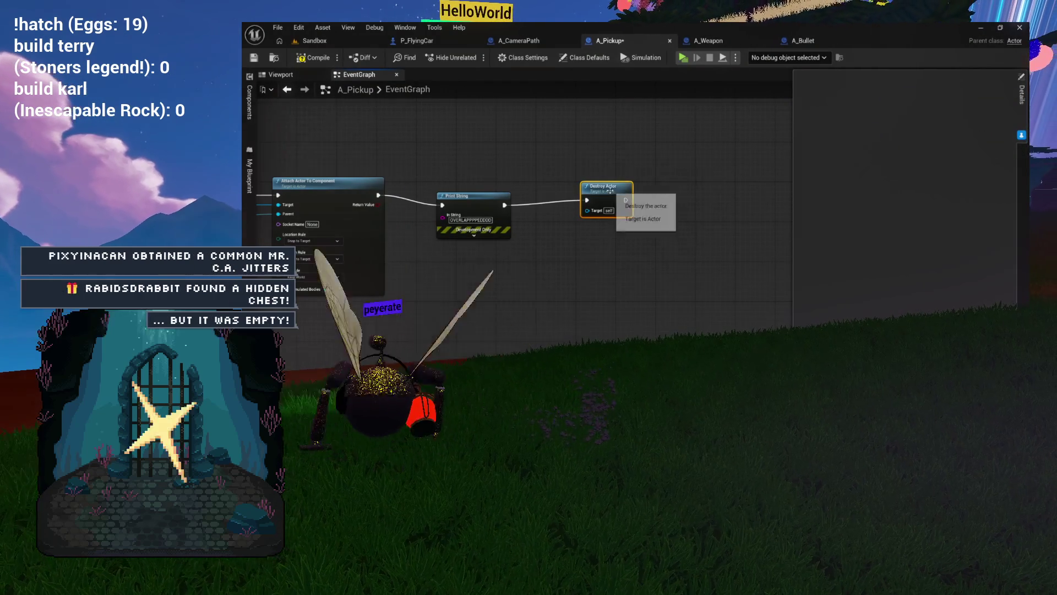
- Attach a Print String reading 'NOT A PLAYER OVERLAP' to the cast's Cast Failed output
drag(533, 187, 786, 152)
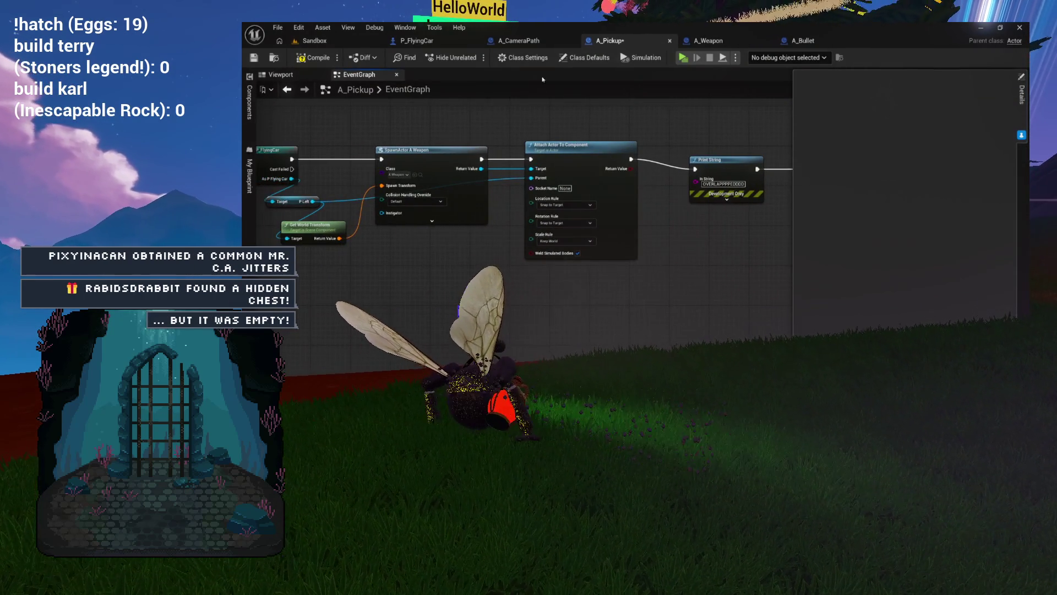
mouse_move(337, 122)
mouse_down()
mouse_move(497, 143)
mouse_move(542, 161)
mouse_up()
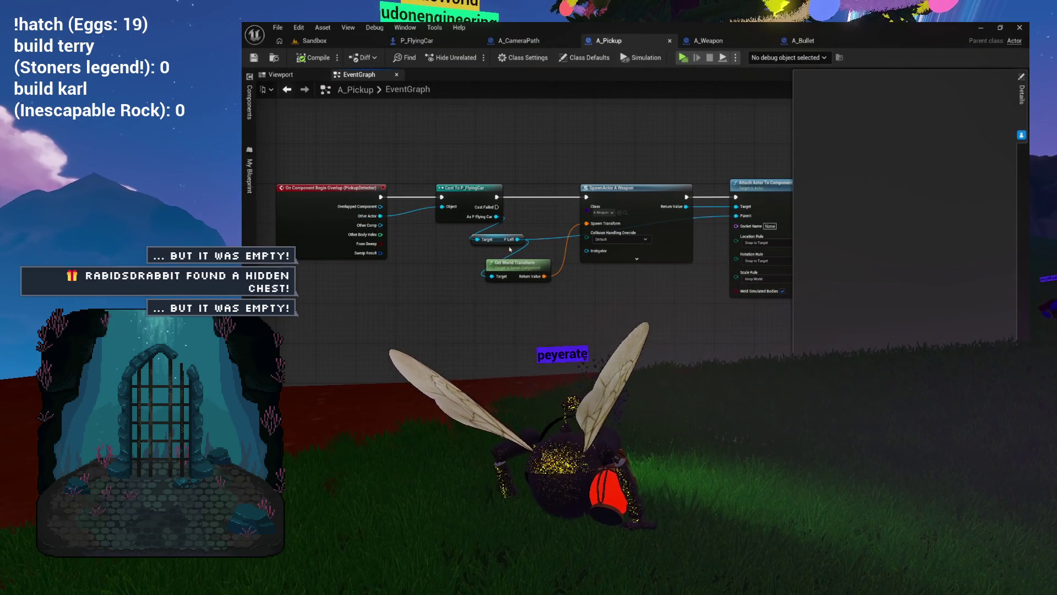
drag(531, 217, 489, 218)
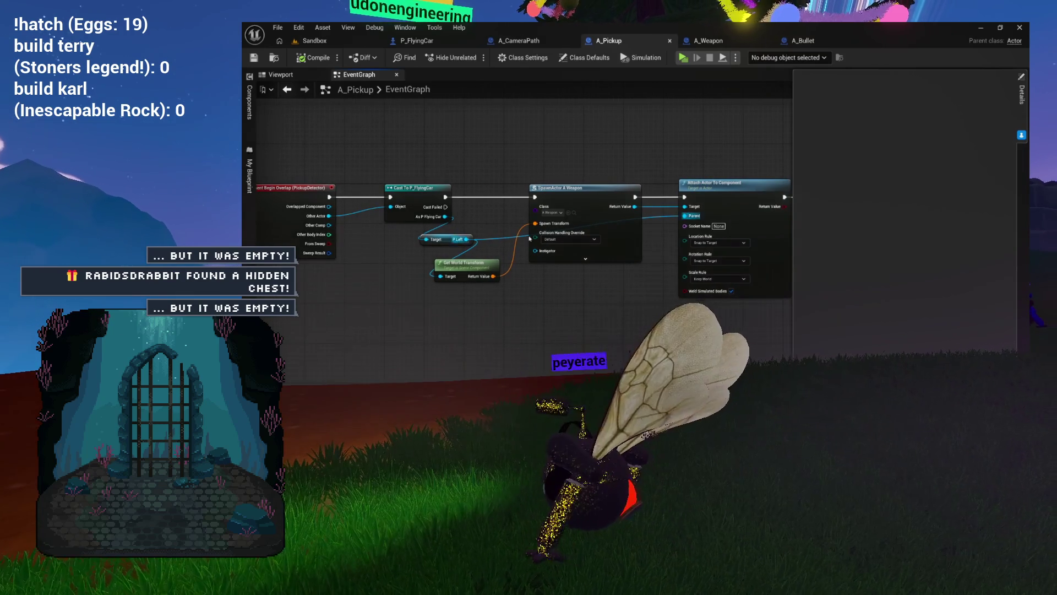
scroll(530, 238, up, 3)
drag(501, 205, 550, 380)
key(Return)
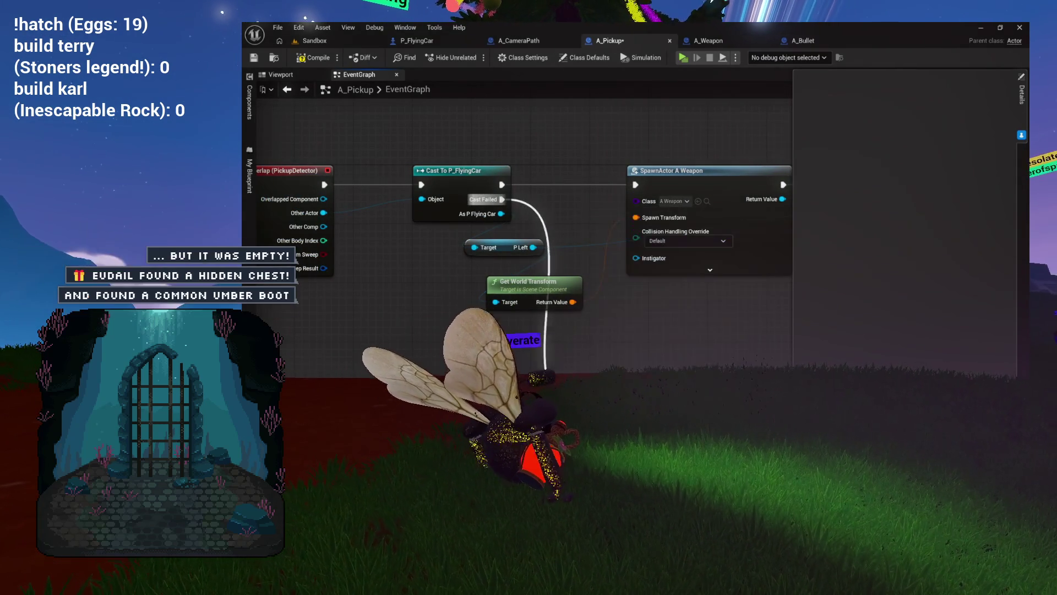
drag(608, 429, 599, 306)
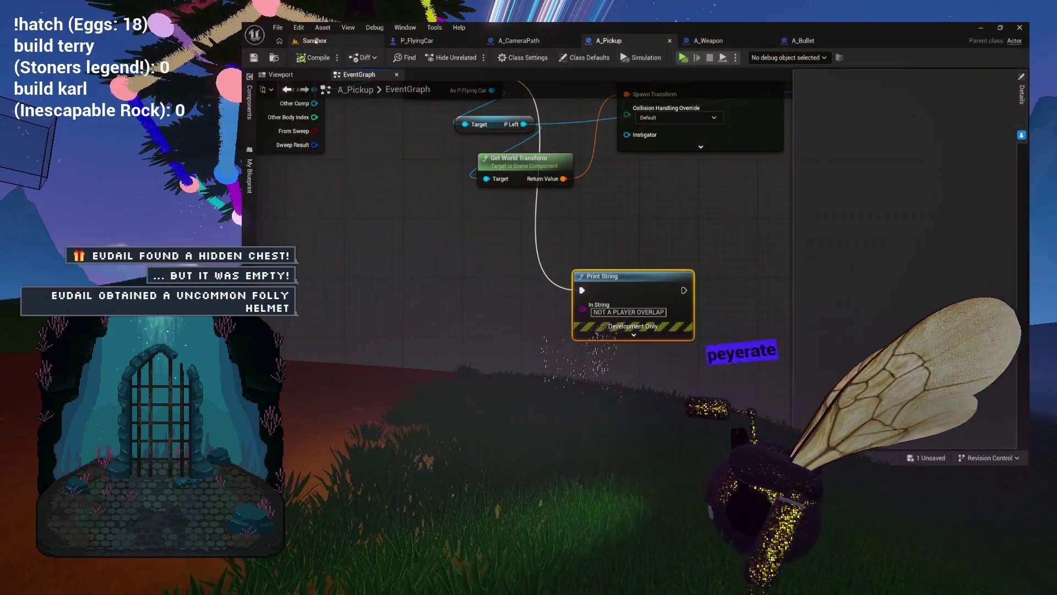
- Play in editor, fly the car forward, right and left among the pillars, then stop
click(314, 40)
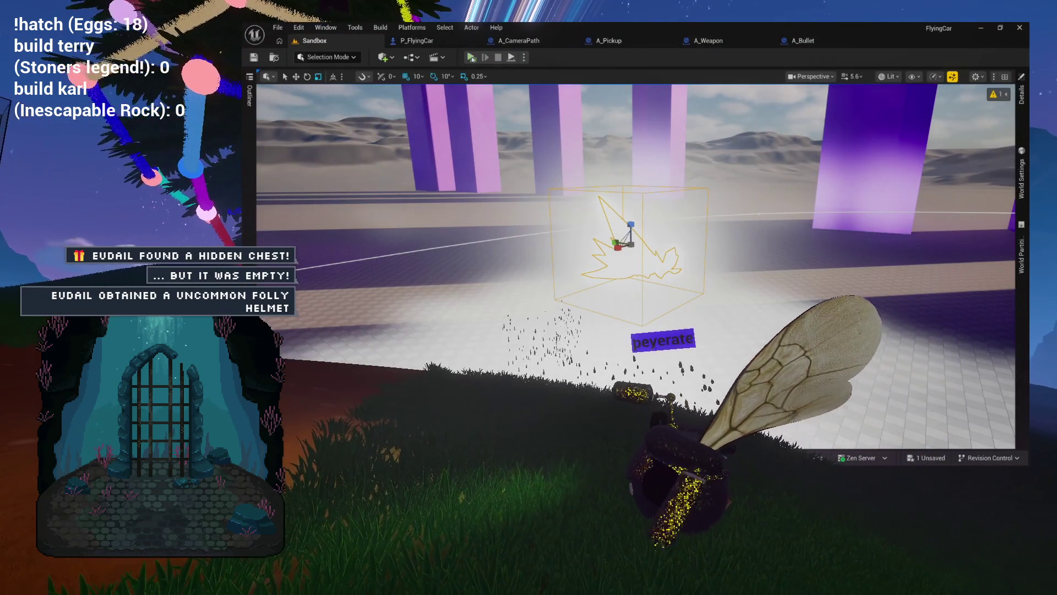
click(471, 57)
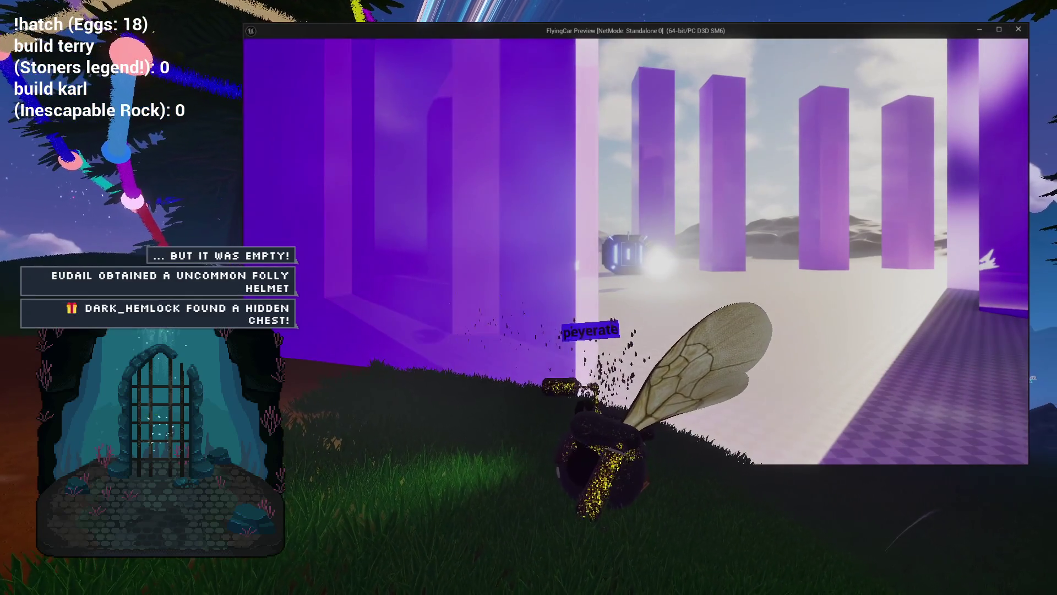
key(w)
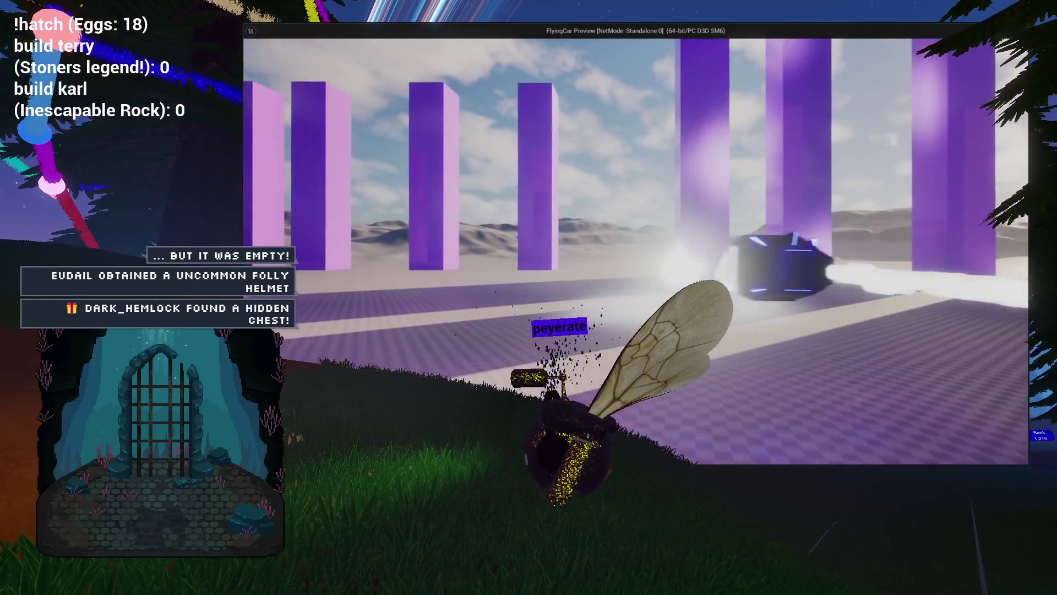
key(d)
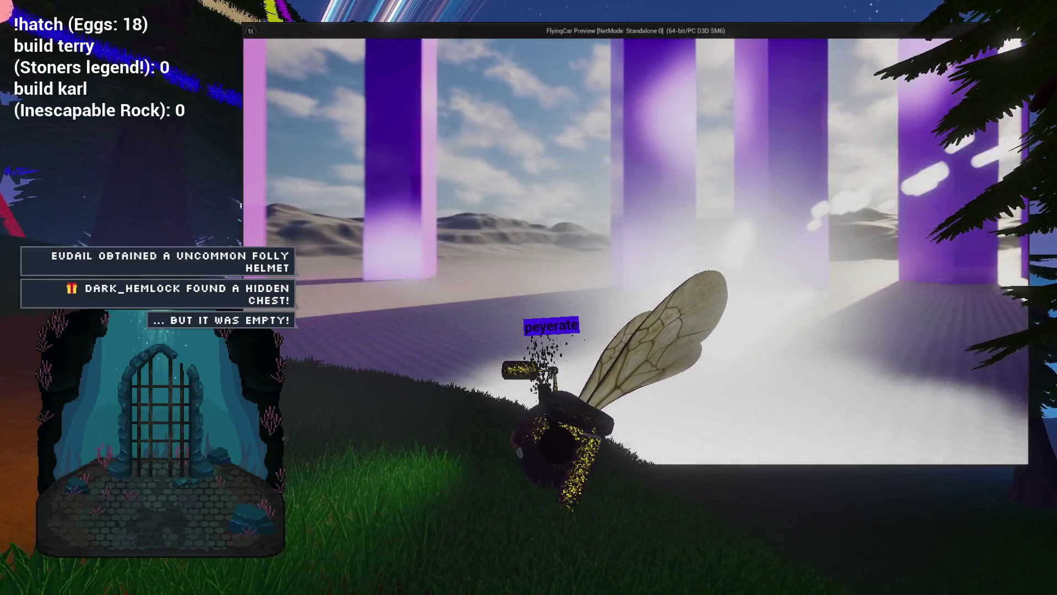
key(a)
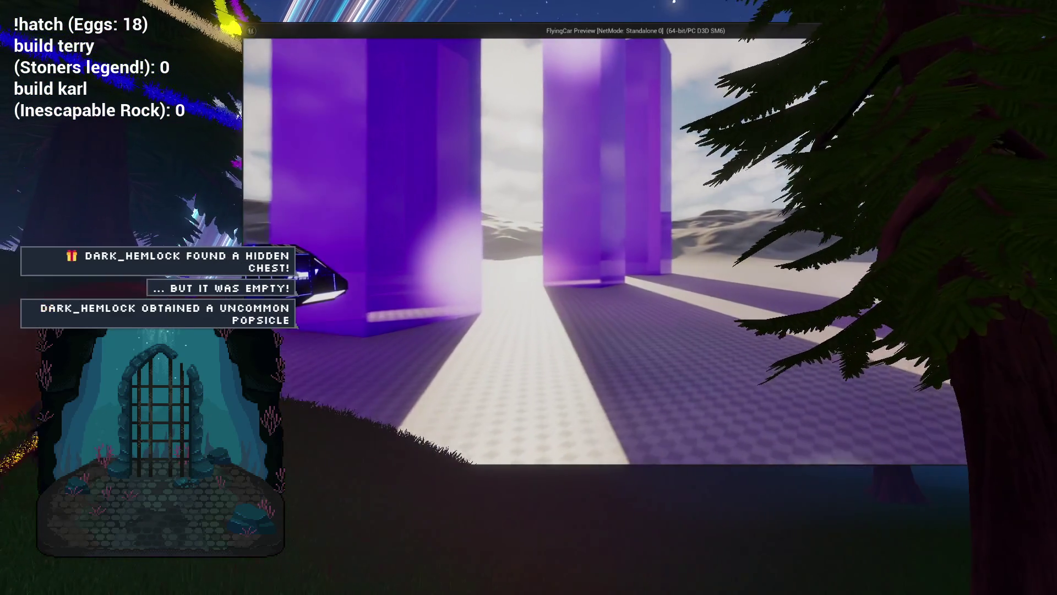
key(Escape)
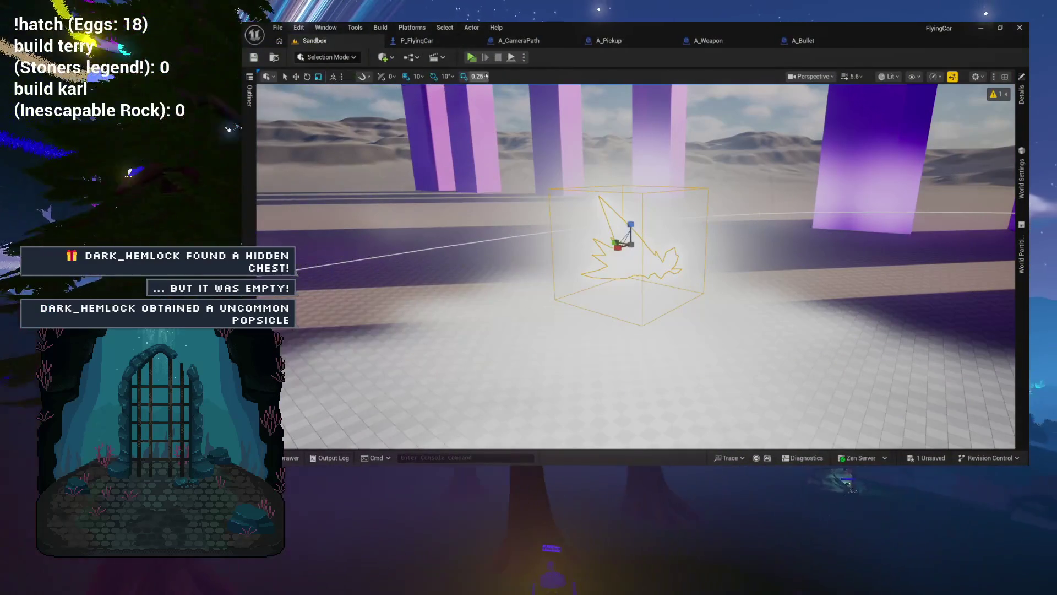
click(439, 42)
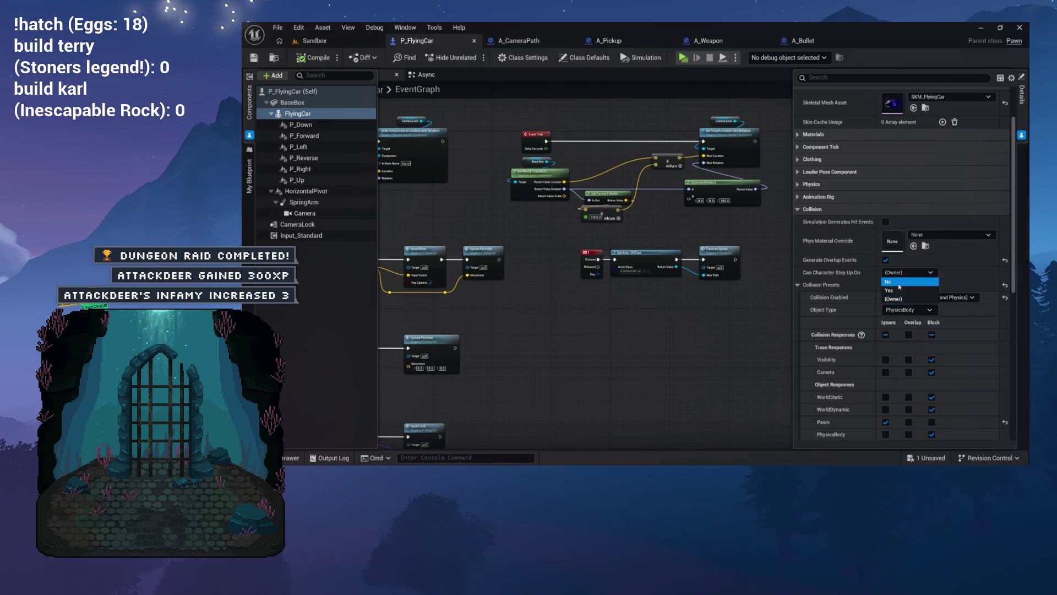
- Set the FlyingCar mesh's Can Character Step Up On to No and check PickupDetector's collision
click(888, 281)
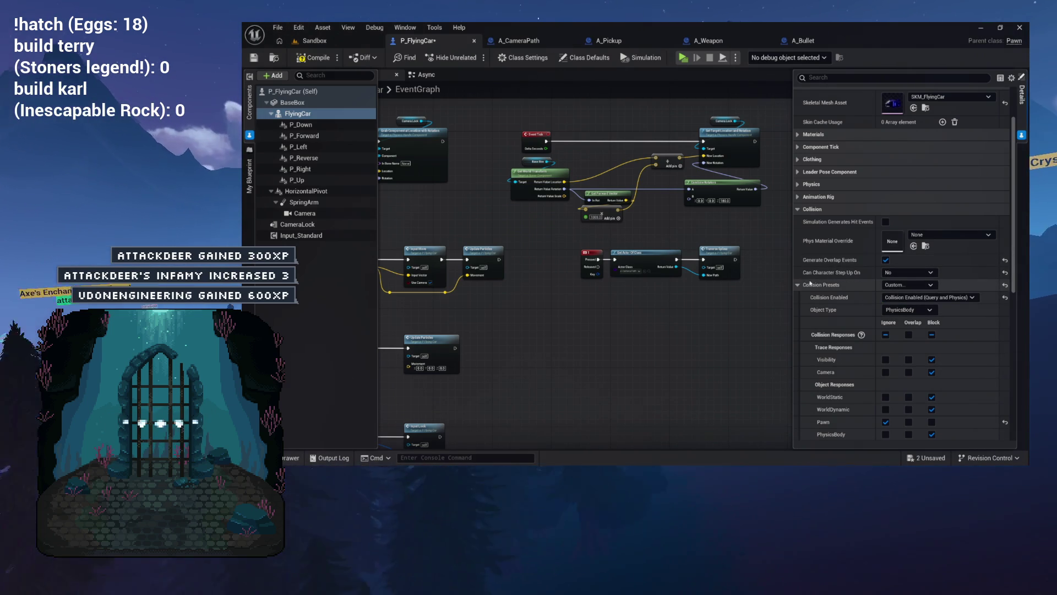
scroll(909, 308, down, 3)
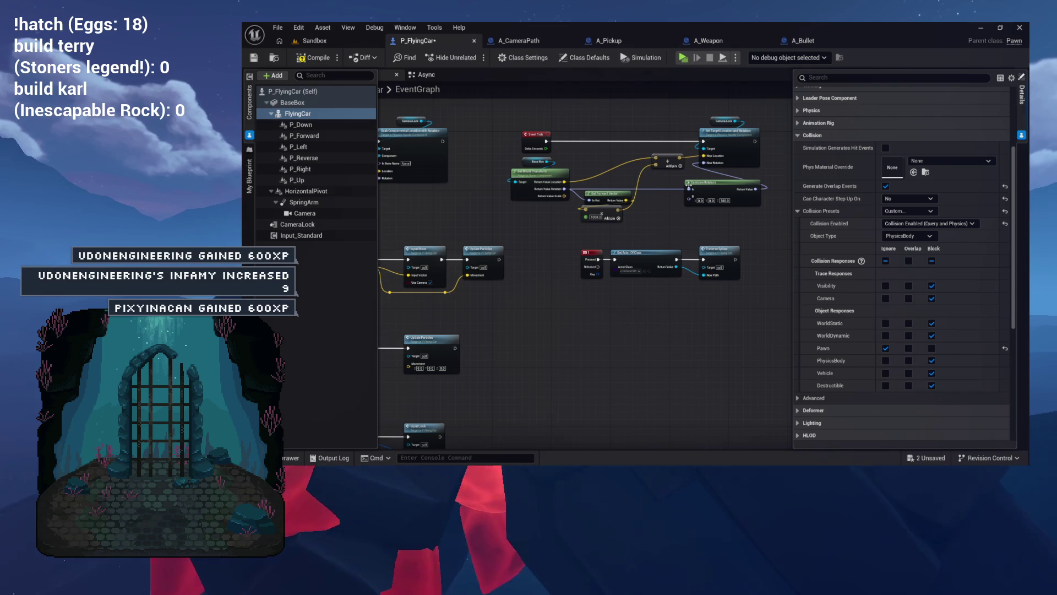
click(609, 41)
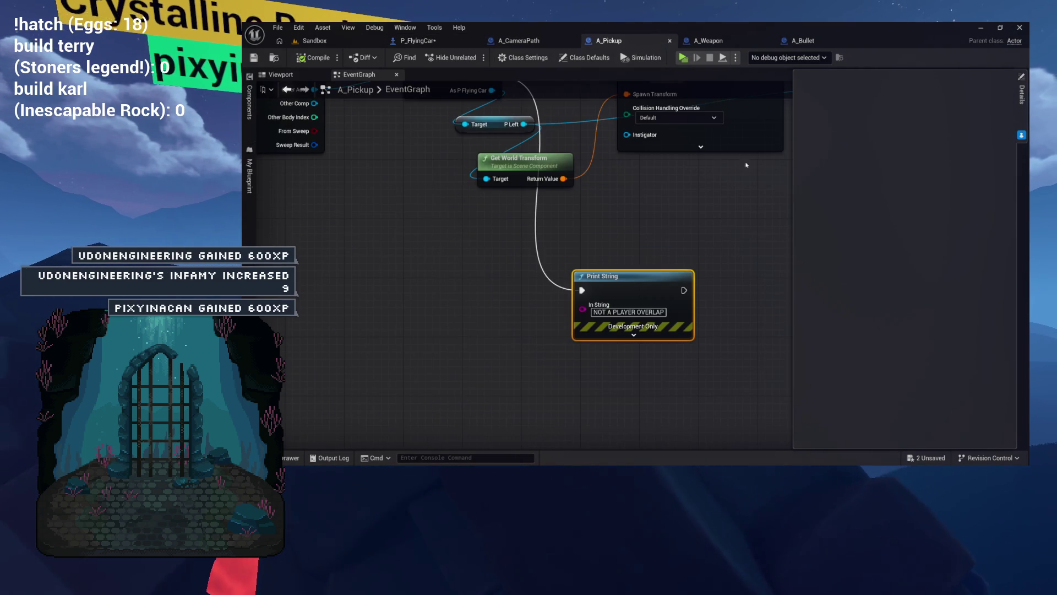
click(249, 113)
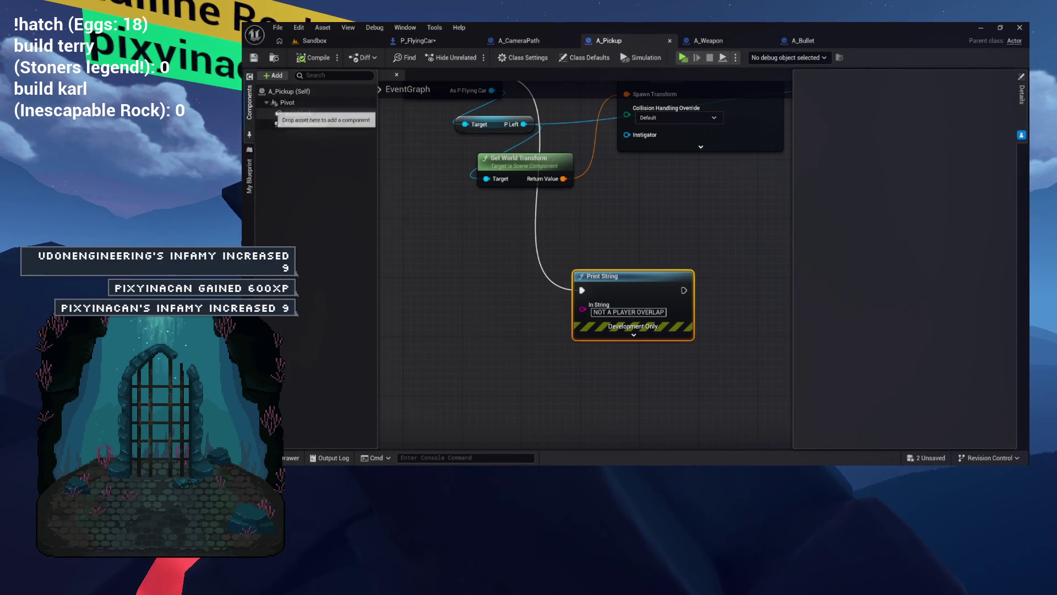
click(298, 126)
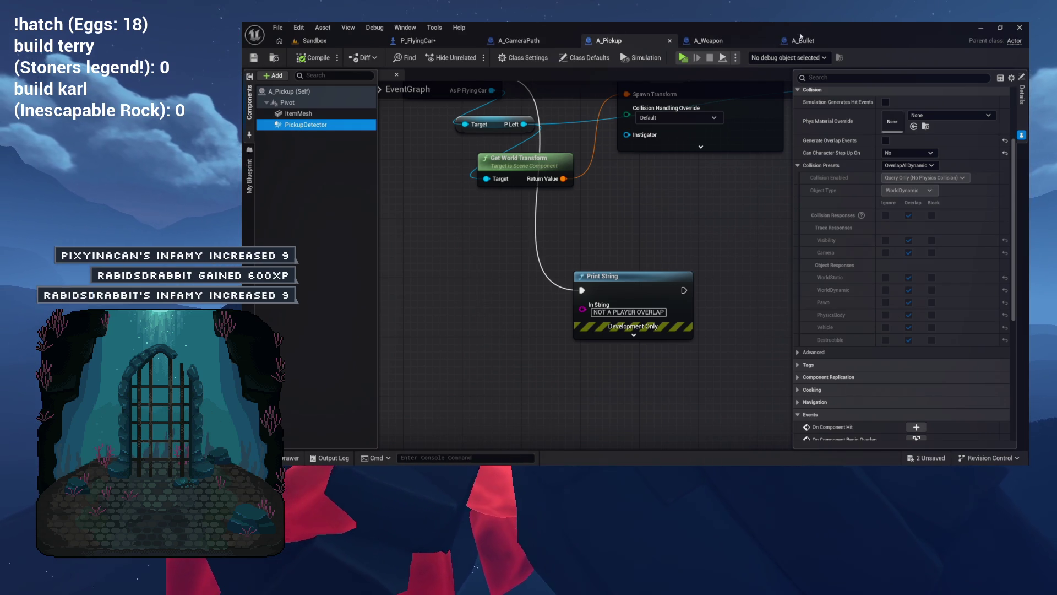
click(419, 40)
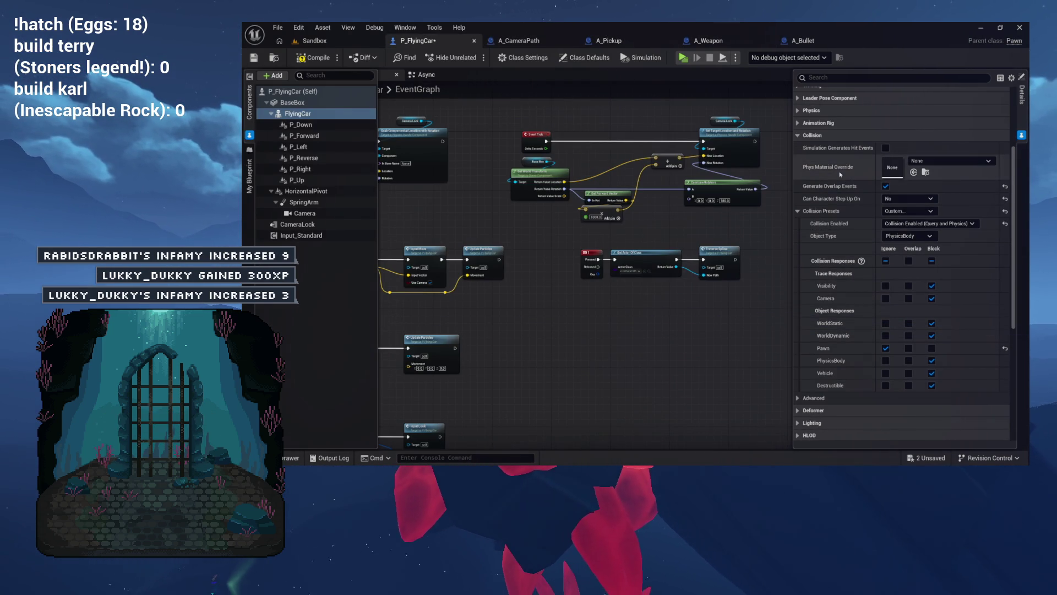
- Enable Generate Overlap Events on A_Pickup's PickupDetector, save all, and run the game
click(624, 41)
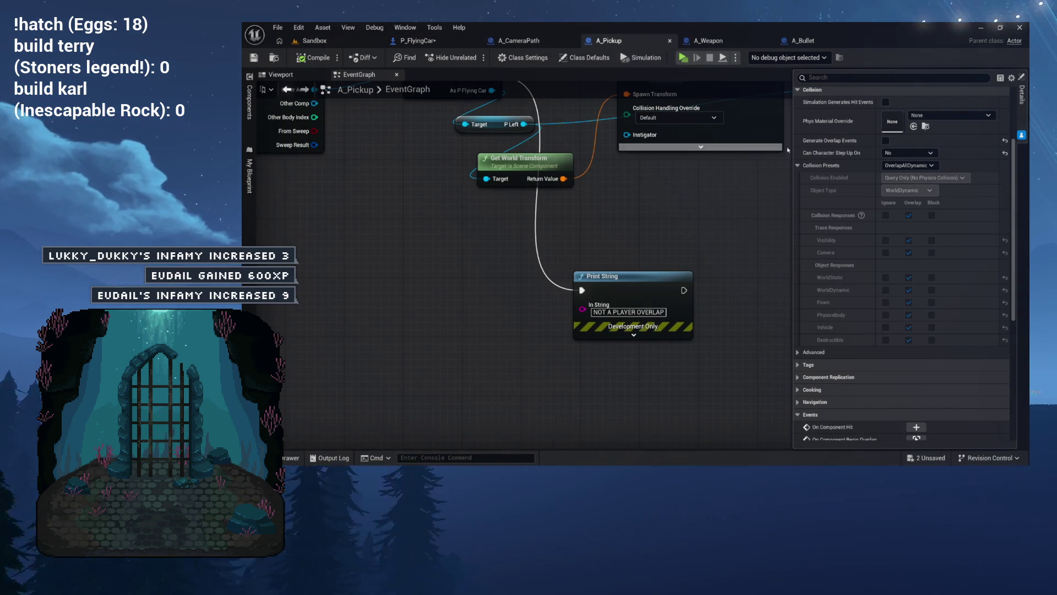
click(885, 141)
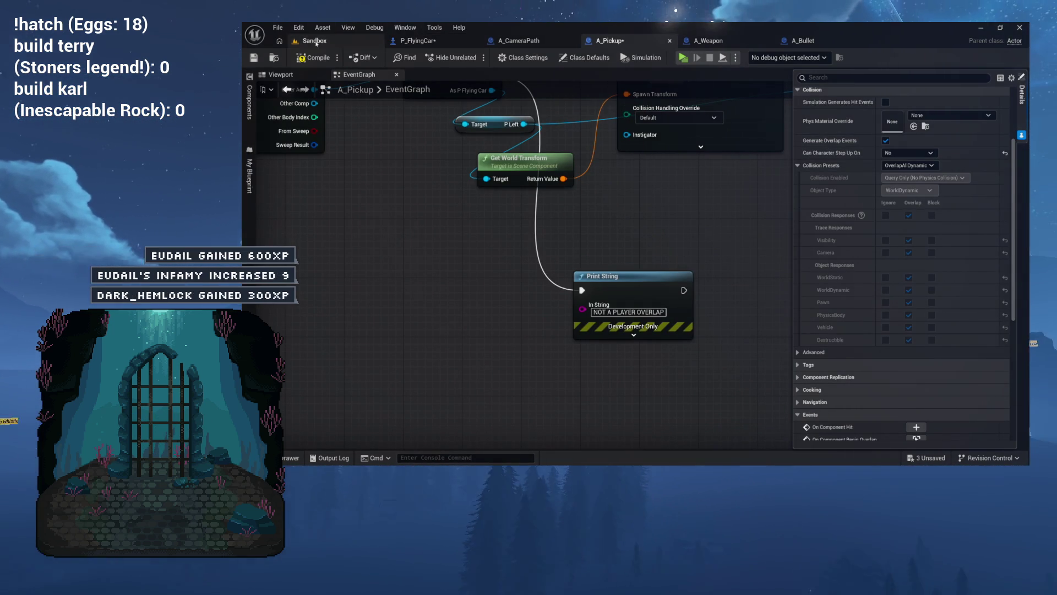
key(ctrl+shift+s)
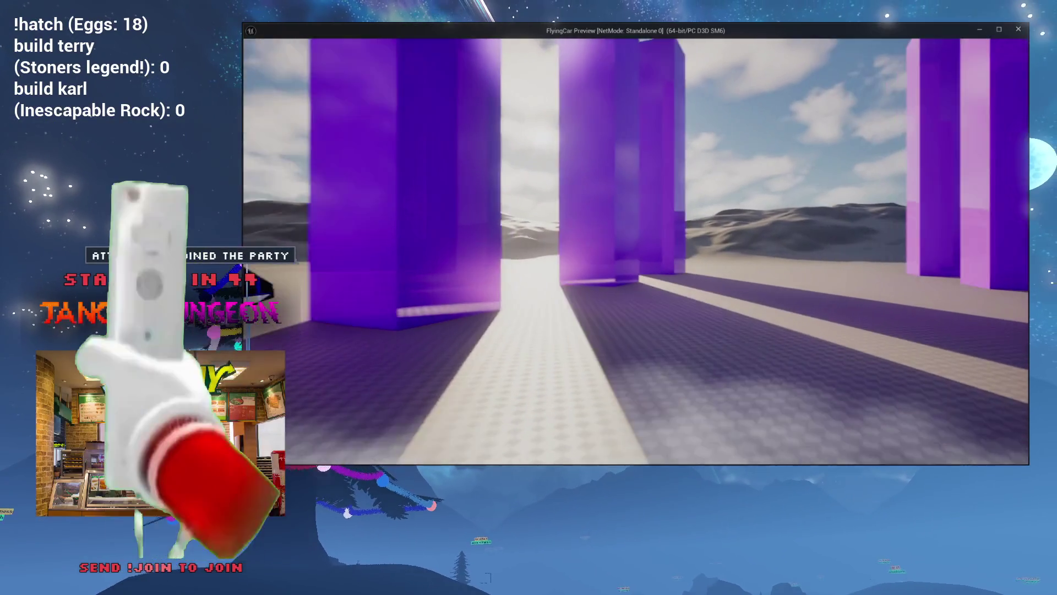
key(alt+Tab)
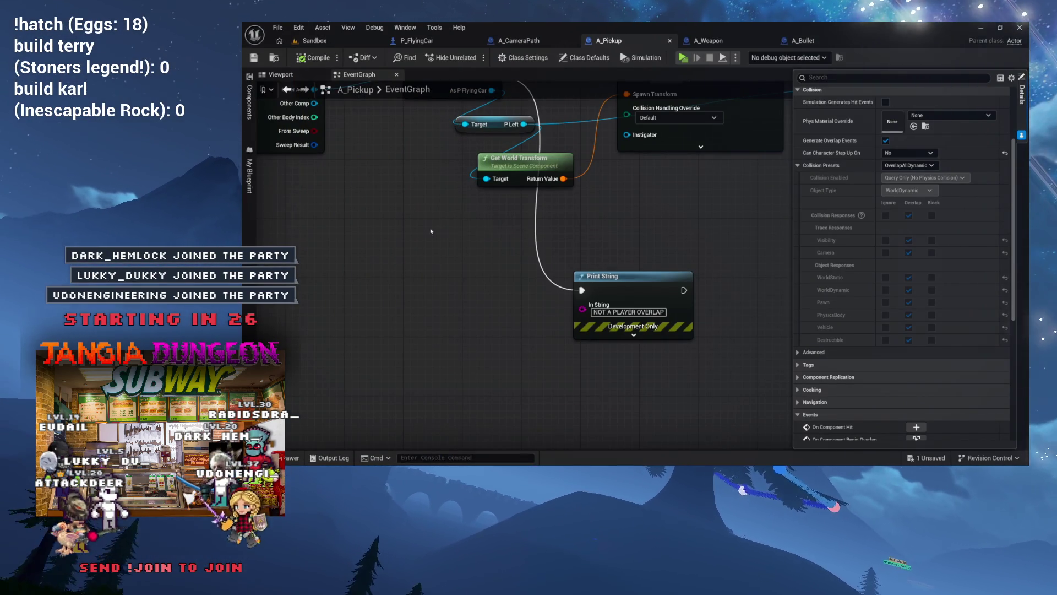
- Delete the failed-cast Print String node from A_Pickup's graph
drag(432, 232, 343, 244)
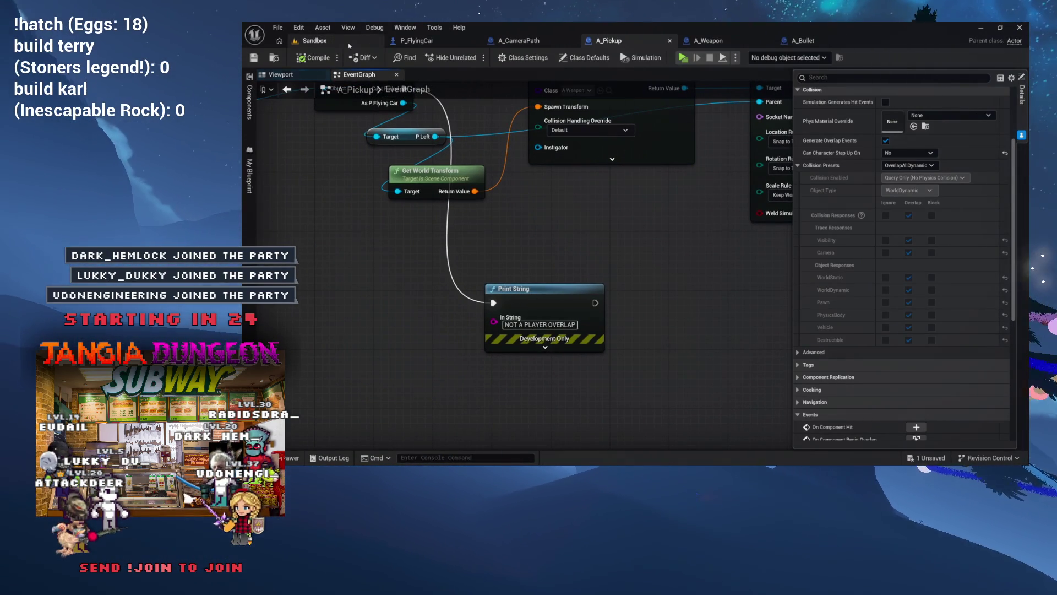
drag(563, 219, 565, 290)
click(565, 392)
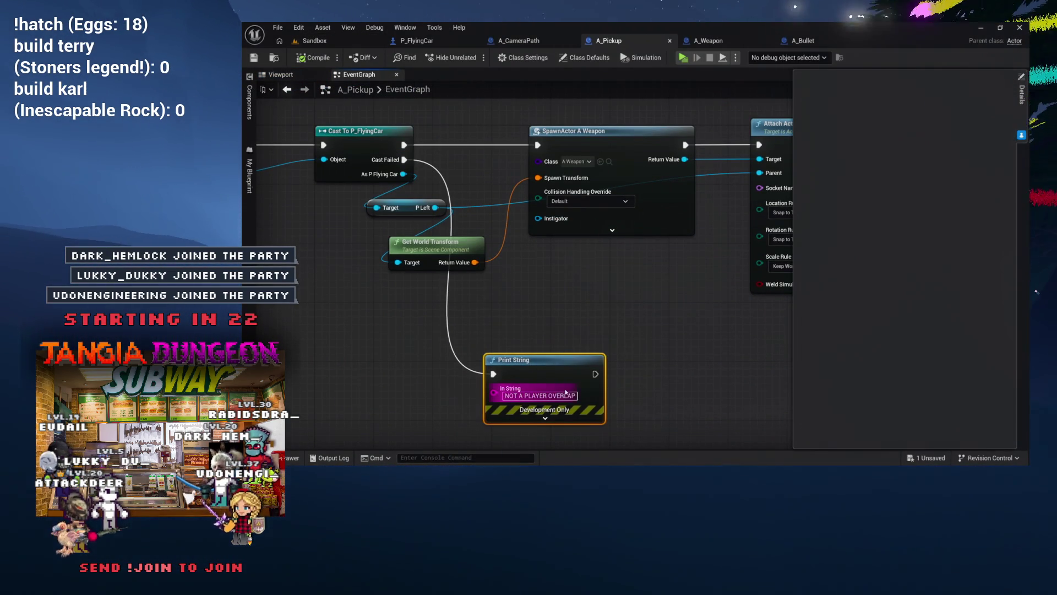
key(Delete)
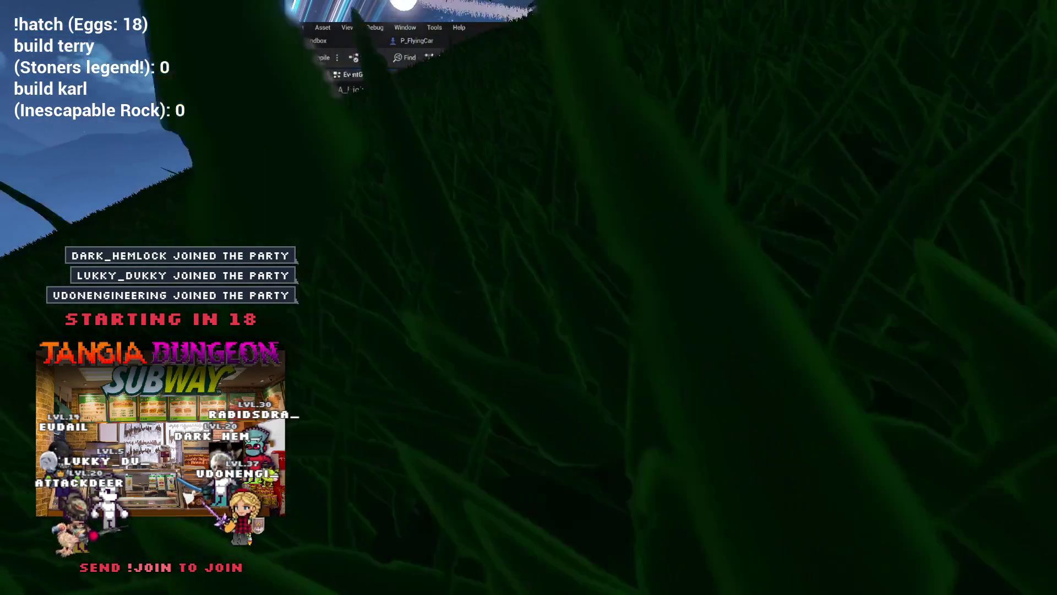
click(447, 45)
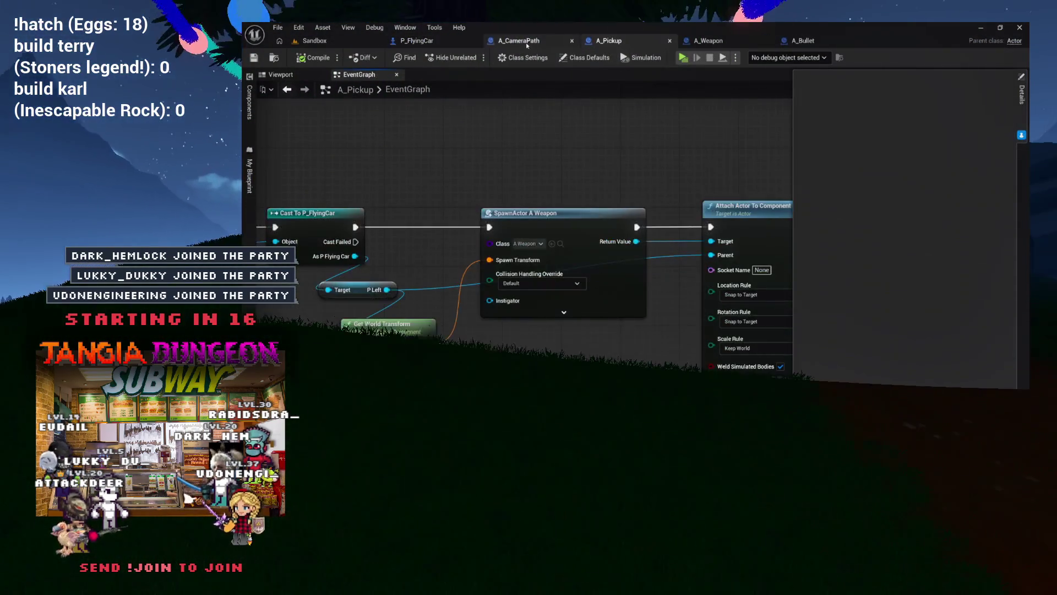
- Switch over to the A_Pickup blueprint
click(579, 42)
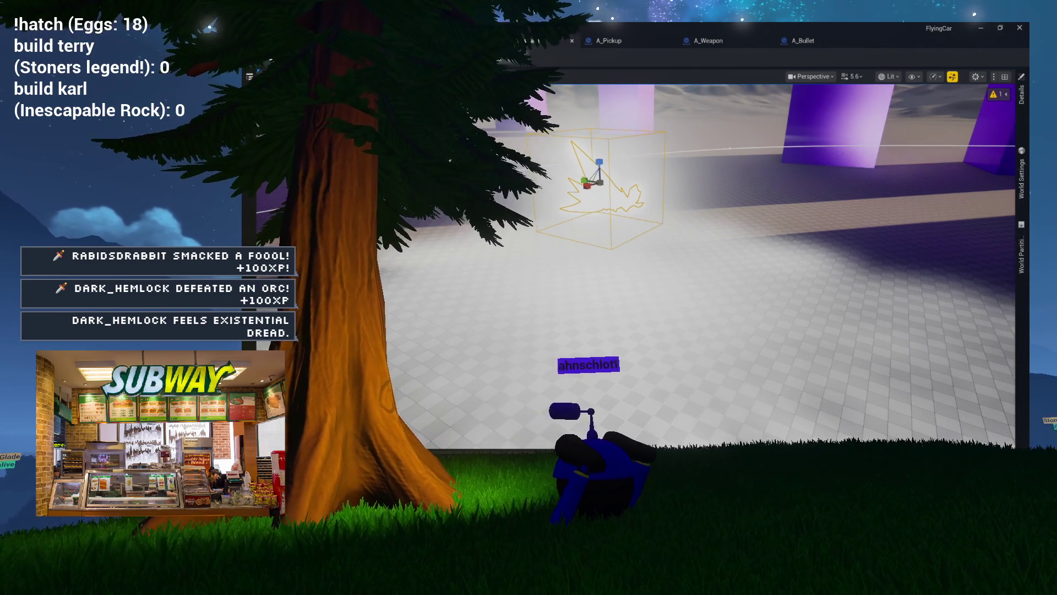
- Review A_Weapon's graph with Get Actor Transform, save the blueprint, and test-play the level
click(737, 42)
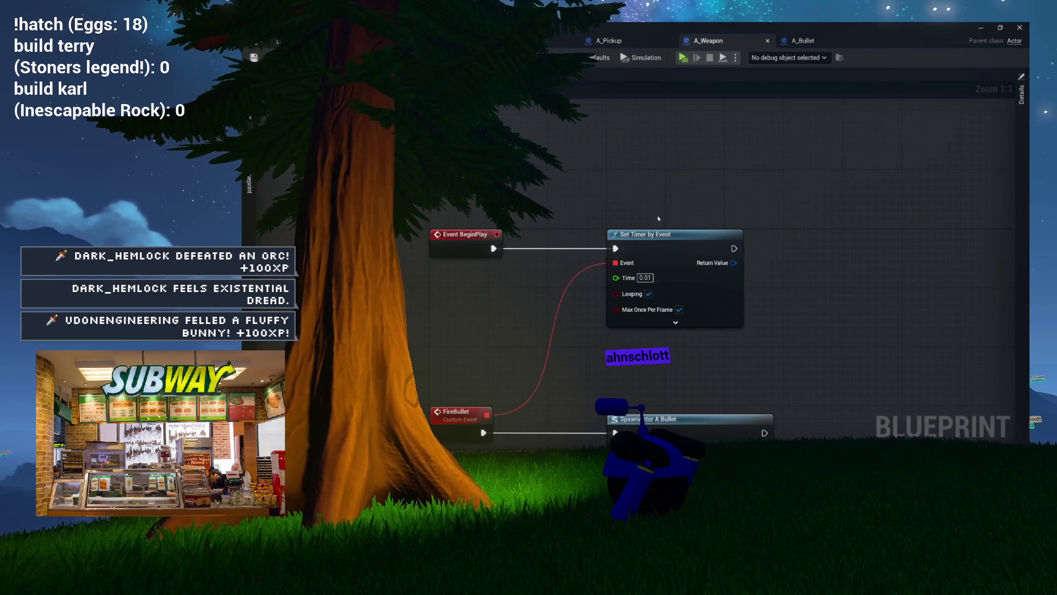
drag(658, 218, 655, 98)
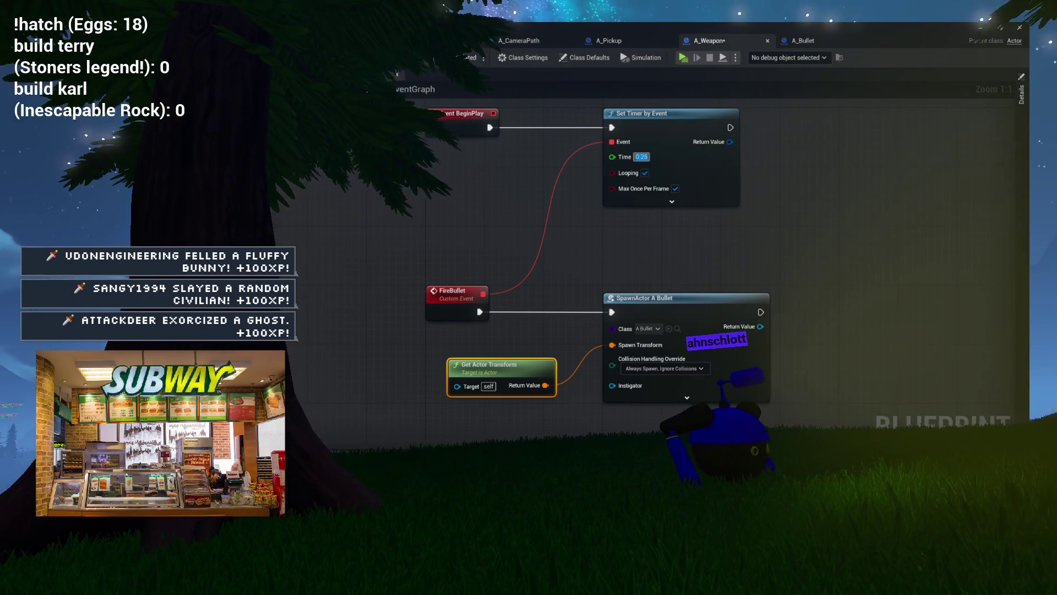
key(ctrl+s)
drag(493, 219, 488, 133)
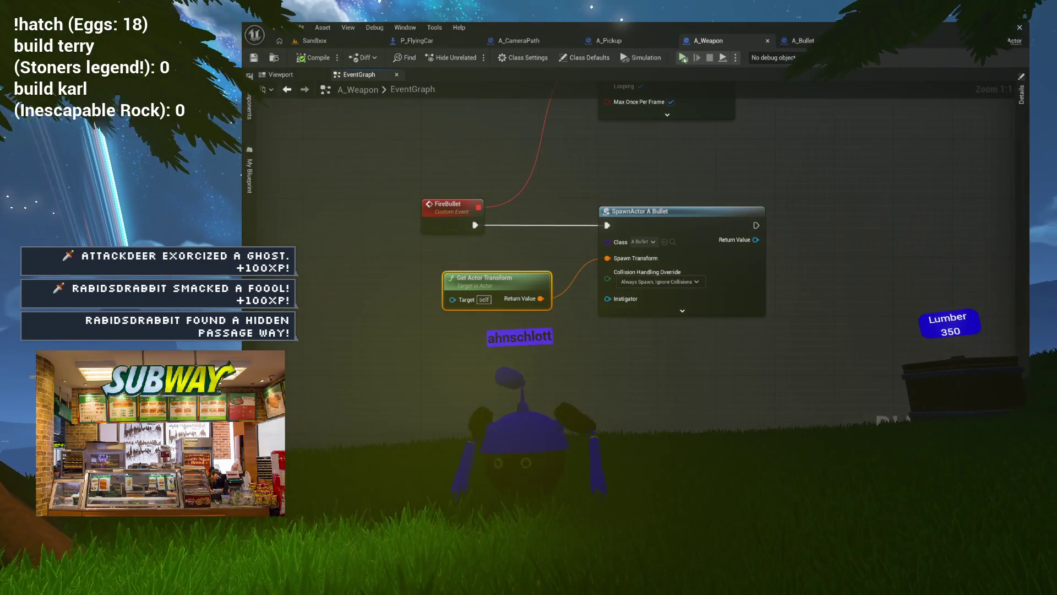
key(alt+p)
click(555, 156)
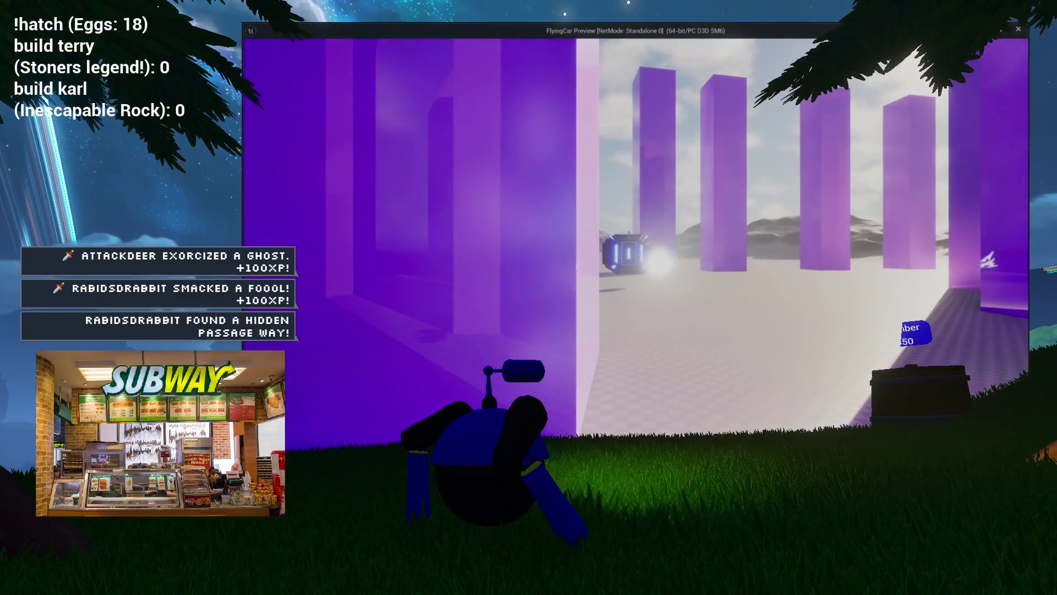
key(w)
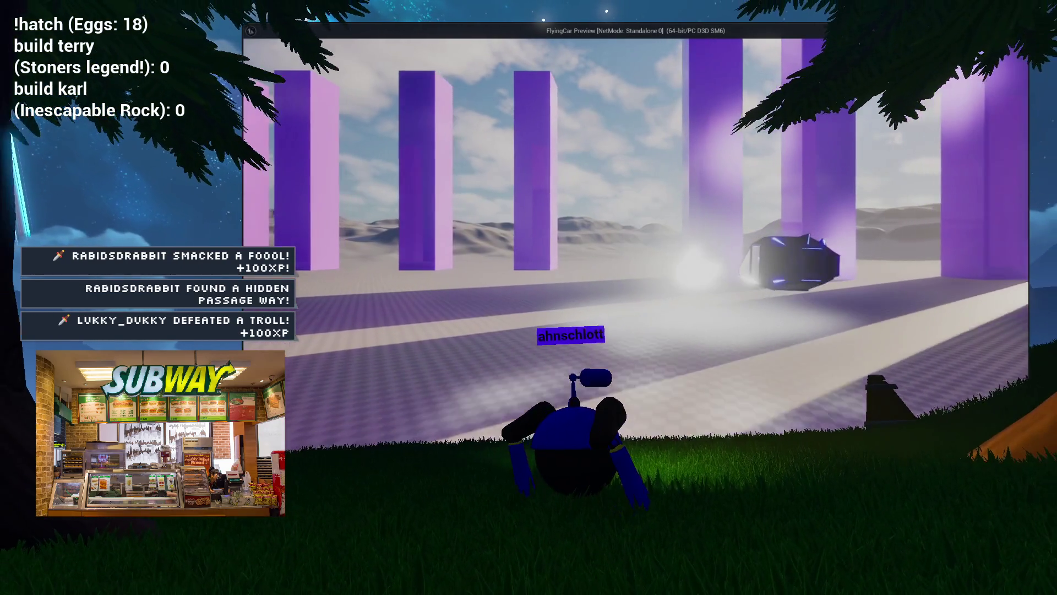
key(w)
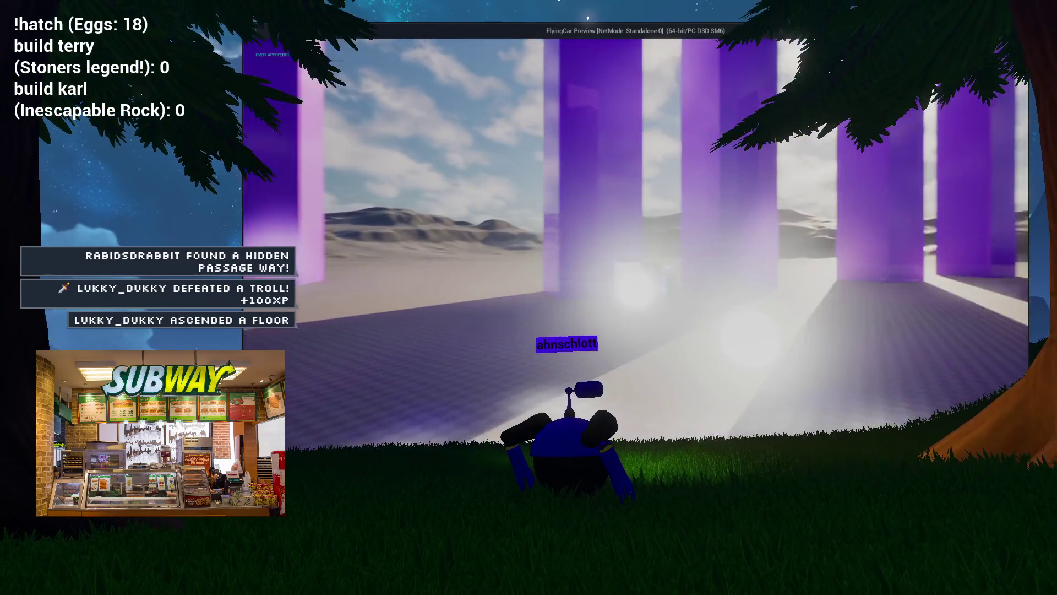
key(w)
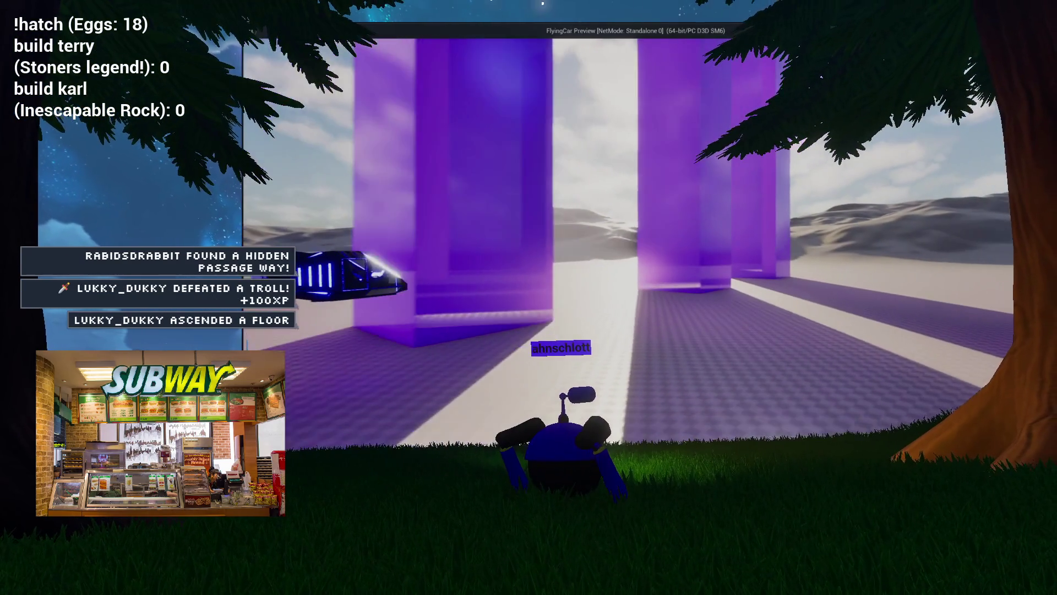
key(w)
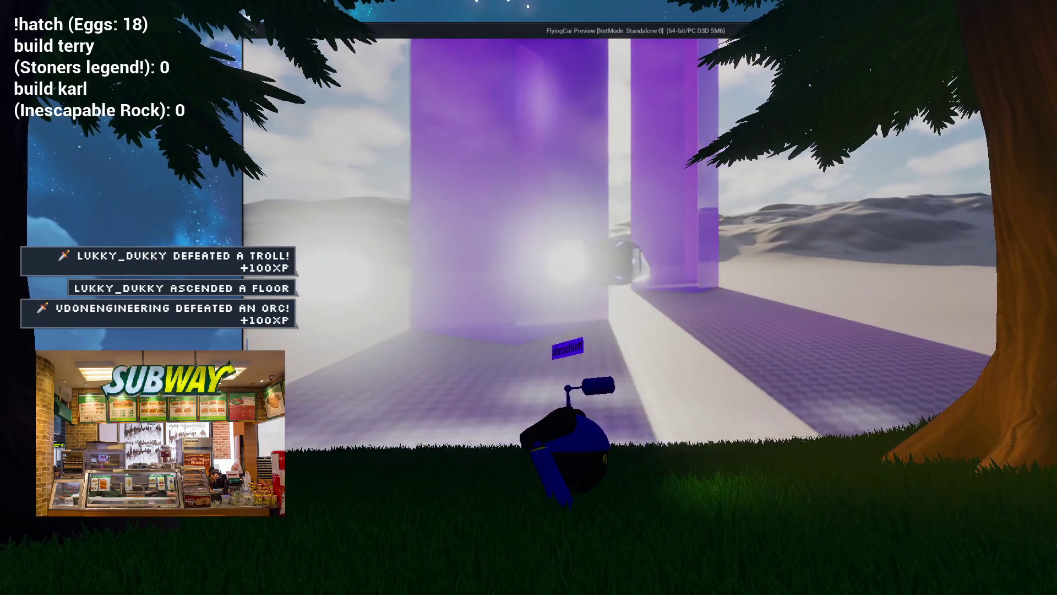
key(w)
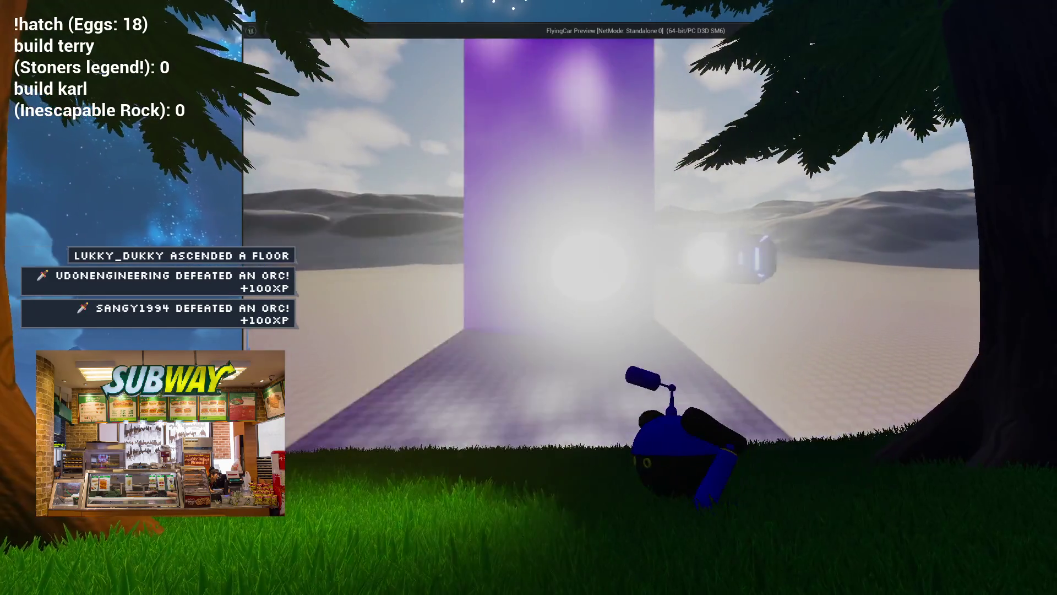
key(a)
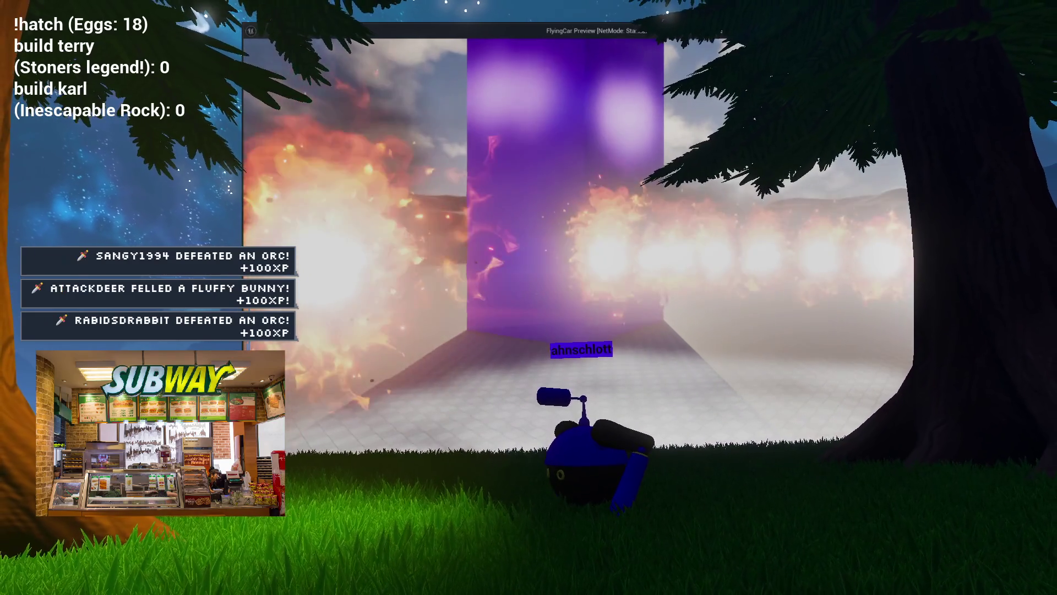
key(s)
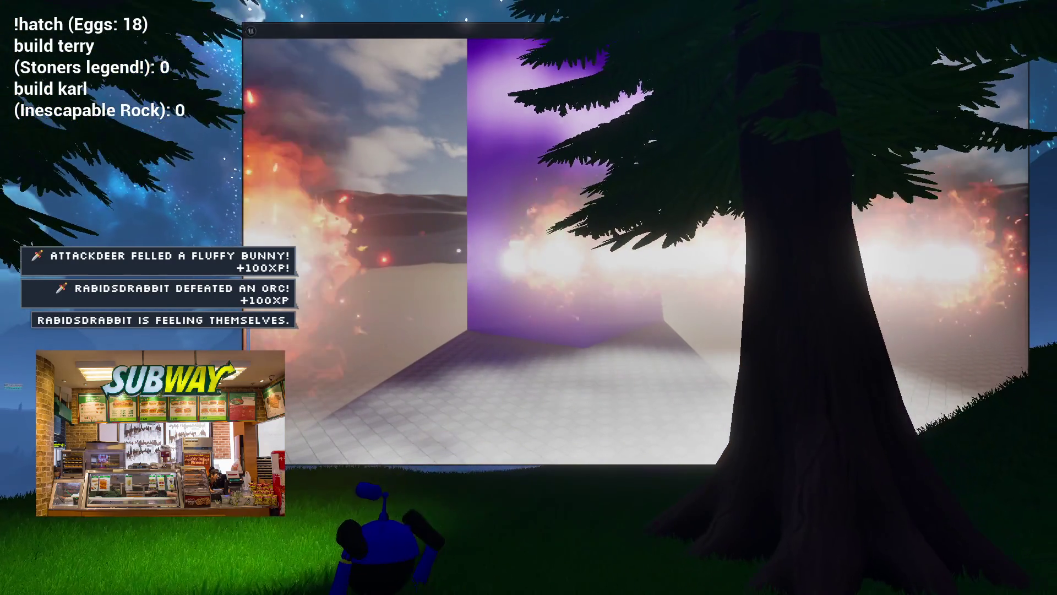
key(Escape)
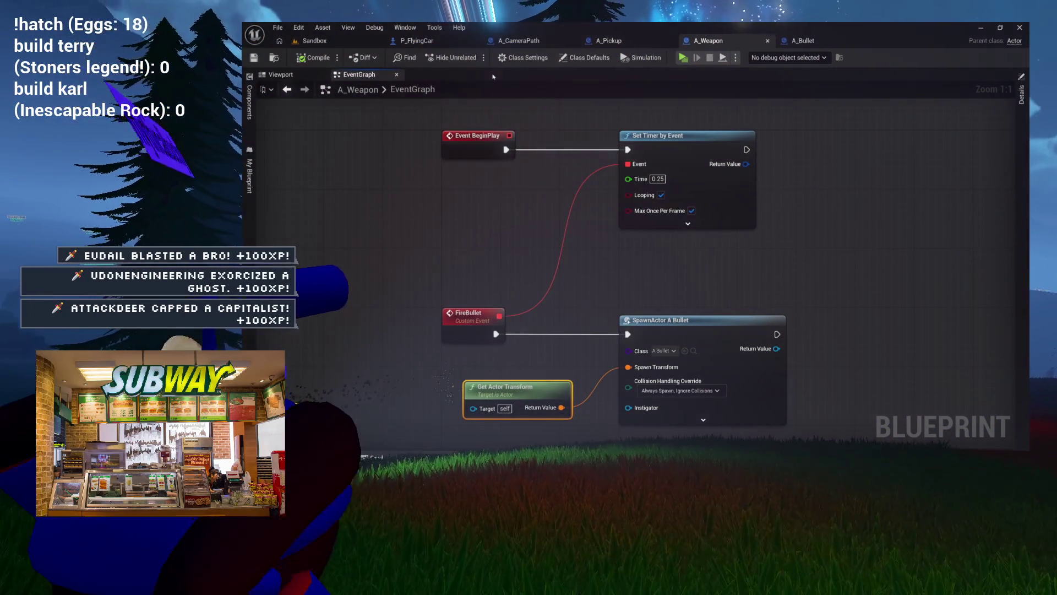
- Show the P_FlyingCar blueprint on its Viewport with the flying car model
click(314, 40)
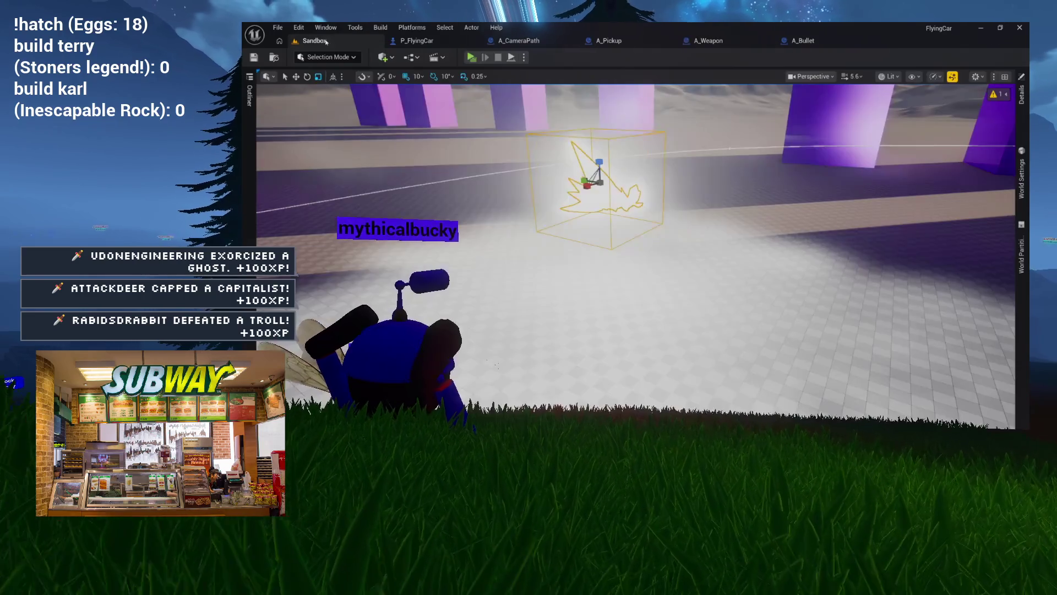
click(417, 41)
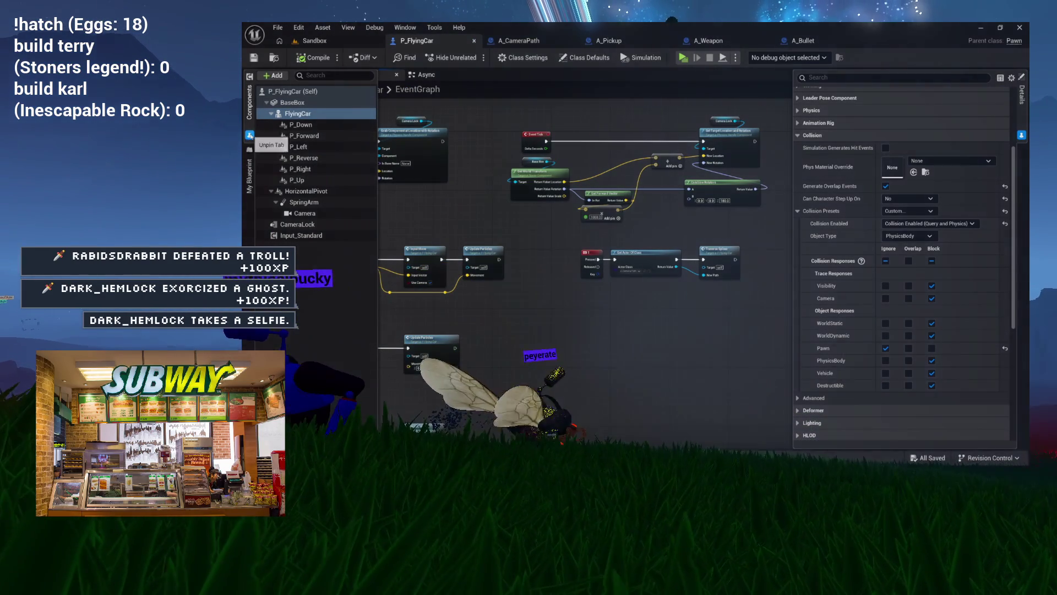
click(300, 76)
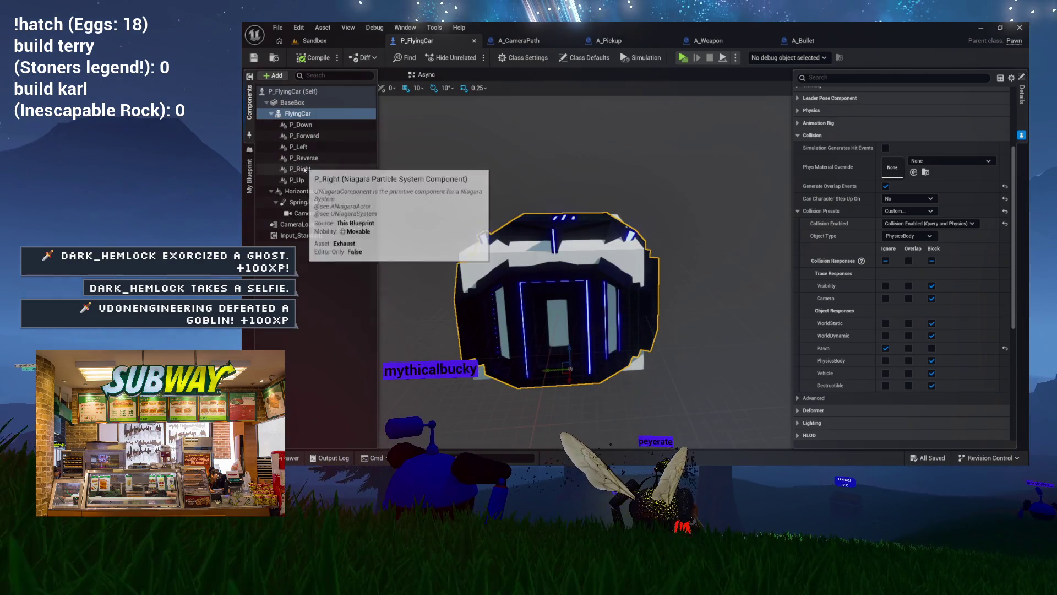
- Inspect the P_Left Niagara component, then select the FlyingCar body component
click(303, 146)
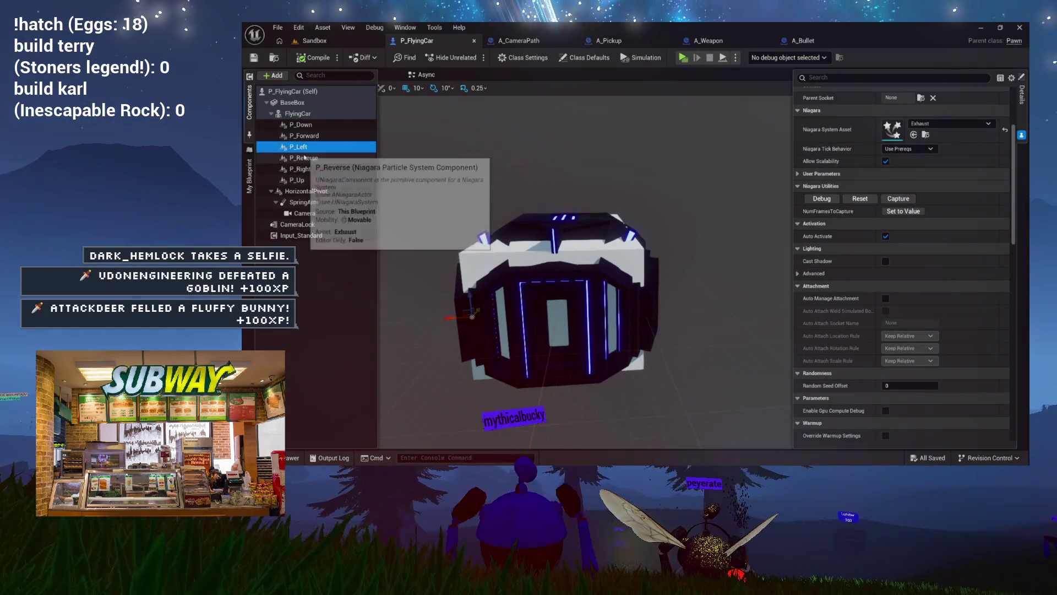
mouse_move(435, 170)
mouse_down()
mouse_move(497, 194)
mouse_move(496, 209)
mouse_move(496, 190)
mouse_move(551, 192)
mouse_up()
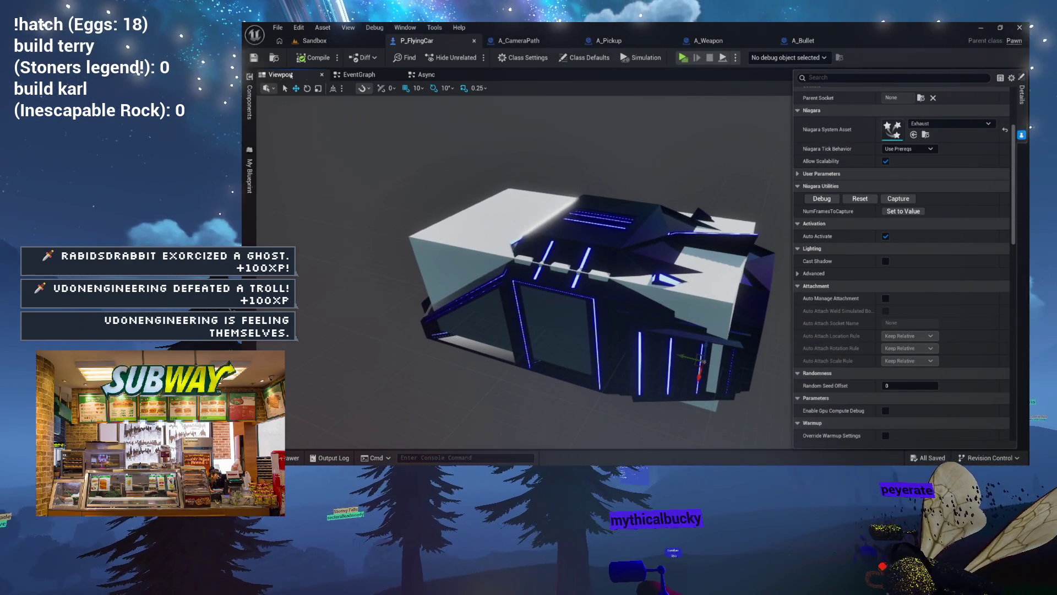
click(247, 110)
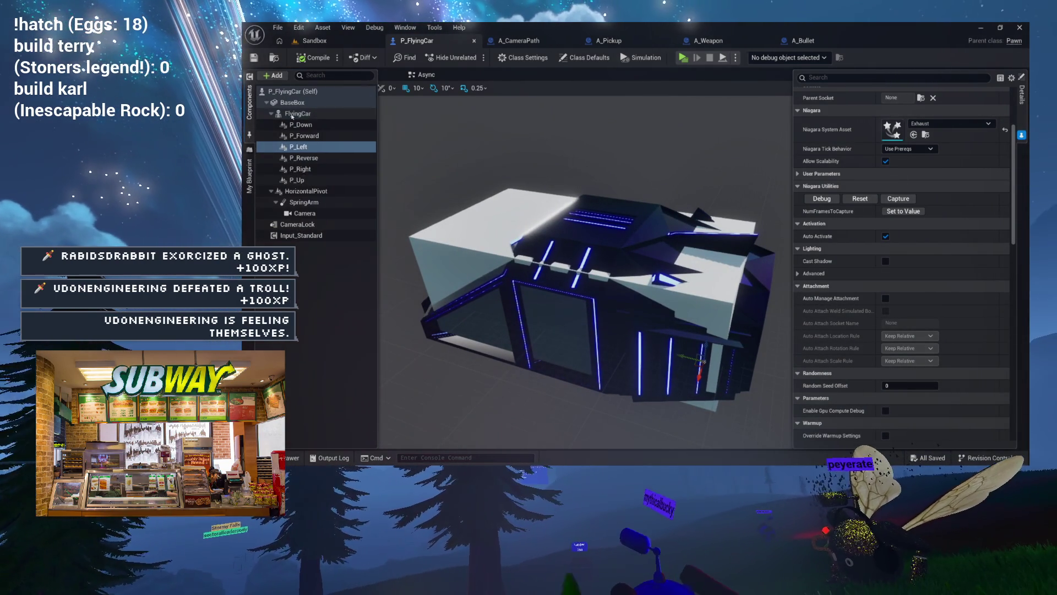
click(295, 114)
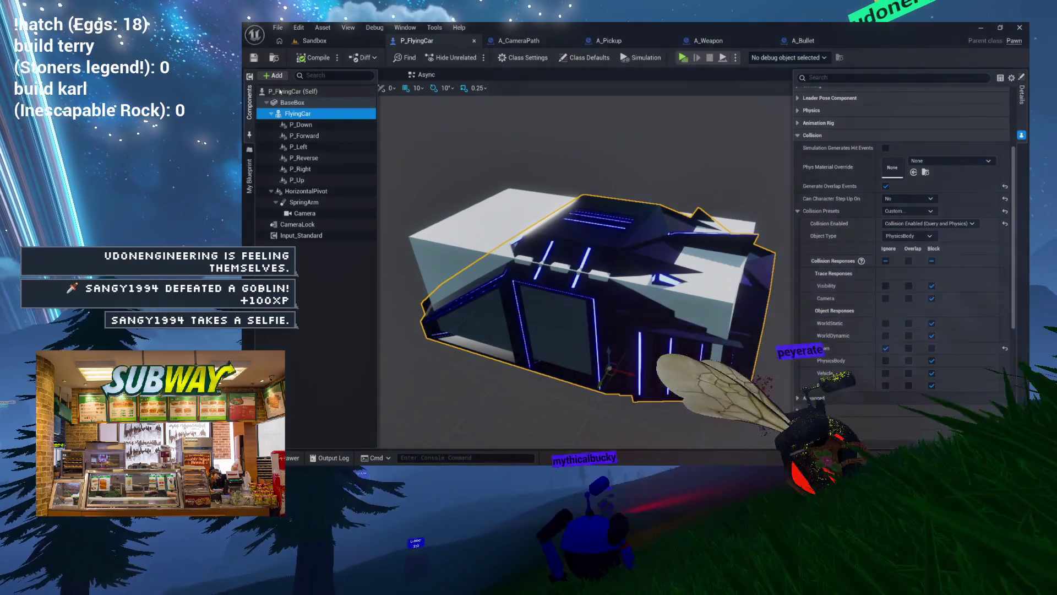
click(274, 76)
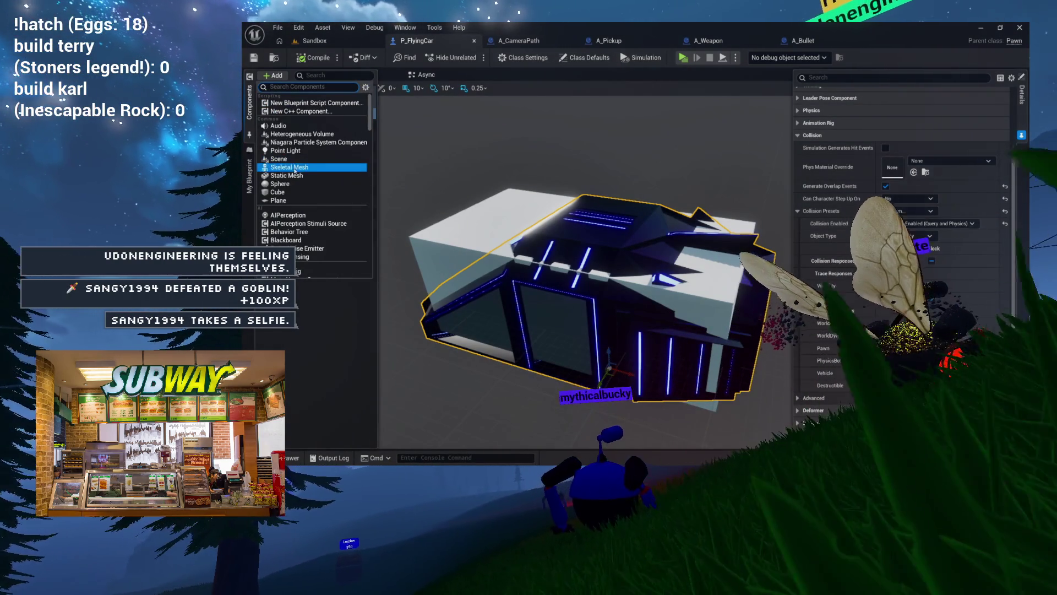
- Add a Scene component under FlyingCar and name it GunPivot
click(286, 159)
text(GunPic)
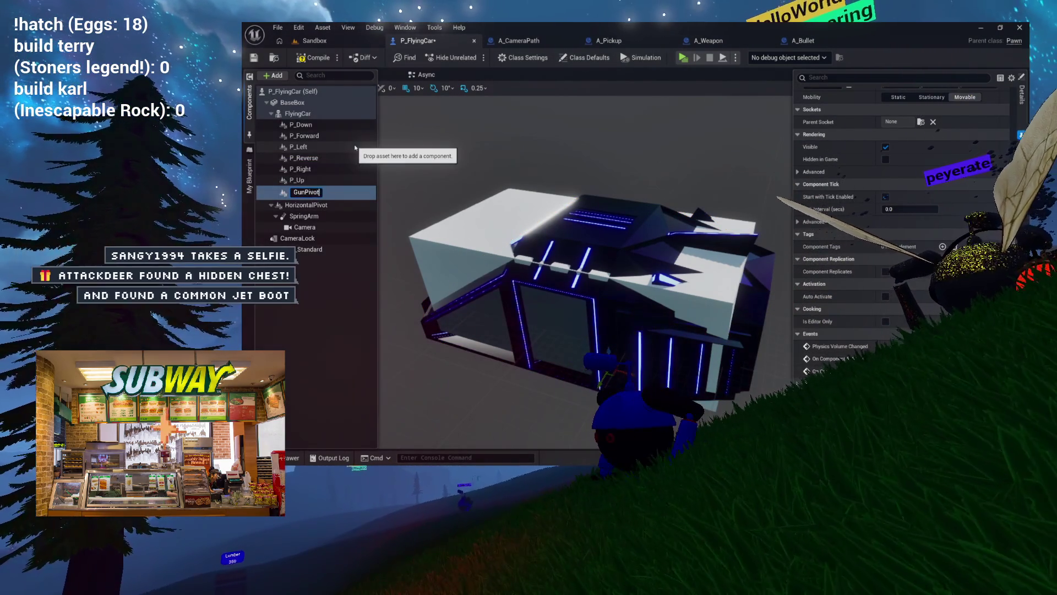
click(526, 267)
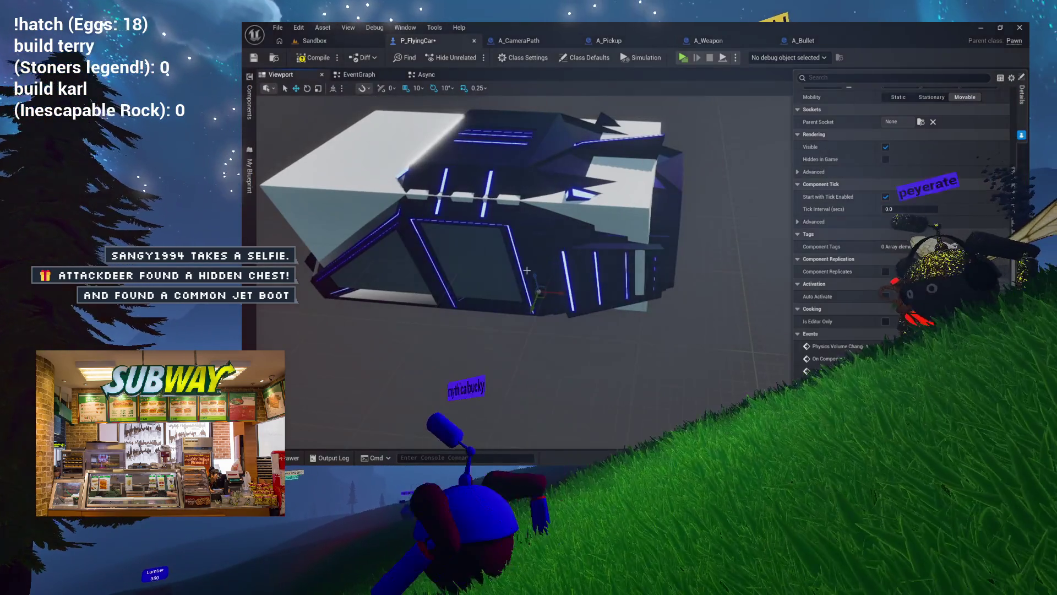
- Move GunPivot up to the top of the car and slide it along X
mouse_move(538, 290)
mouse_down()
mouse_move(495, 118)
mouse_move(495, 165)
mouse_up()
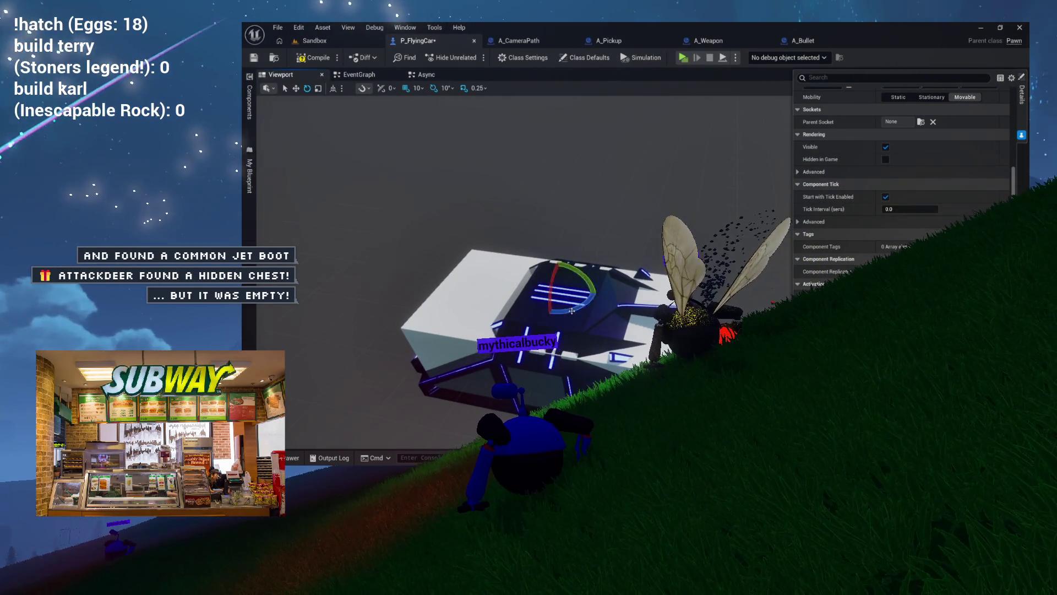
drag(495, 165, 528, 166)
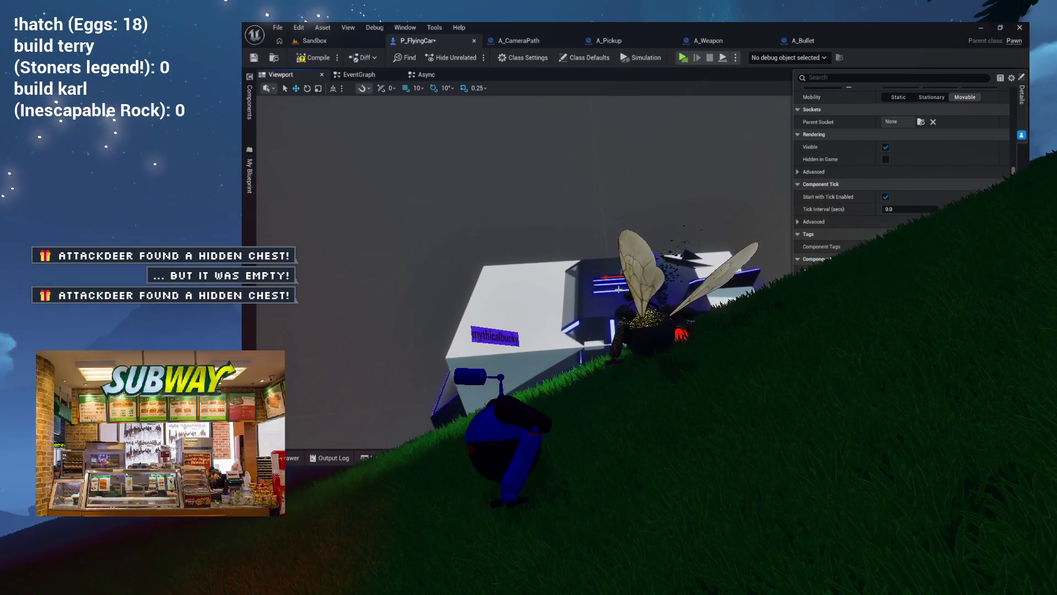
drag(542, 279, 434, 278)
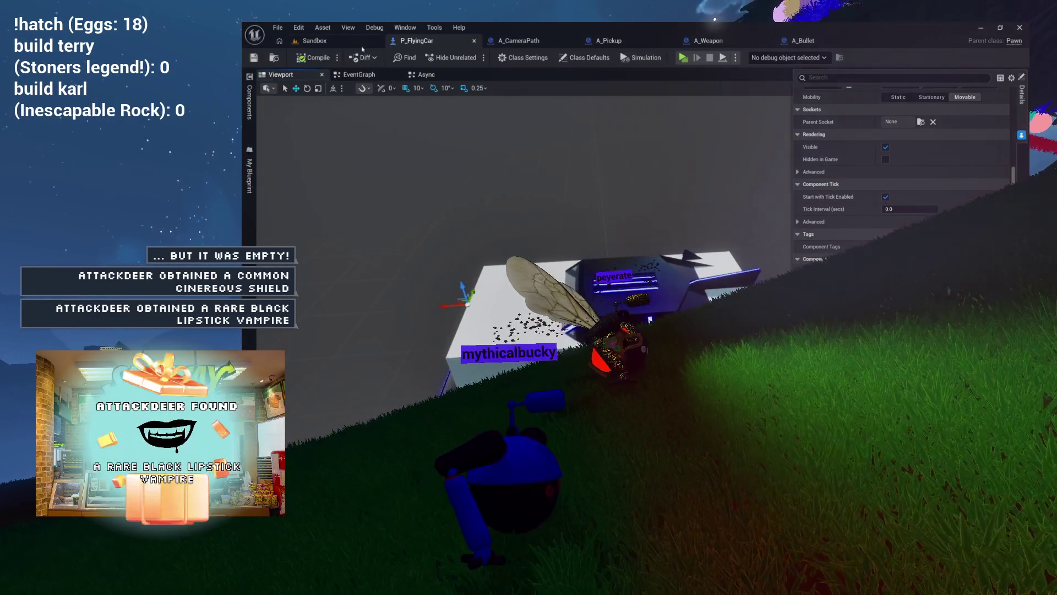
click(441, 75)
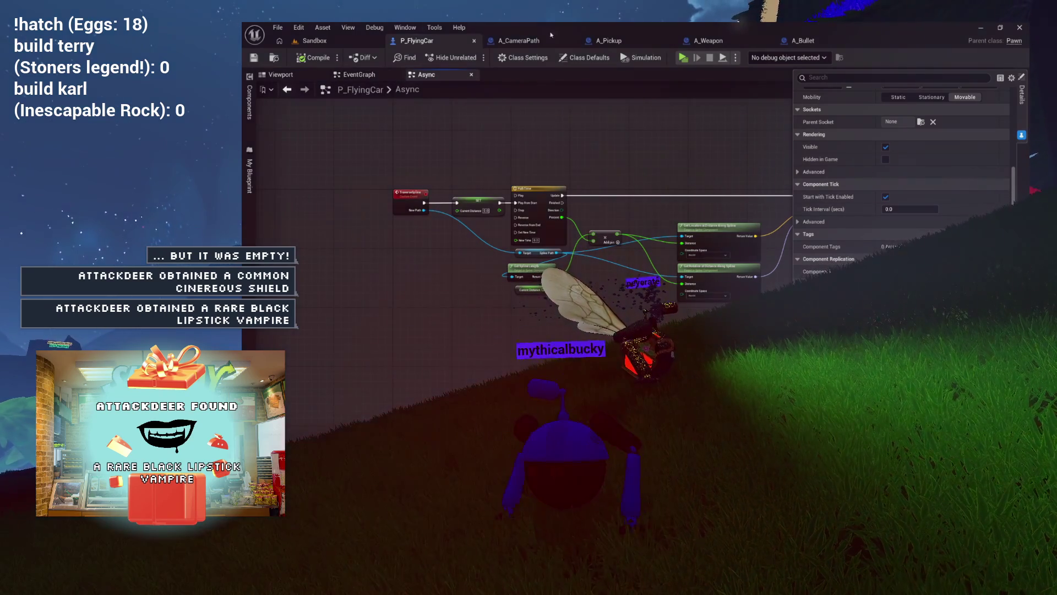
click(518, 40)
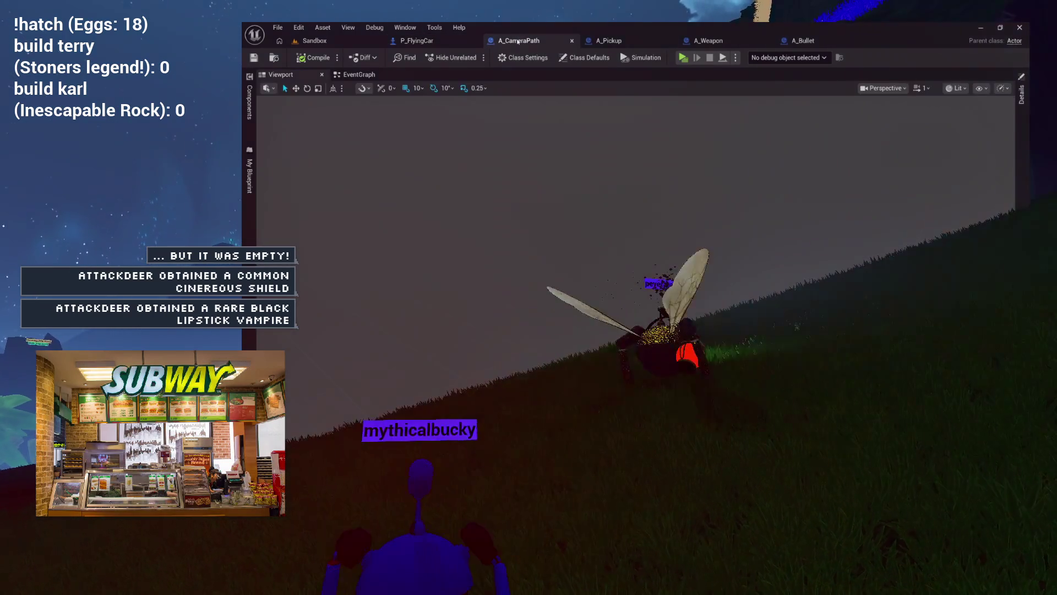
- In A_Pickup, wire a Get Gun Pivot node into Attach Actor To Component's Parent pin
click(608, 40)
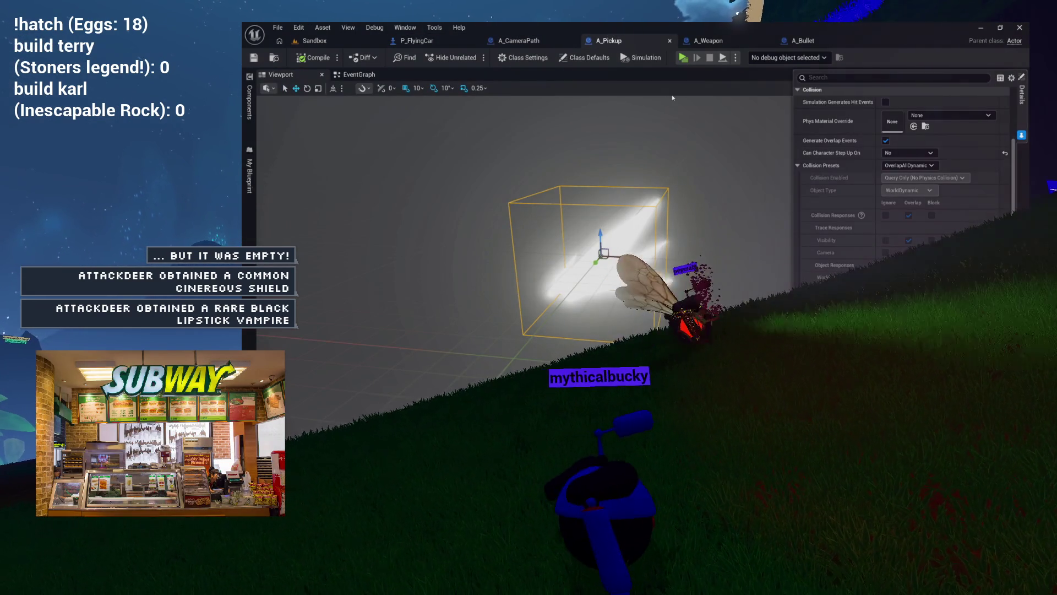
mouse_move(359, 75)
mouse_down()
mouse_move(405, 87)
mouse_move(386, 75)
mouse_up()
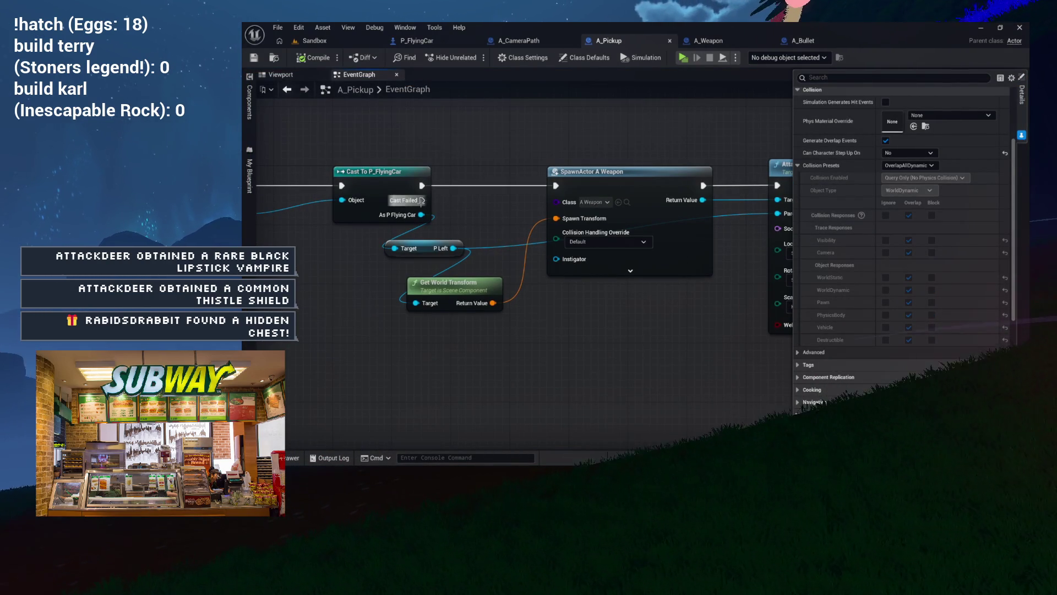
mouse_move(421, 215)
mouse_down()
mouse_move(390, 331)
mouse_move(368, 353)
mouse_up()
text(getunpi)
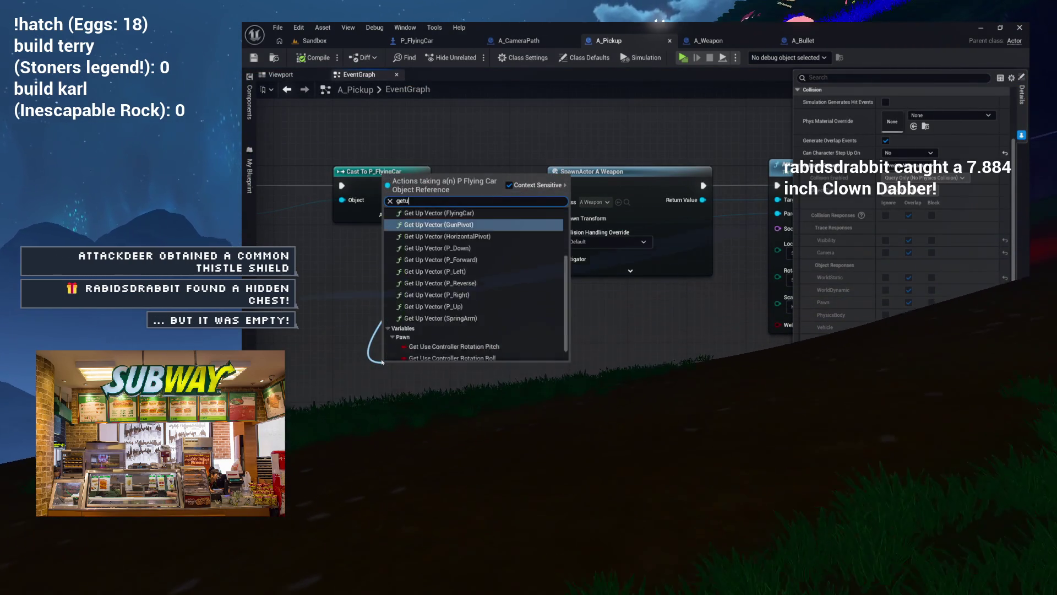
key(BackSpace)
key(BackSpace)
key(BackSpace)
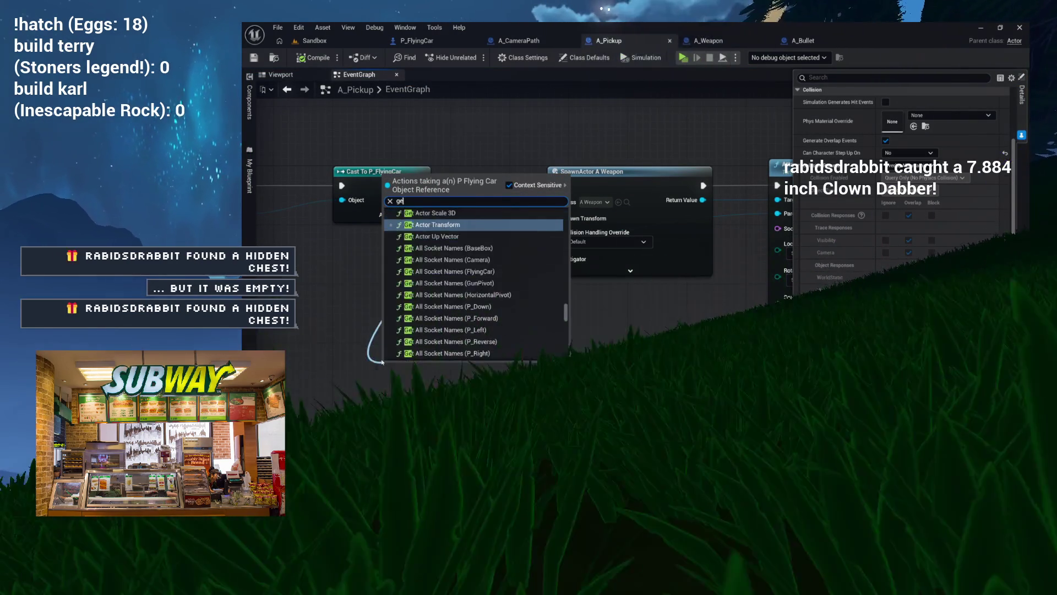
text(gun piv)
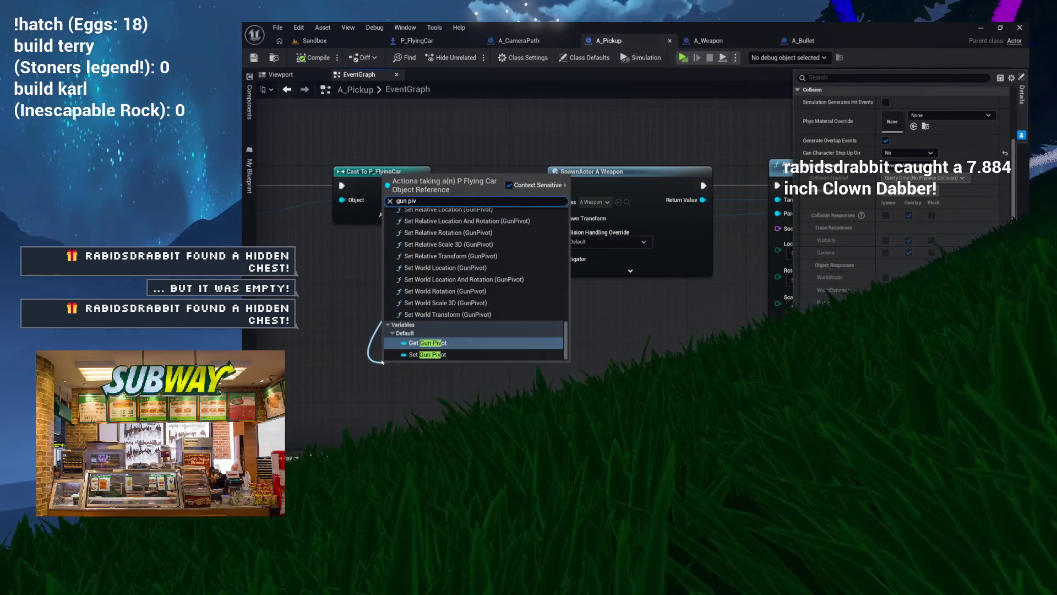
mouse_move(398, 449)
click(416, 347)
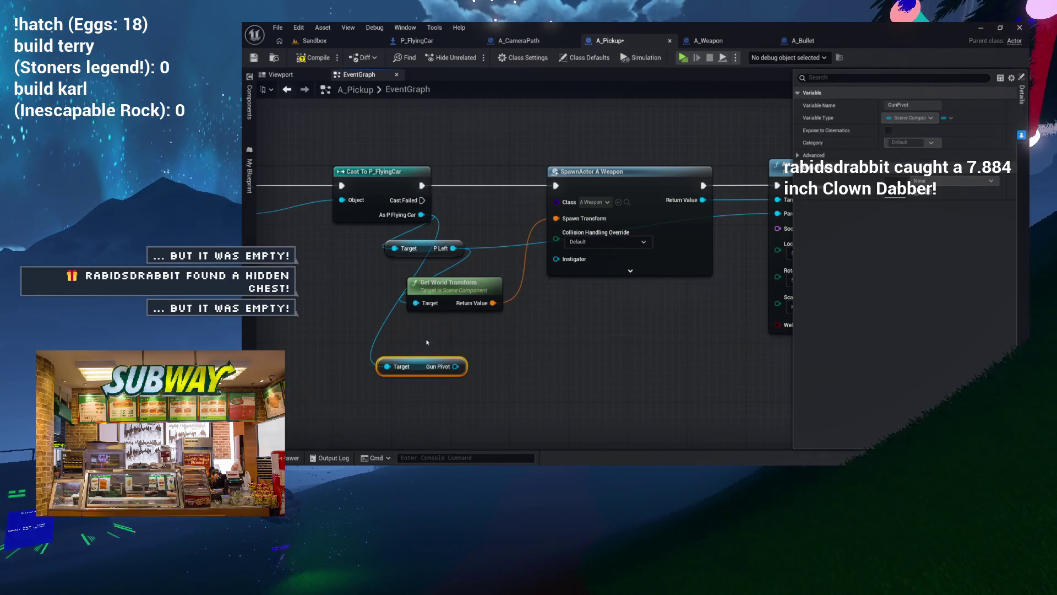
mouse_move(429, 311)
mouse_down()
mouse_move(495, 275)
mouse_move(716, 247)
mouse_move(566, 245)
mouse_move(691, 203)
mouse_up()
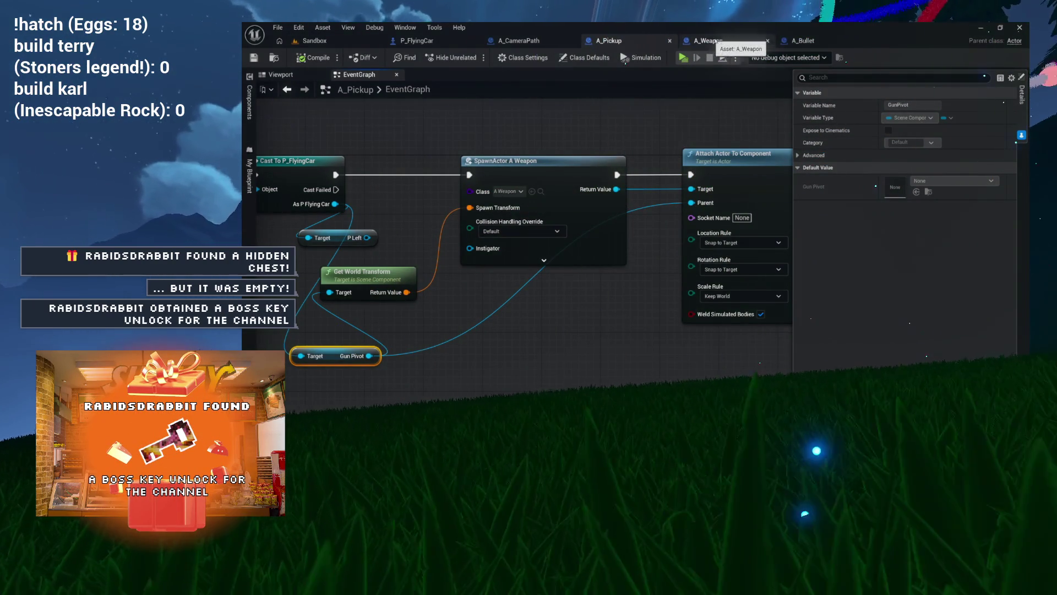
click(811, 43)
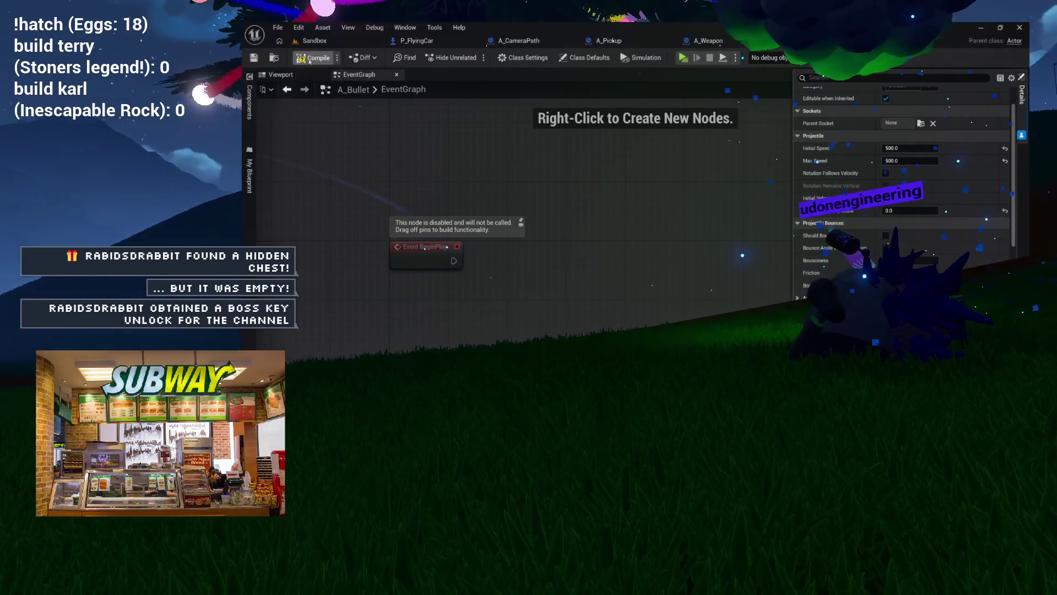
- Test-play the level, toggling the debug camera, then stop the preview
click(430, 41)
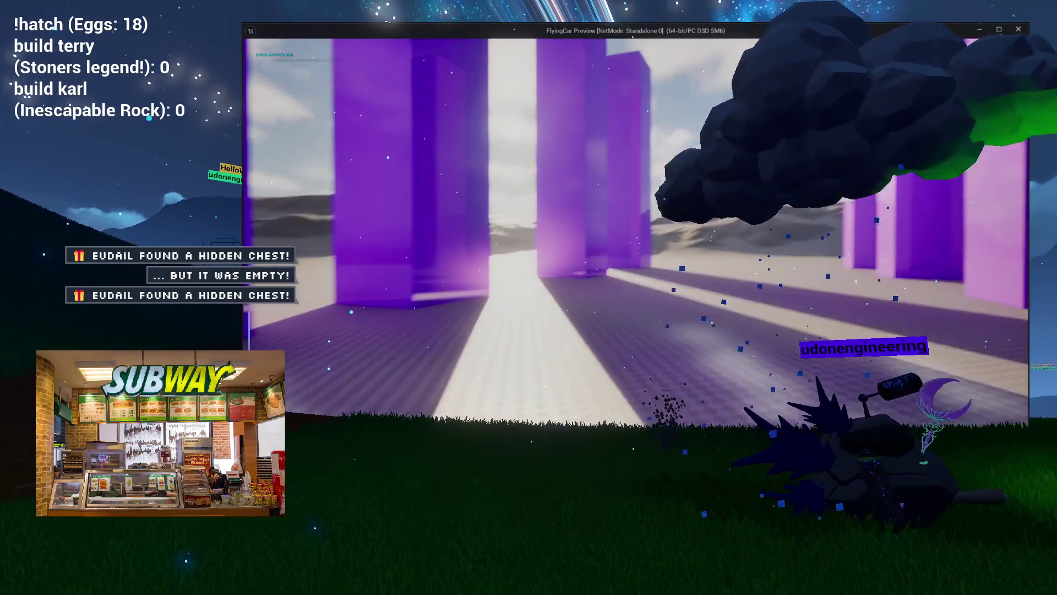
key(Escape)
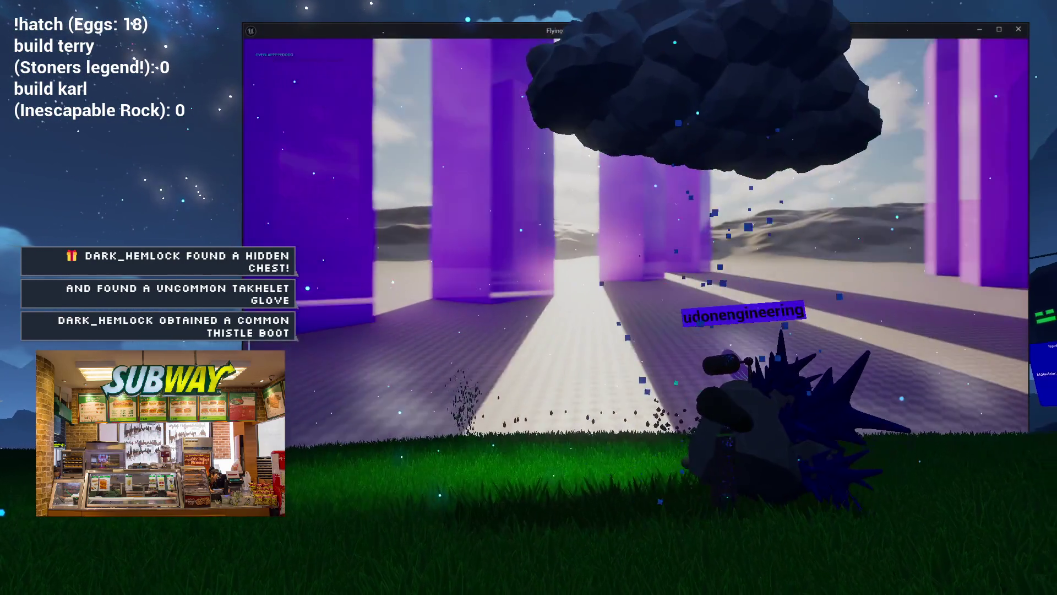
key(semicolon)
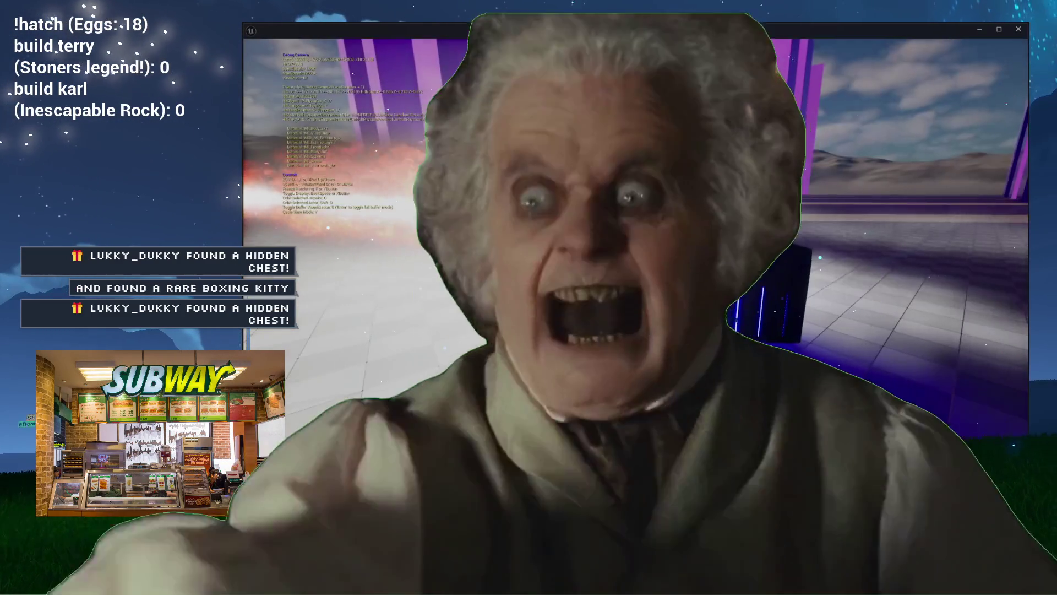
key(Escape)
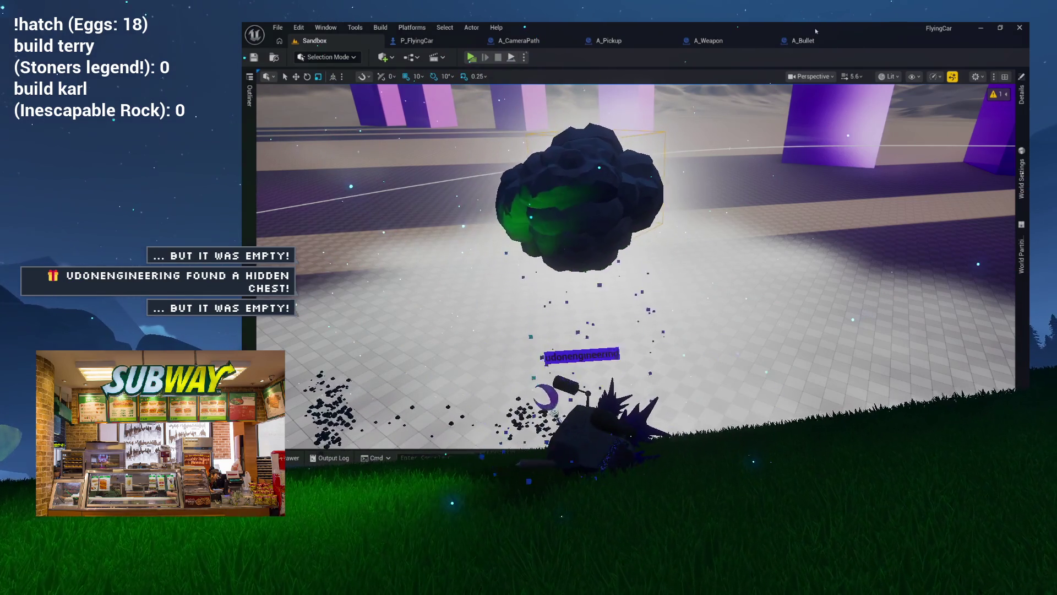
click(804, 41)
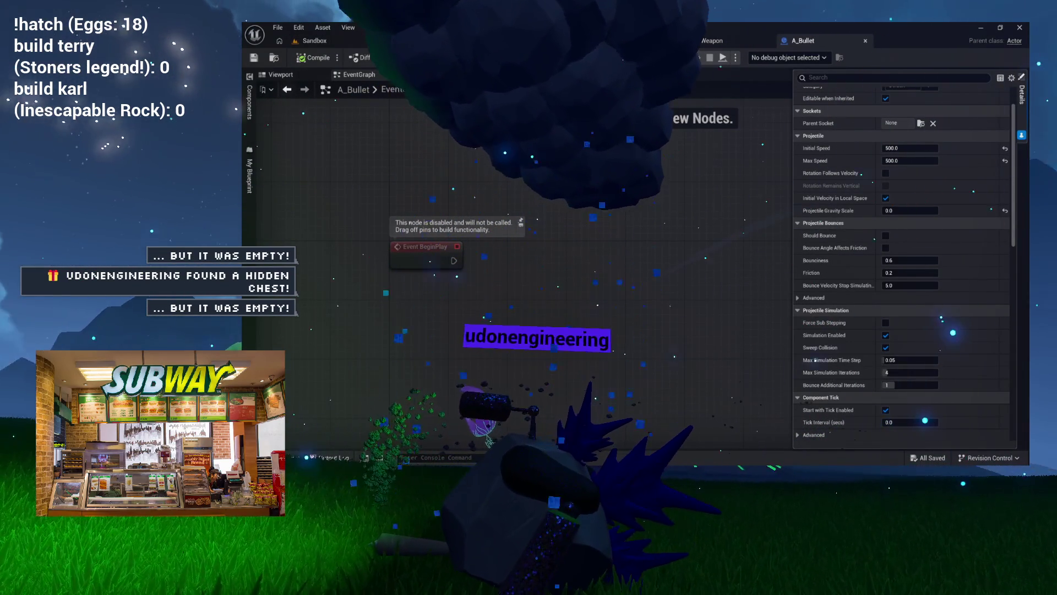
- Bring up A_Weapon's event graph with Event BeginPlay in view
click(710, 41)
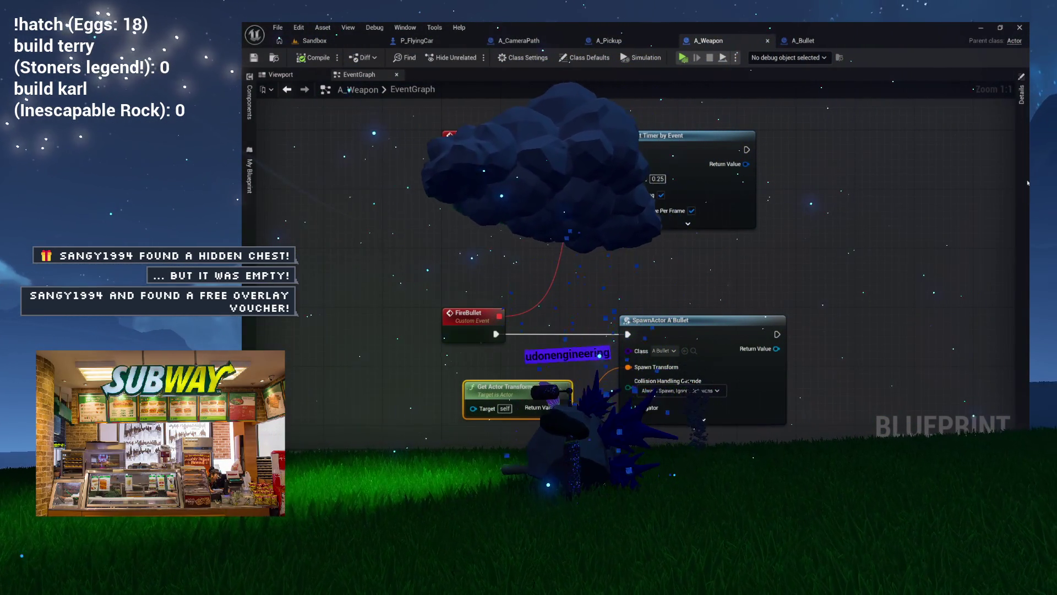
key(Home)
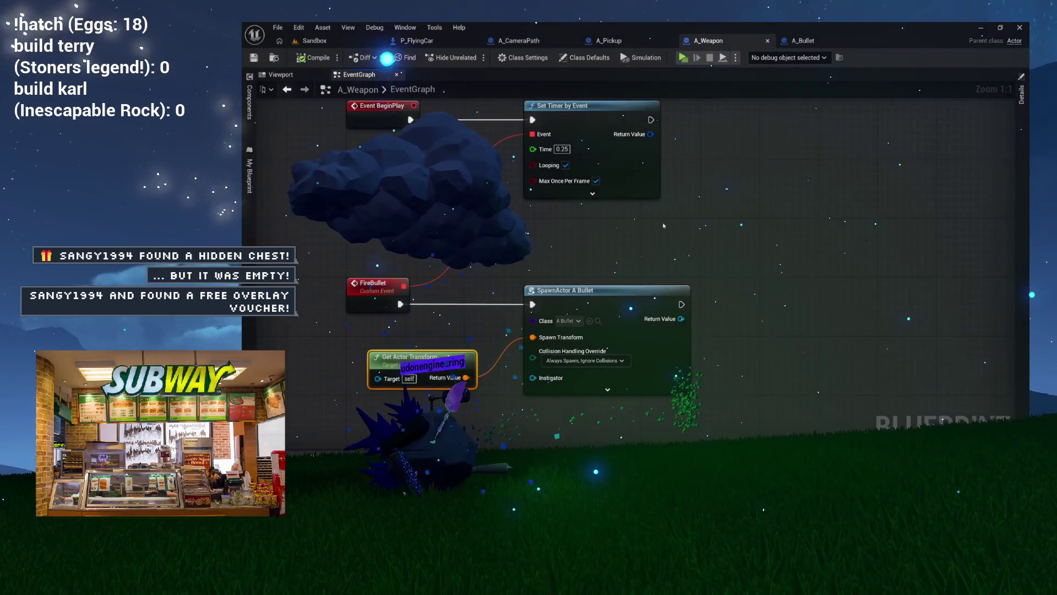
- Check A_Bullet's CollisionMesh collision settings, then return to A_Weapon's cube viewport
mouse_move(668, 226)
mouse_down()
mouse_move(677, 202)
mouse_move(671, 262)
mouse_up()
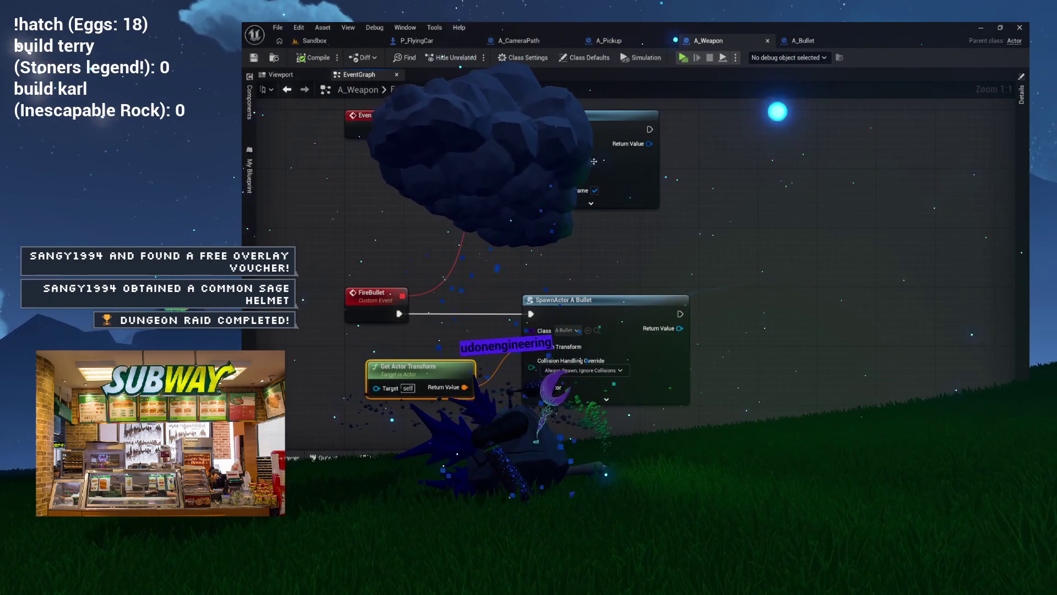
click(312, 77)
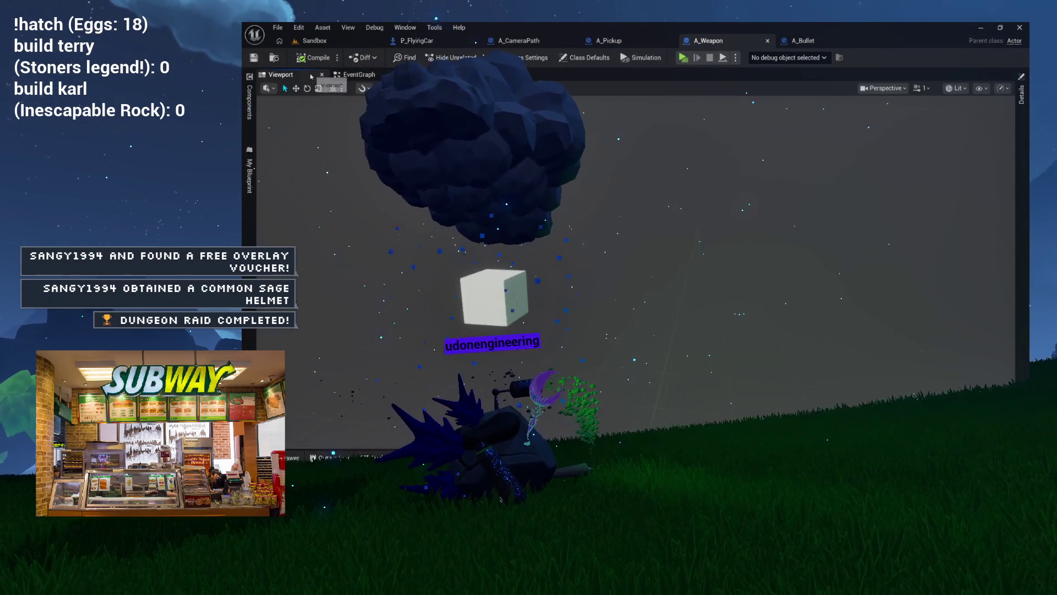
mouse_move(803, 41)
mouse_down()
mouse_move(876, 59)
mouse_move(803, 42)
mouse_up()
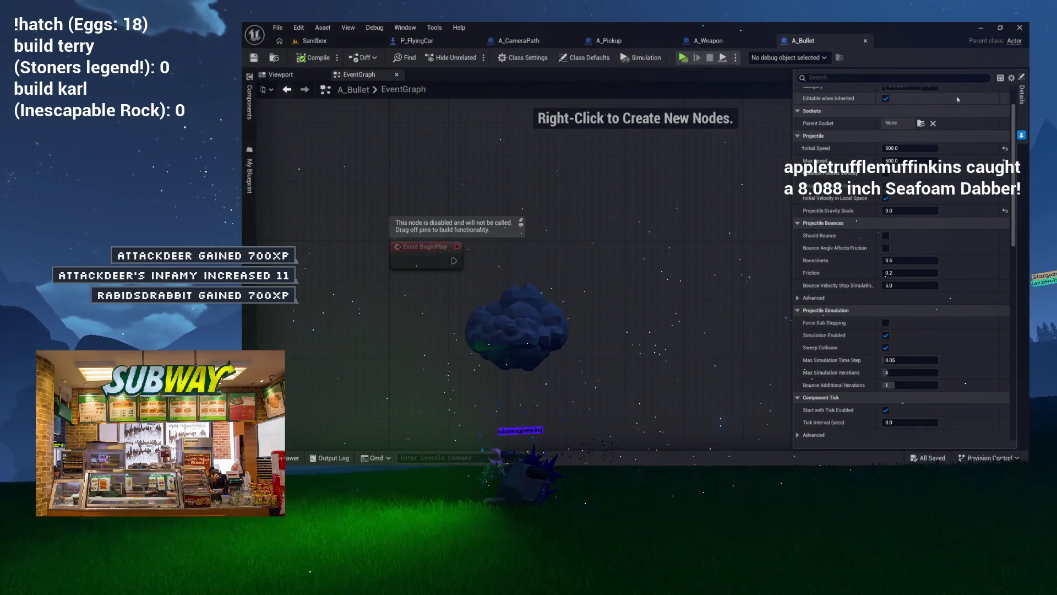
click(249, 102)
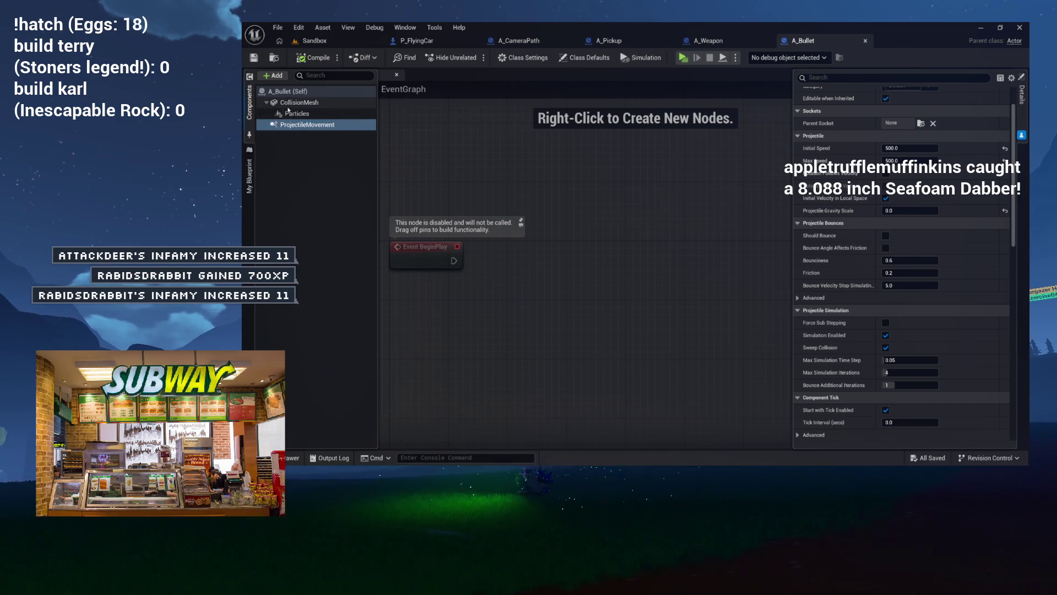
click(292, 102)
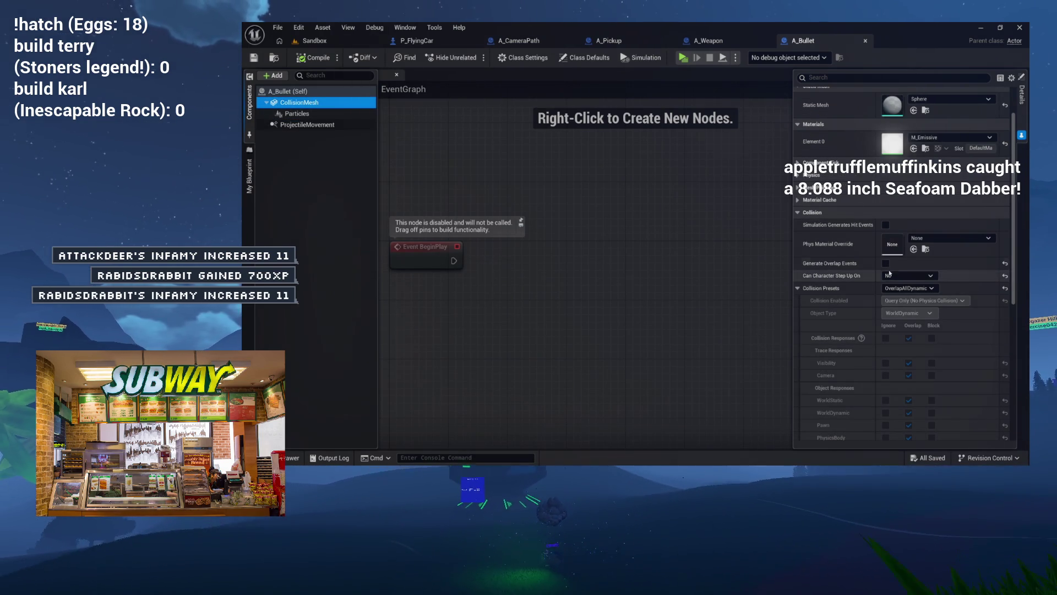
scroll(880, 285, down, 2)
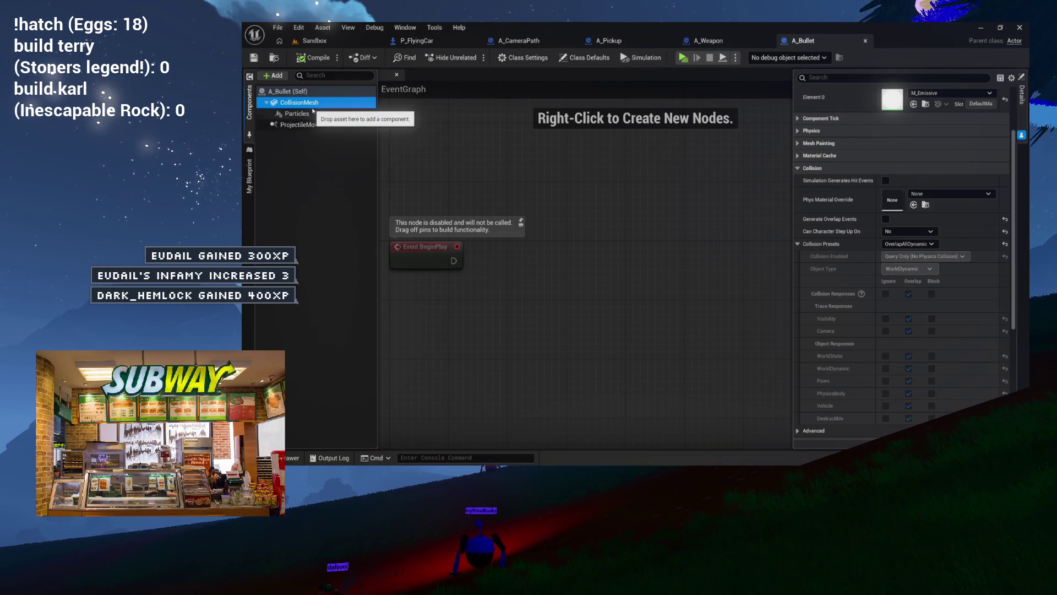
click(707, 42)
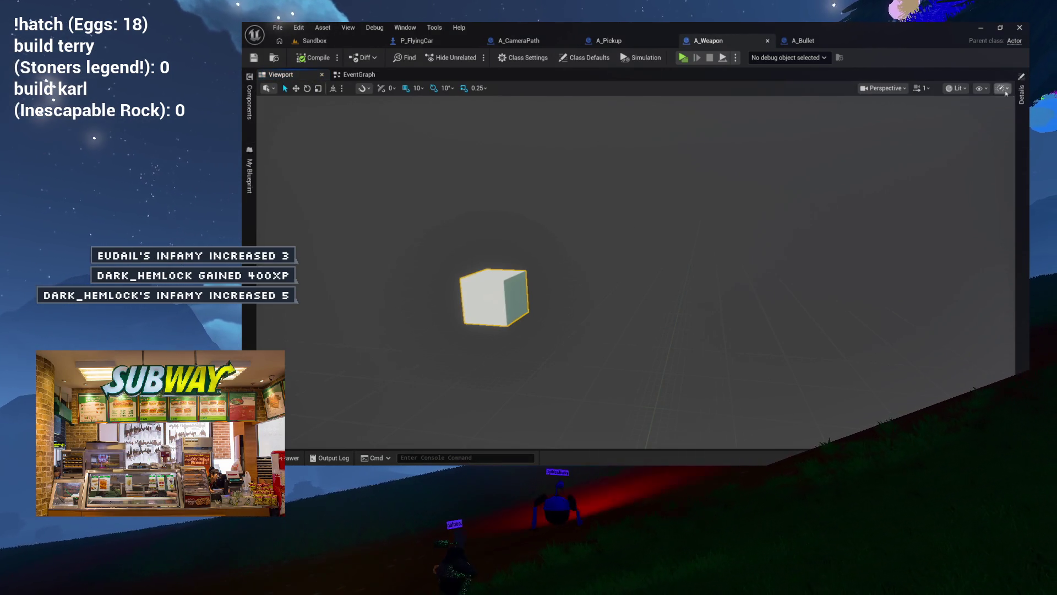
- Set A_Weapon's cube to the NoCollision preset, save, and play the Sandbox level
click(1022, 95)
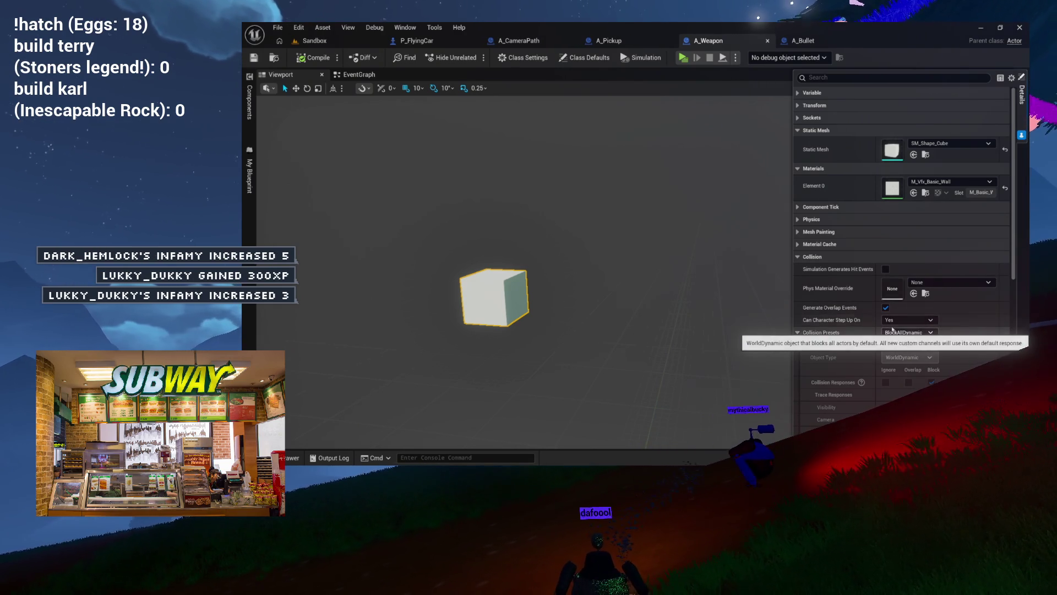
scroll(913, 333, down, 2)
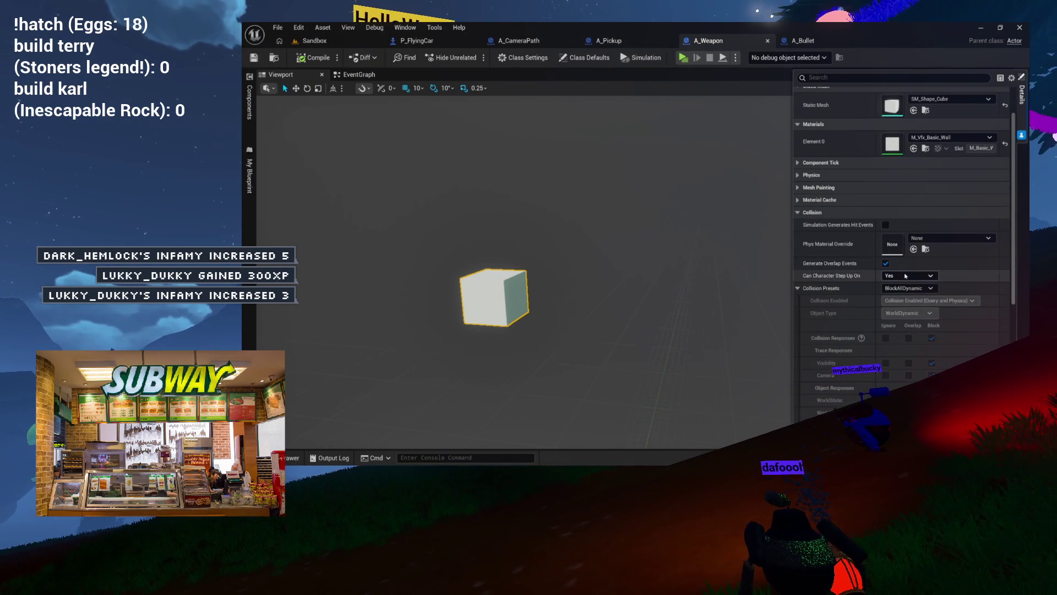
click(909, 288)
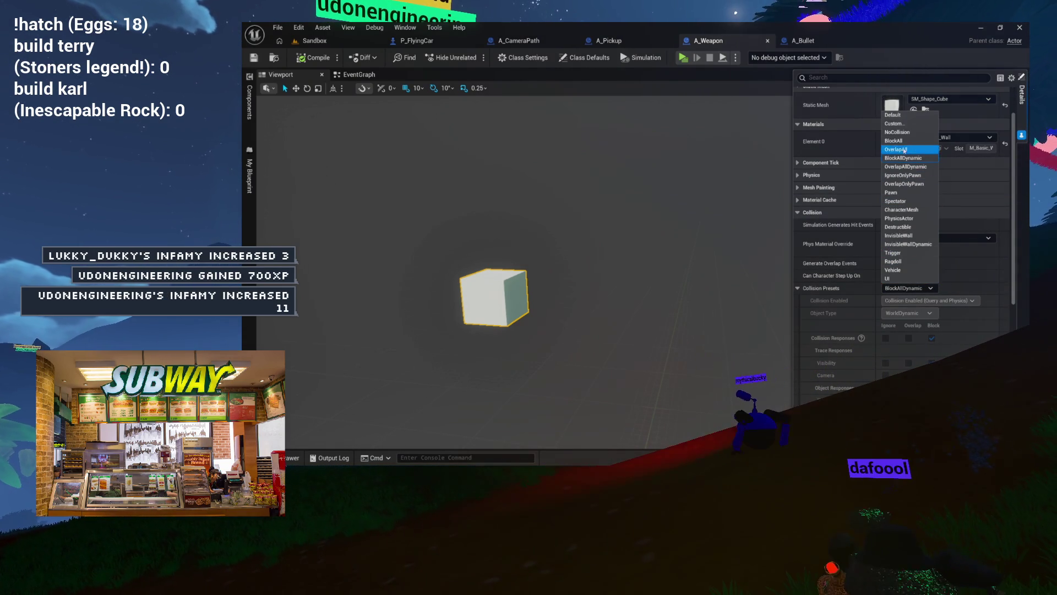
click(904, 135)
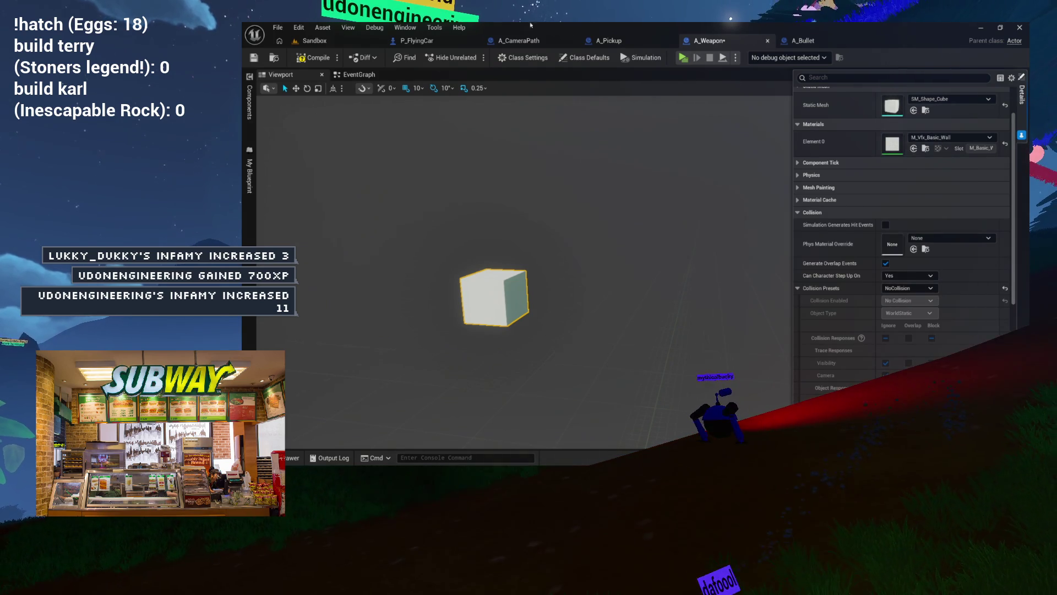
key(ctrl+s)
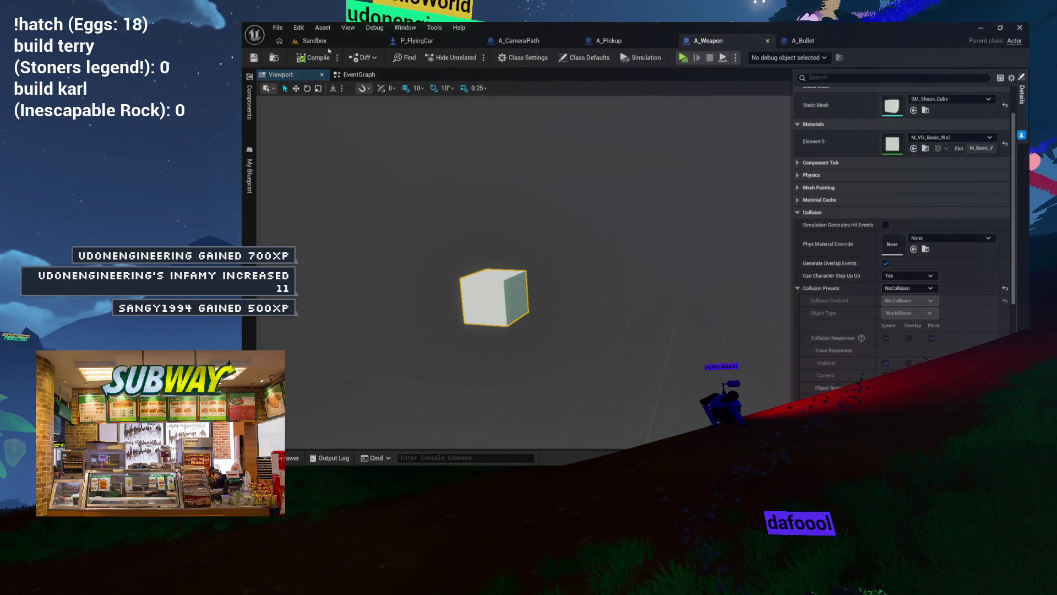
click(328, 43)
click(469, 58)
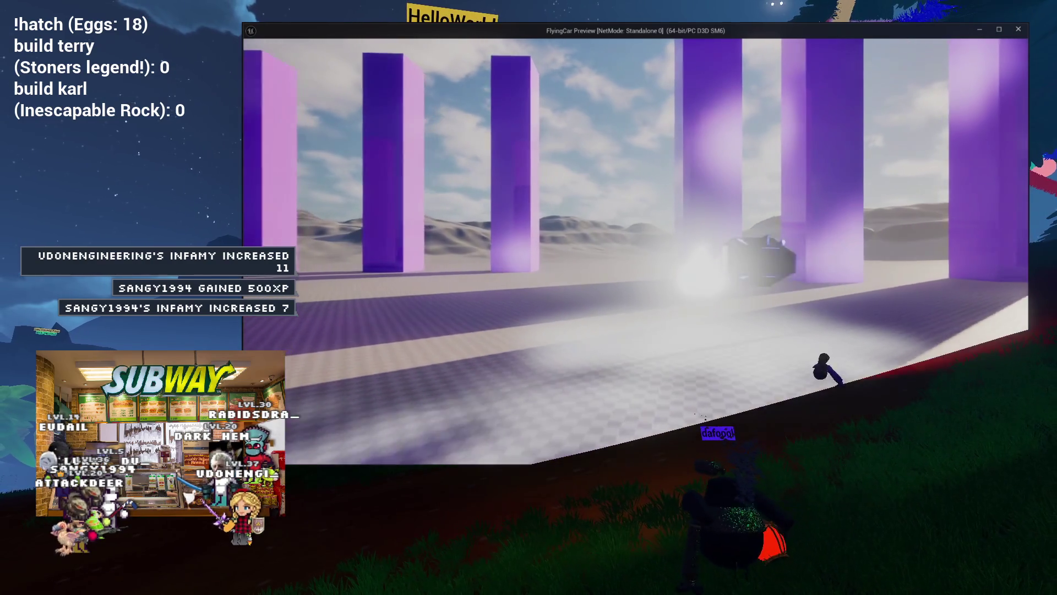
- Stop the preview, replay it once more, stop again, and return to A_Bullet
key(Escape)
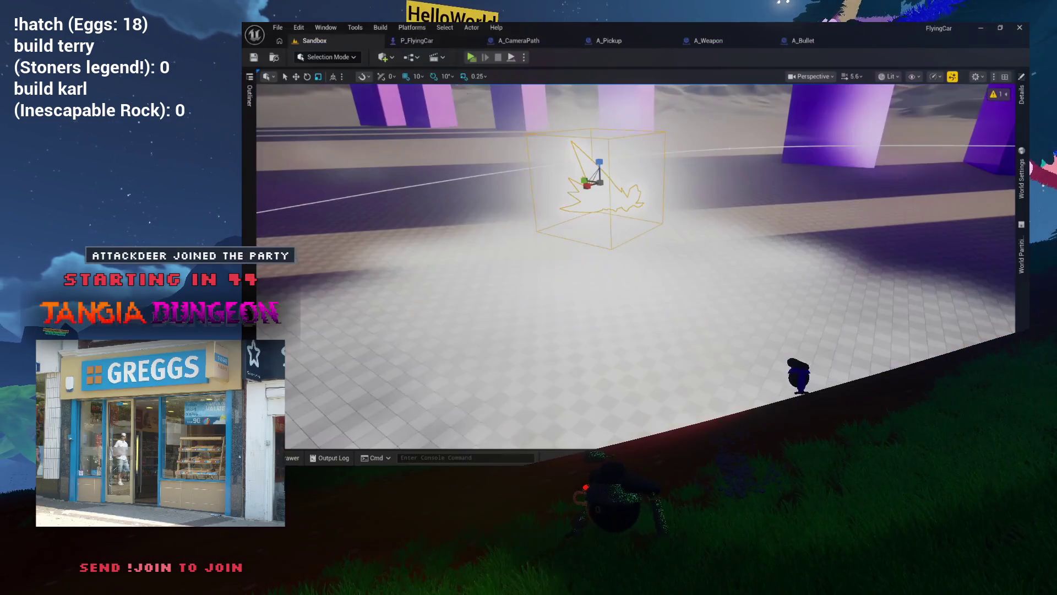
key(alt+p)
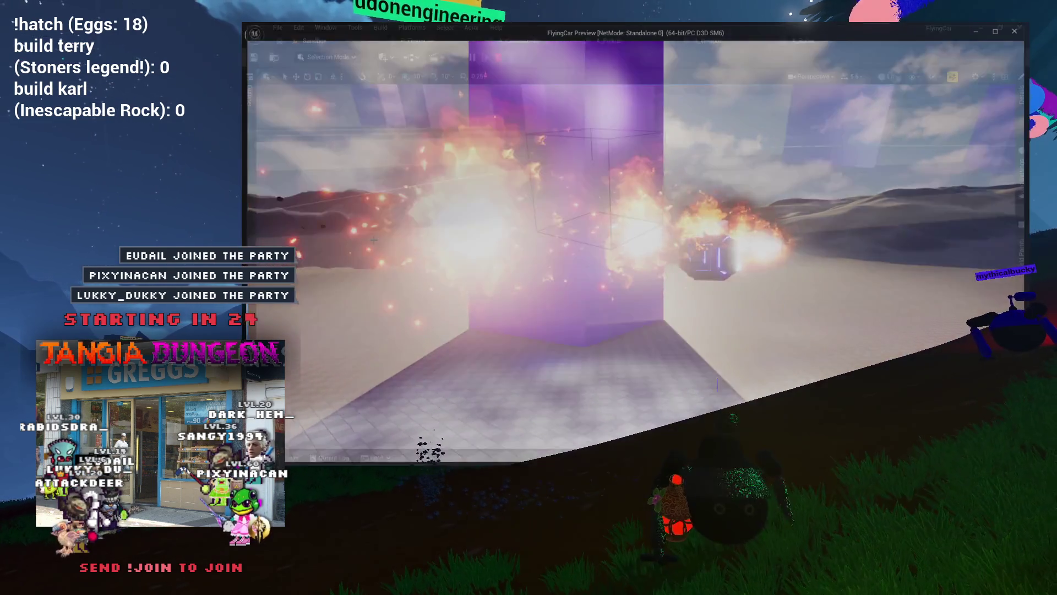
key(Escape)
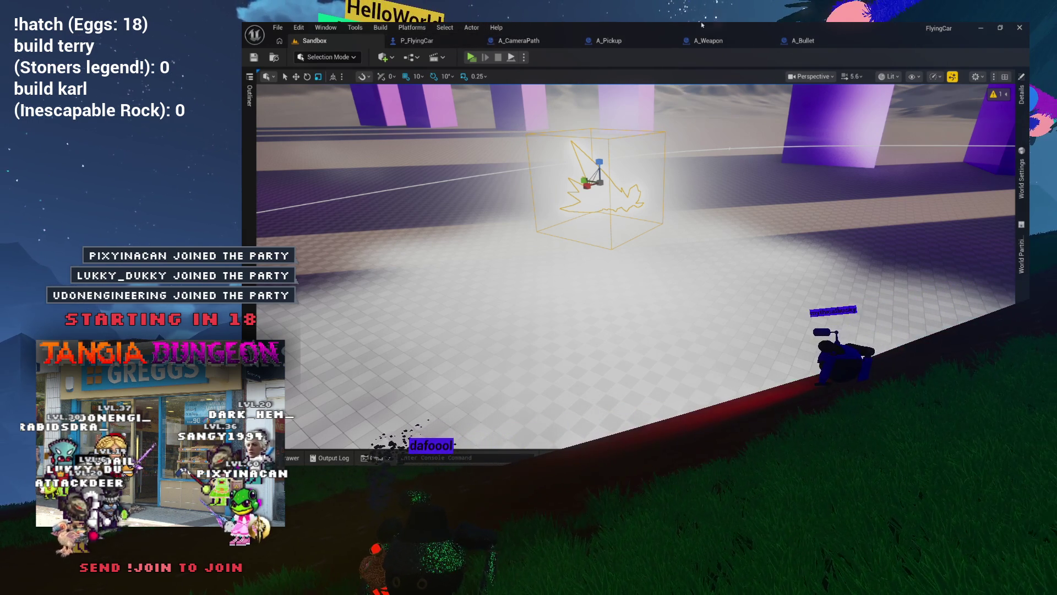
click(803, 41)
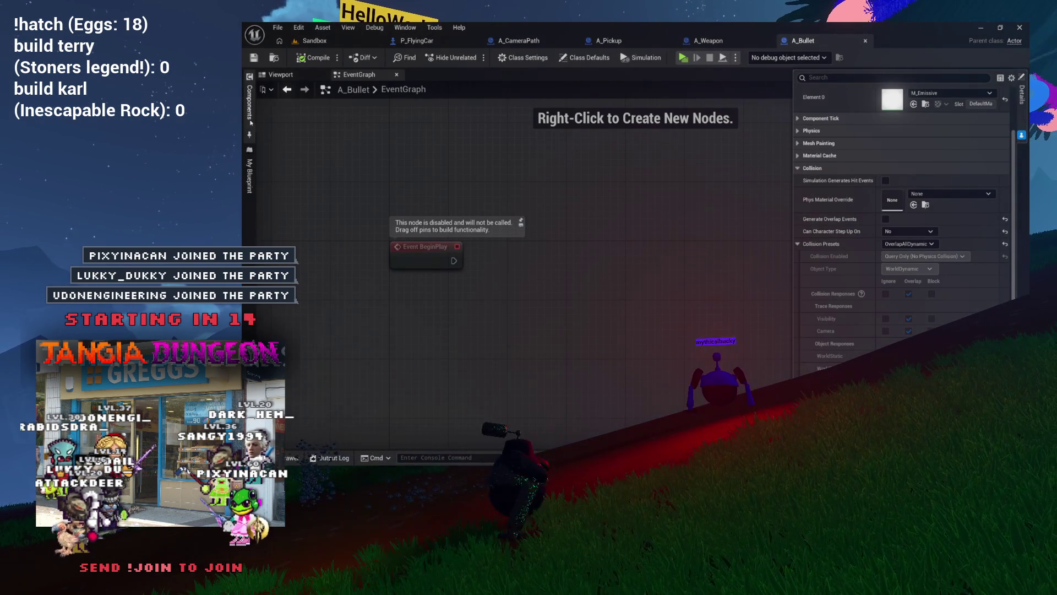
- Check the bullet's ProjectileMovement speeds, compile A_Bullet, and run then stop a play test
click(250, 110)
click(318, 125)
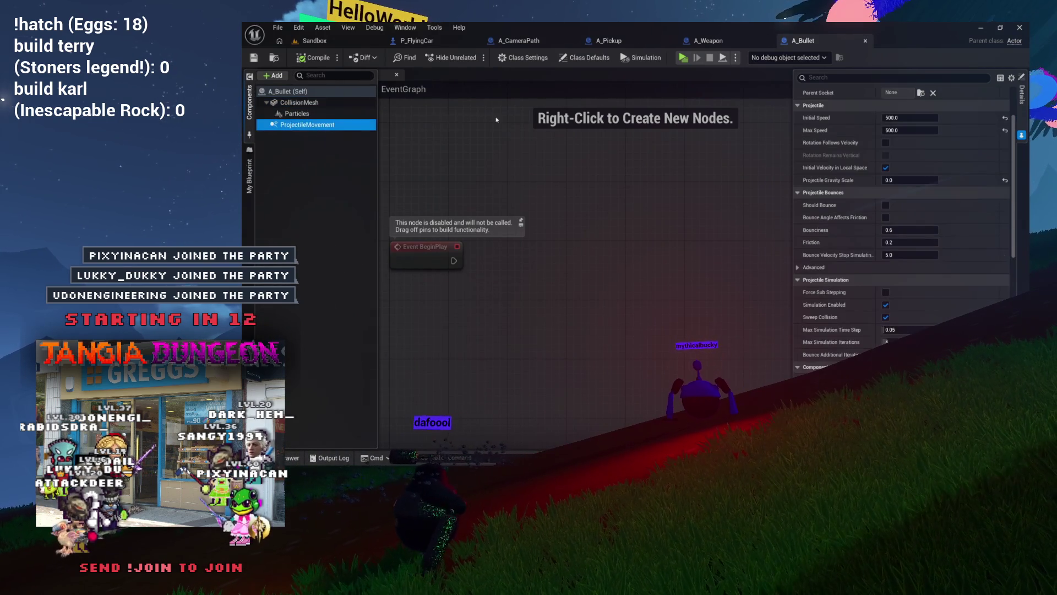
click(906, 117)
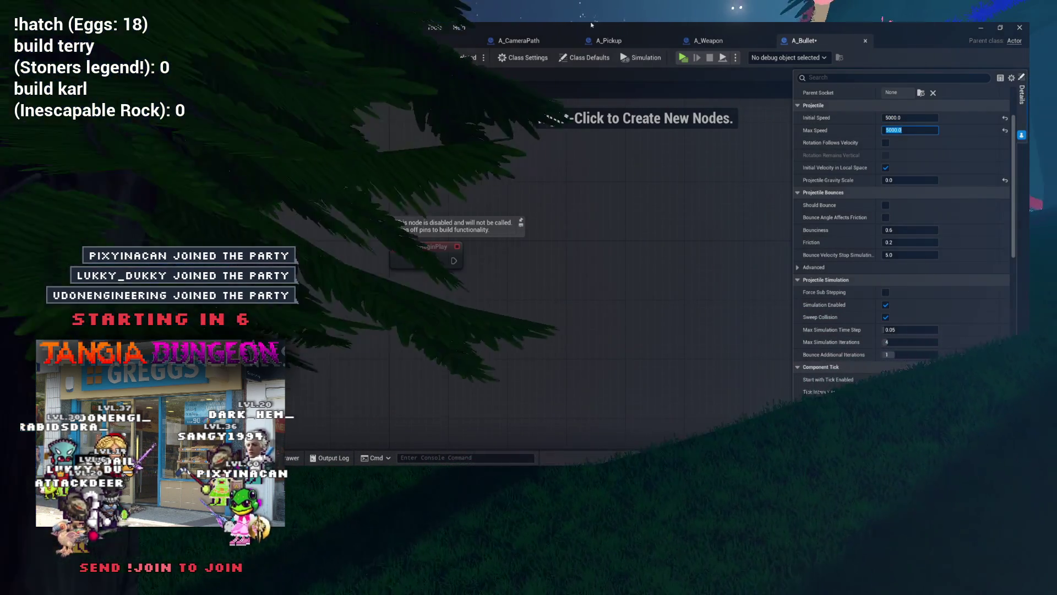
click(302, 59)
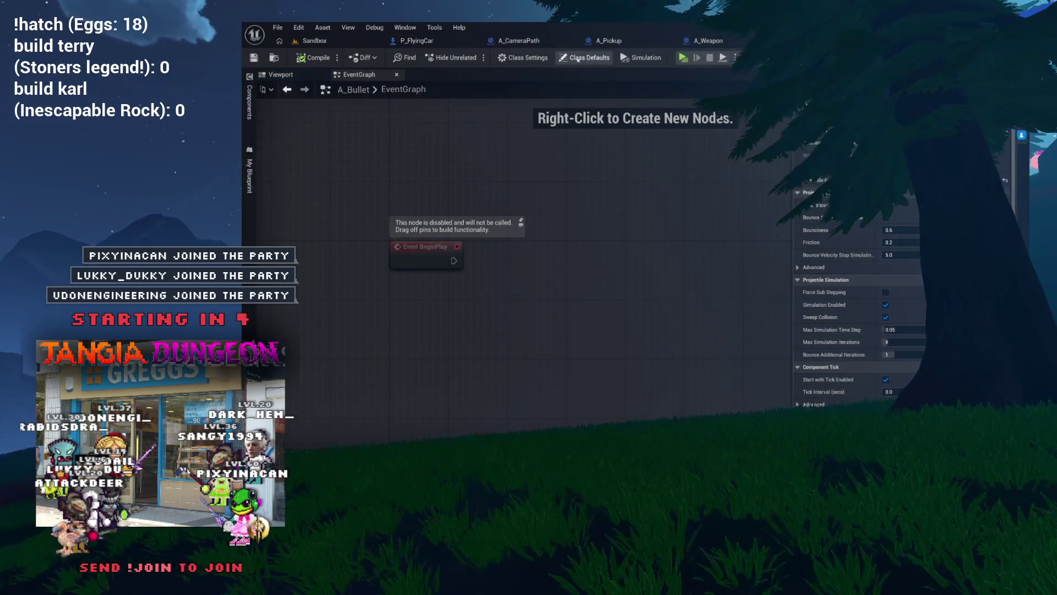
click(687, 62)
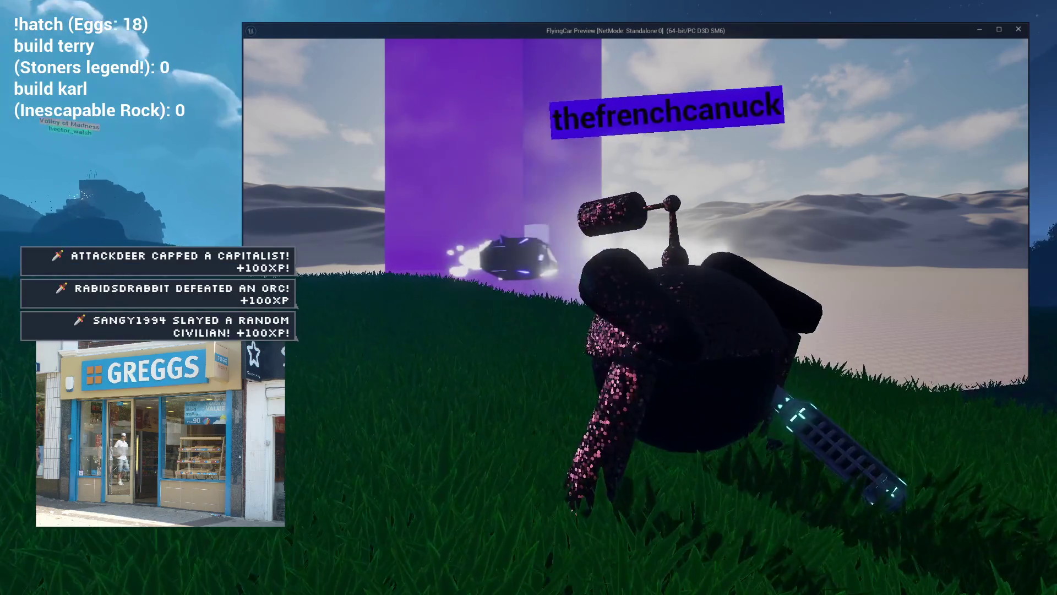
key(Escape)
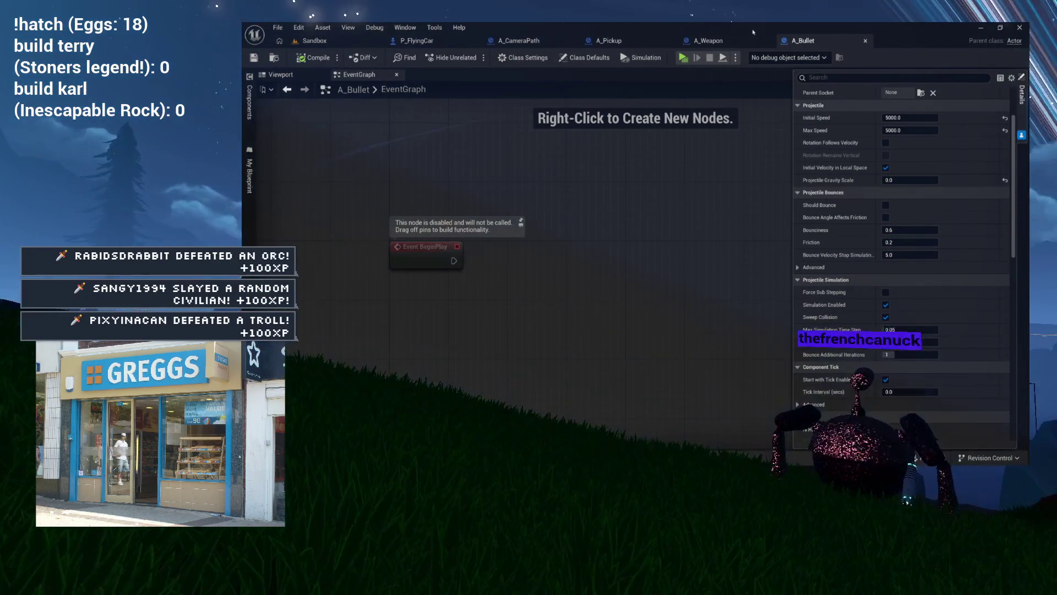
- Set the bullet's Initial Speed and Max Speed to 10000 and return to the Sandbox level
click(914, 118)
text(10000)
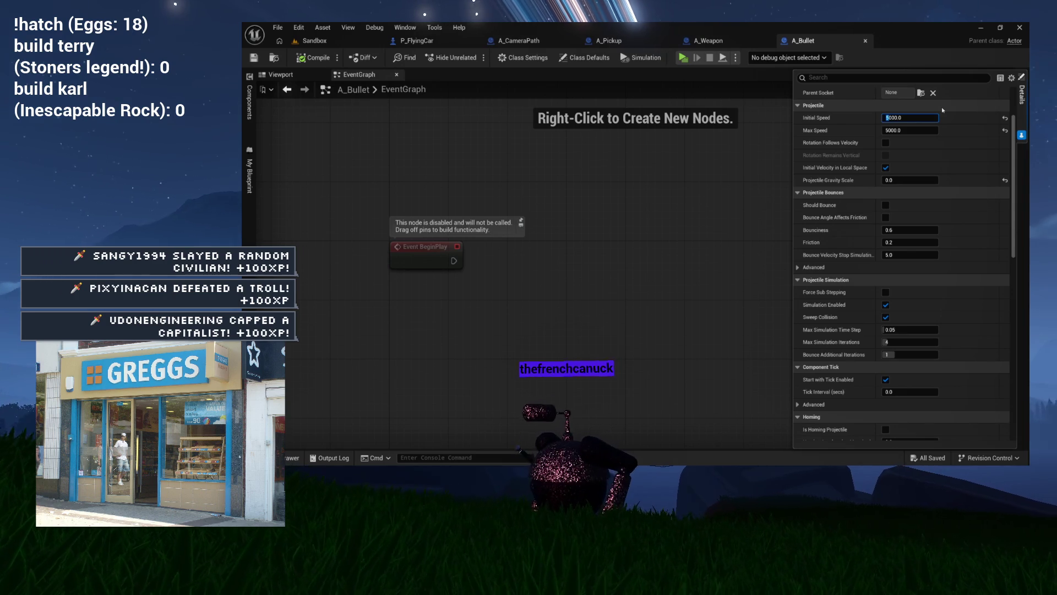
key(Tab)
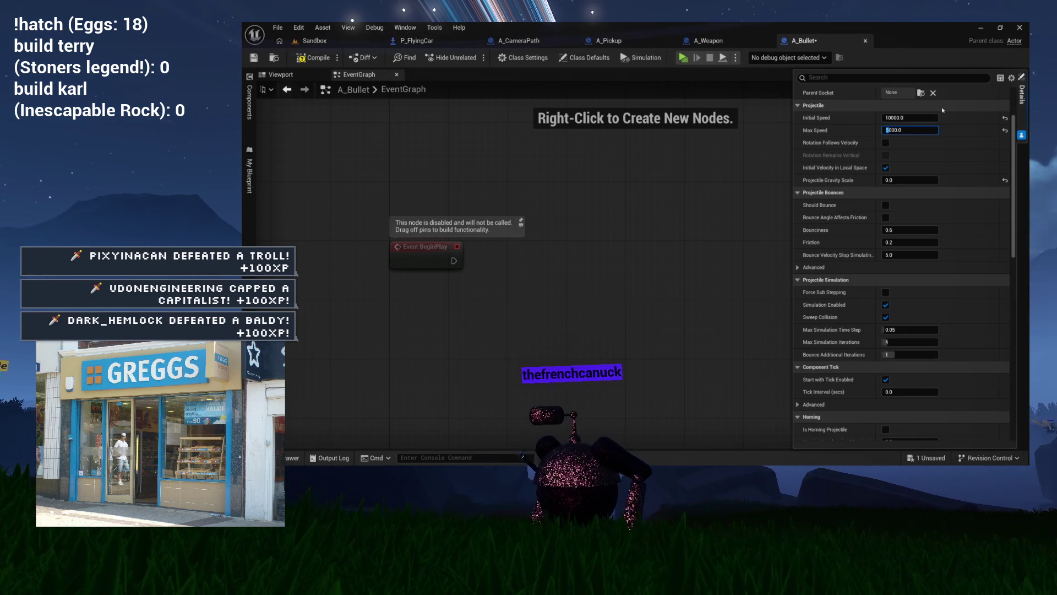
text(10000)
key(Return)
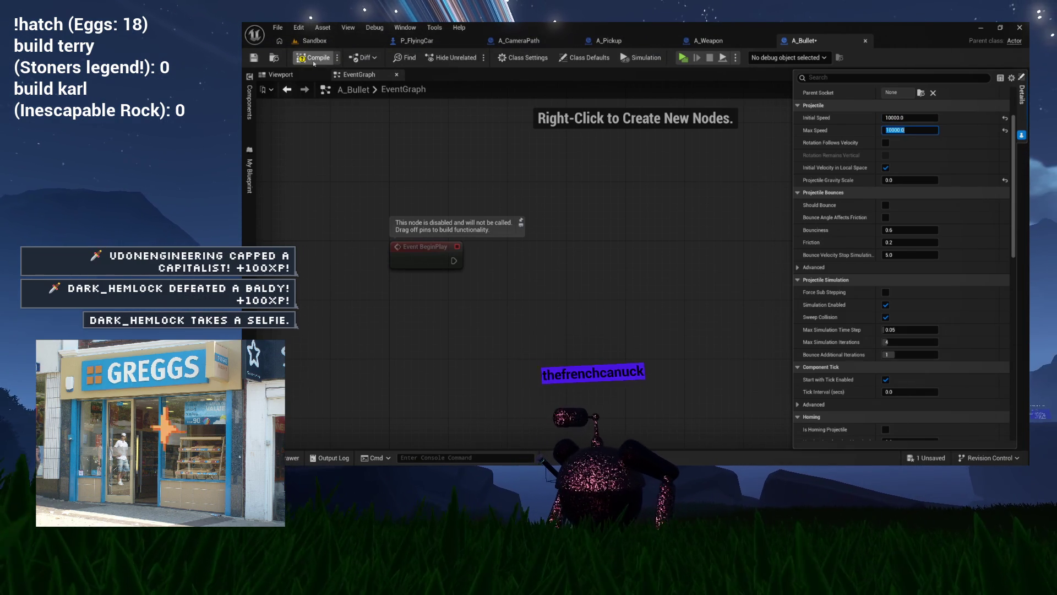
click(376, 40)
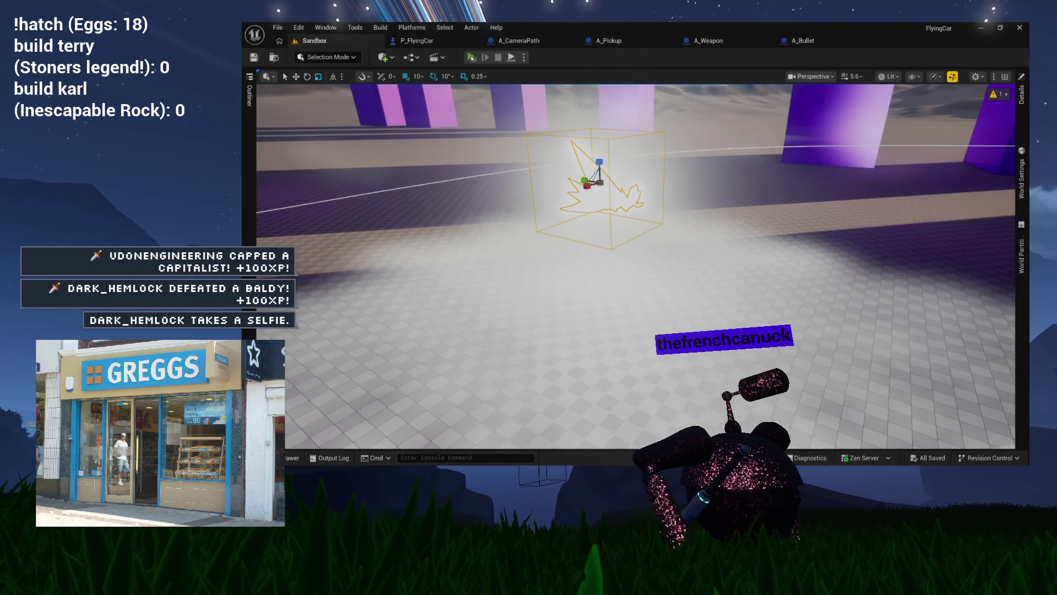
click(472, 58)
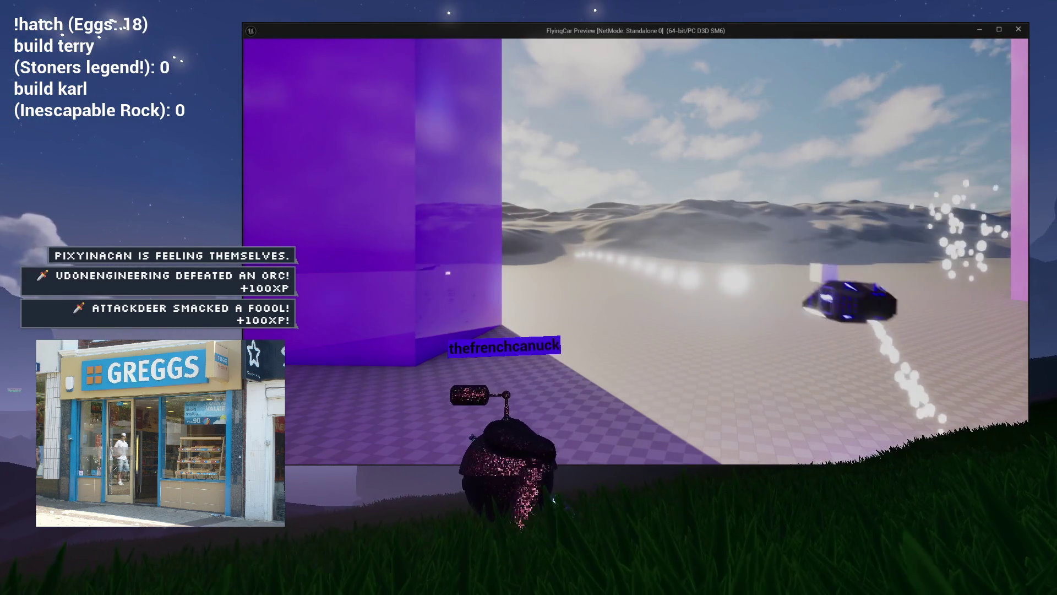
key(Escape)
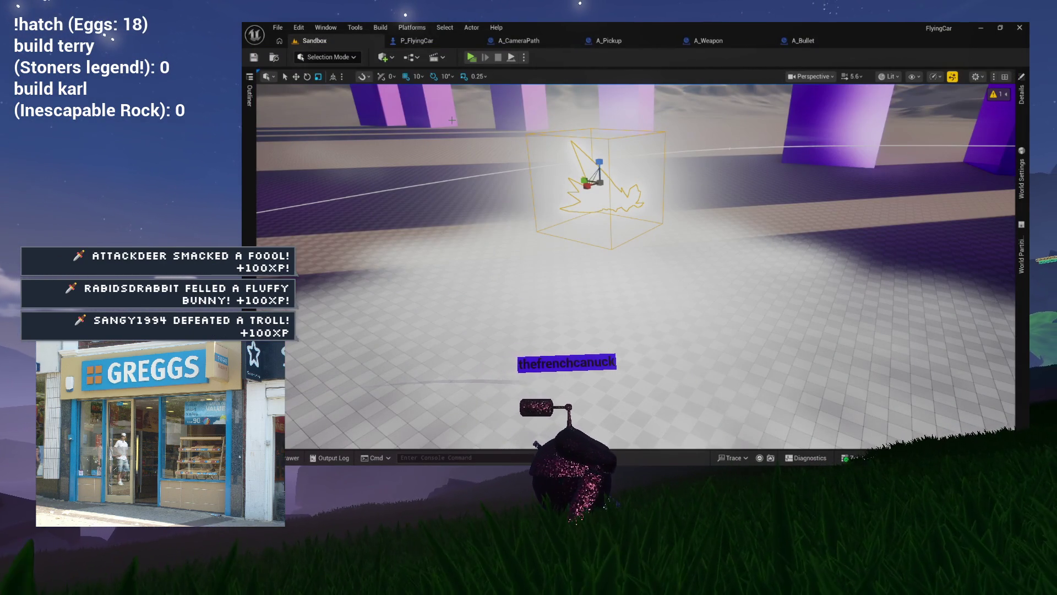
- Tick Generate Overlap Events on A_Bullet's sphere mesh and compile the blueprint
click(821, 41)
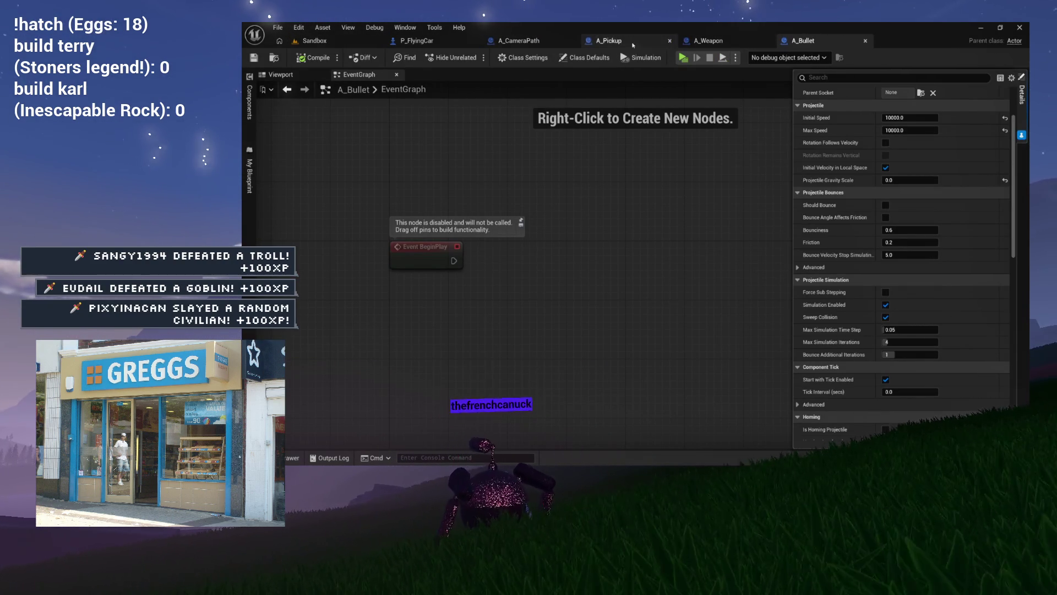
click(281, 74)
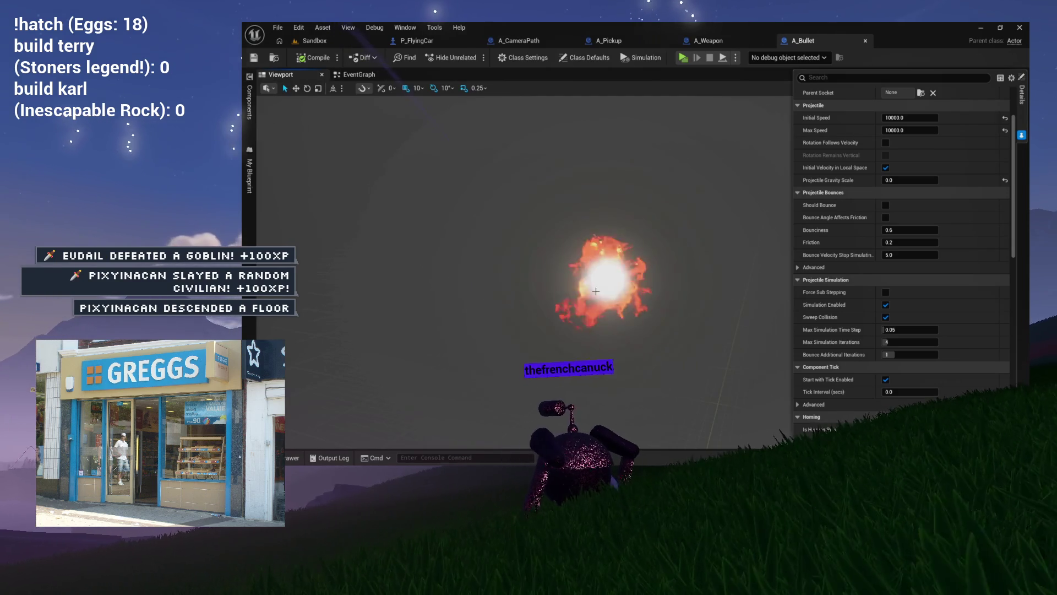
click(605, 274)
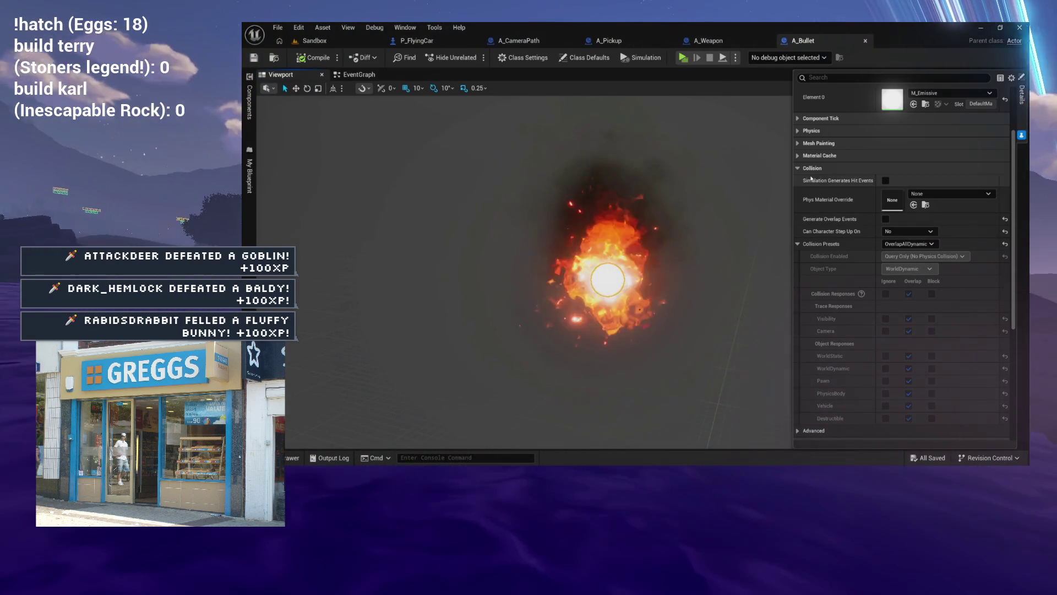
click(886, 221)
scroll(950, 107, up, 3)
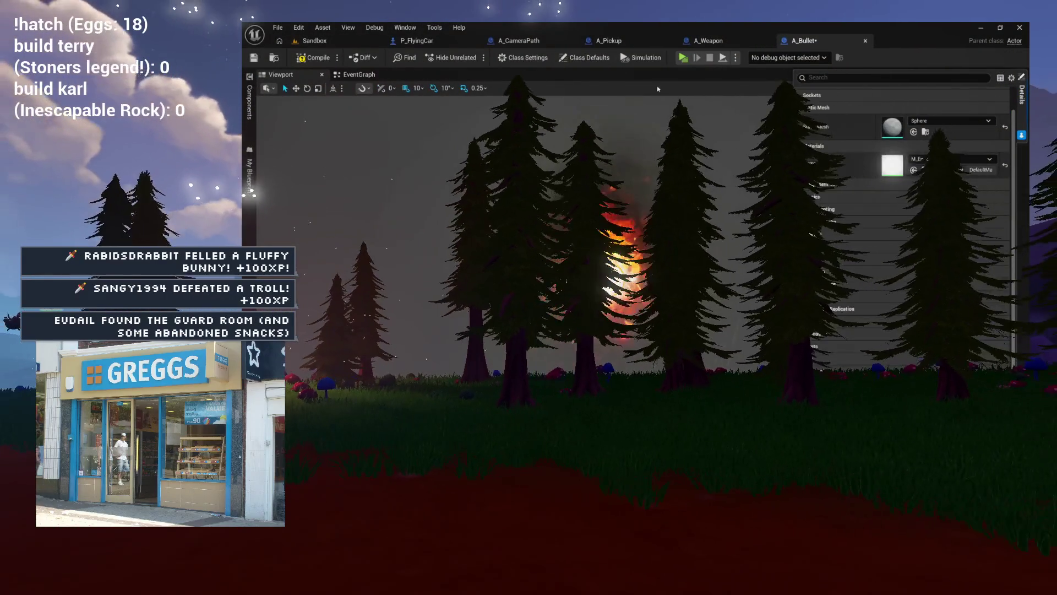
click(315, 60)
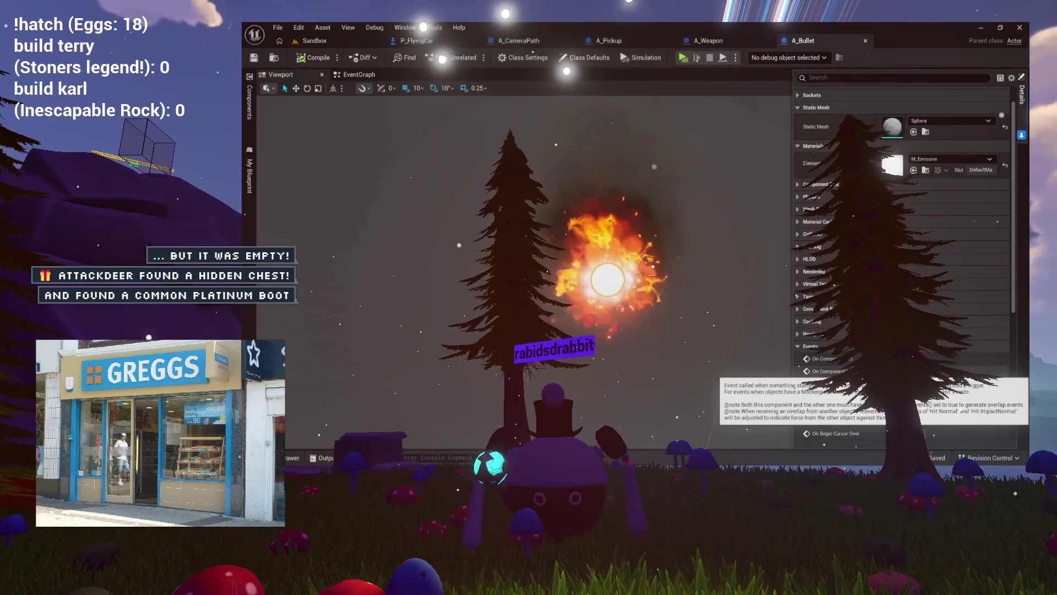
- Add an On Component Begin Overlap (CollisionMesh) event, delete Event BeginPlay, and save A_Bullet
click(837, 372)
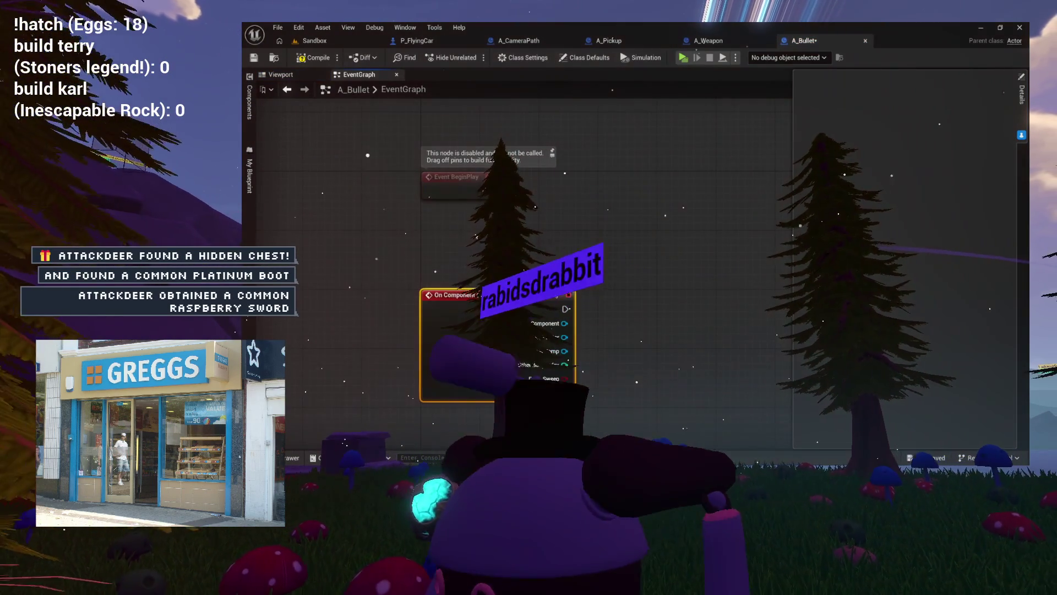
click(418, 159)
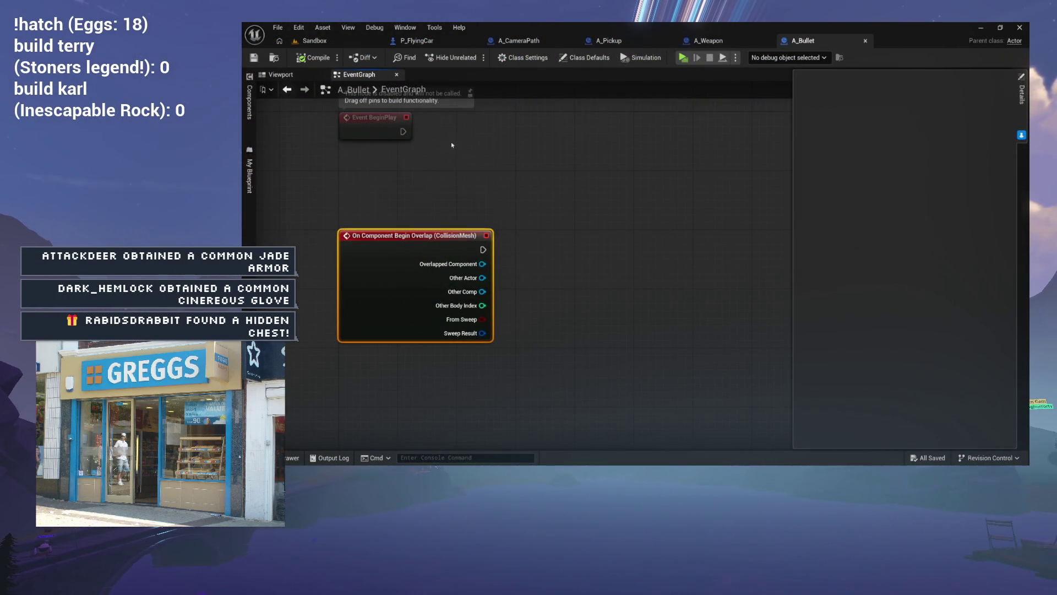
drag(452, 144, 457, 177)
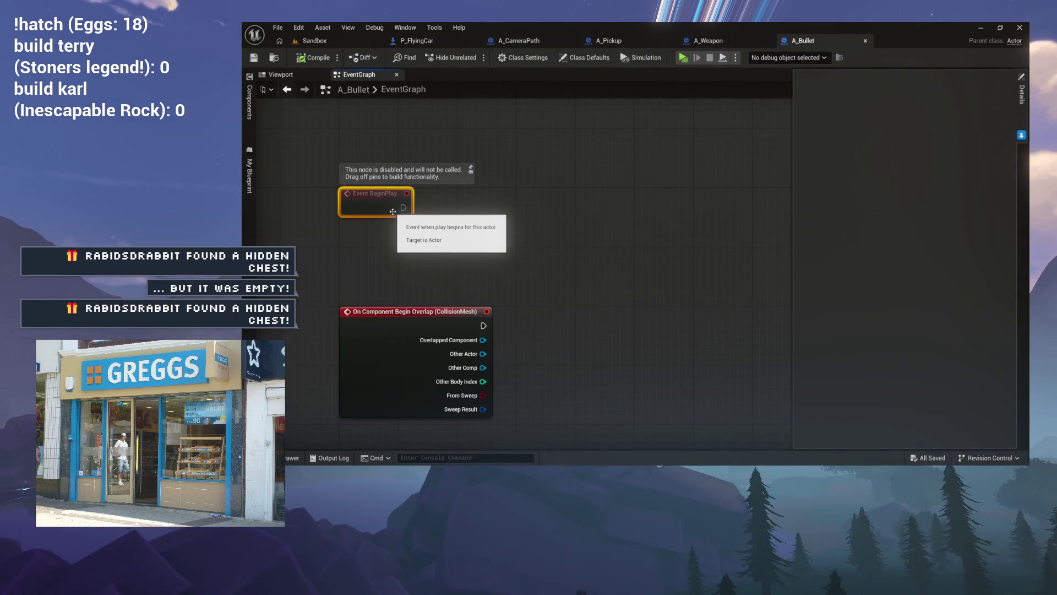
key(Delete)
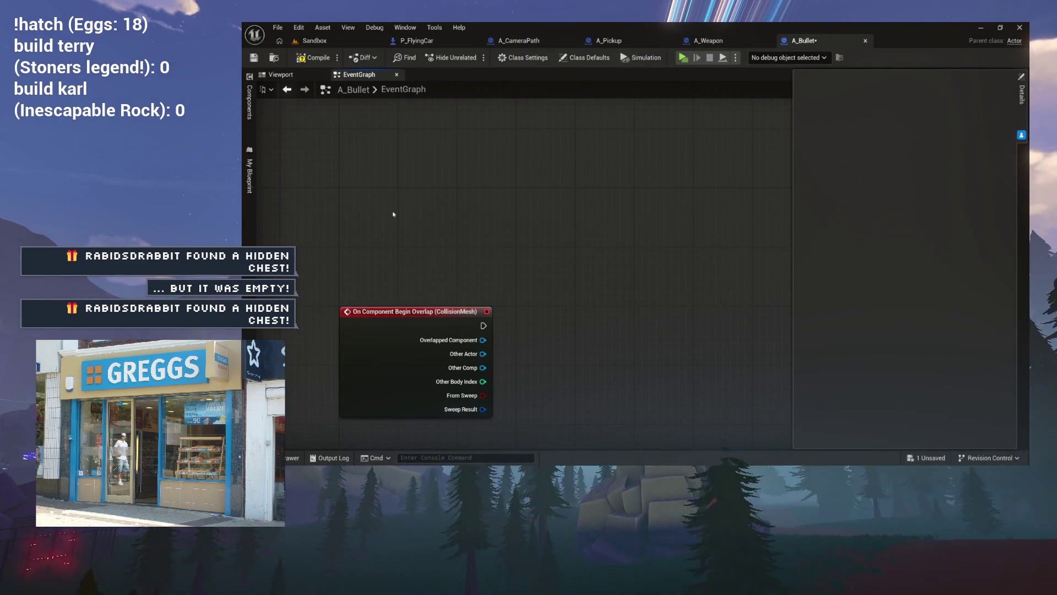
mouse_move(373, 311)
mouse_down()
mouse_move(373, 171)
mouse_move(372, 194)
mouse_up()
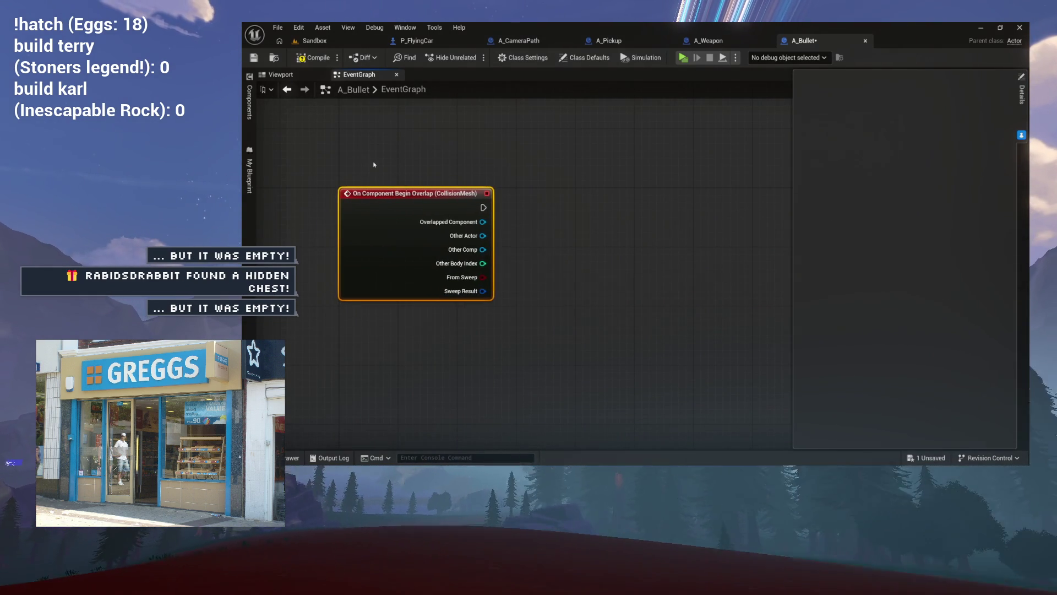
key(ctrl+s)
- Return to the Sandbox level, fly the camera toward the purple pillars, and bring up the content browser
click(325, 41)
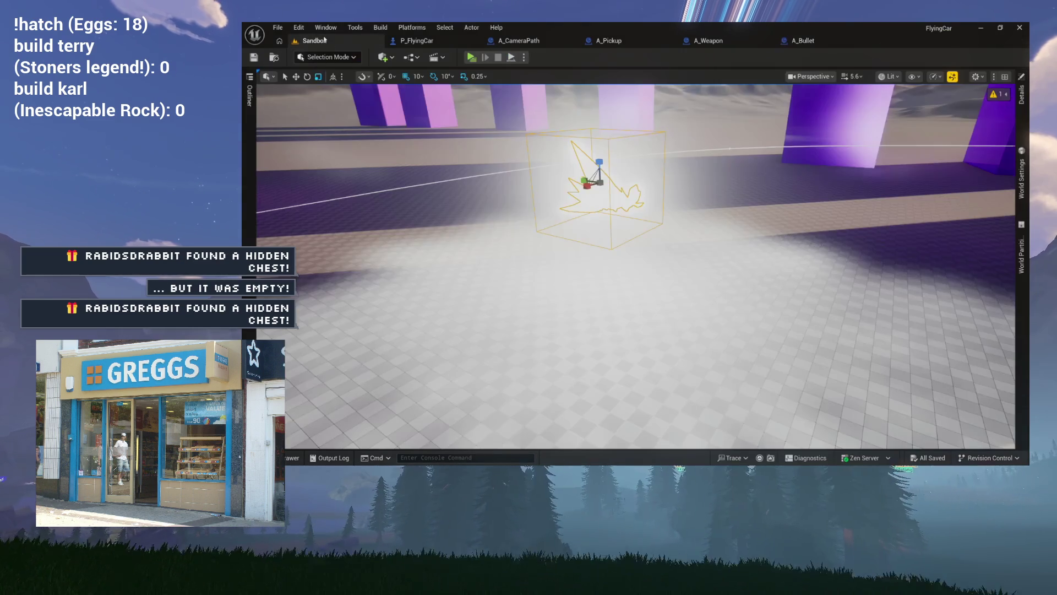
key(s)
key(w)
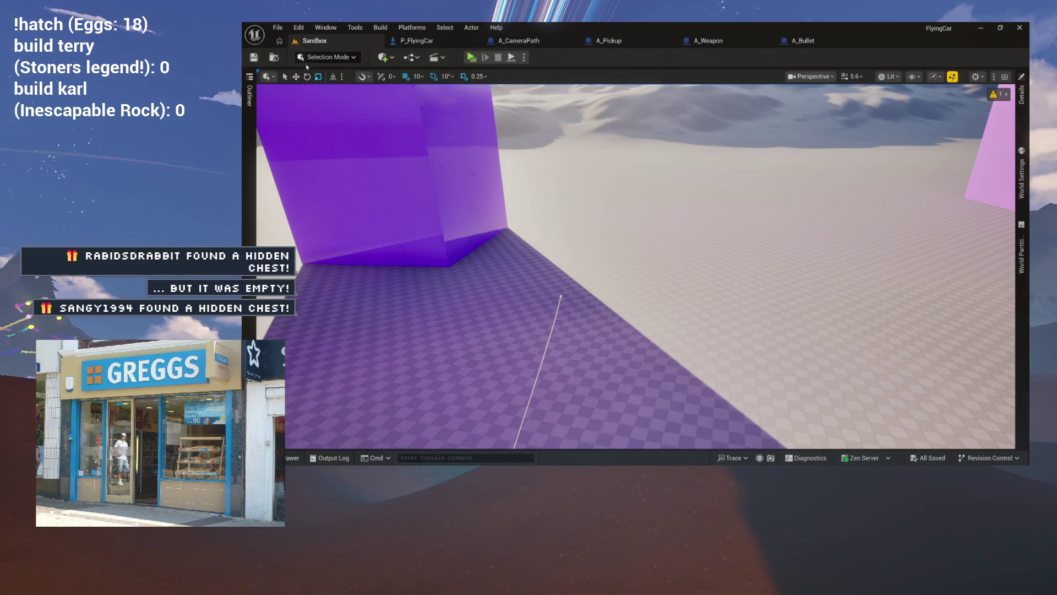
key(ctrl+space)
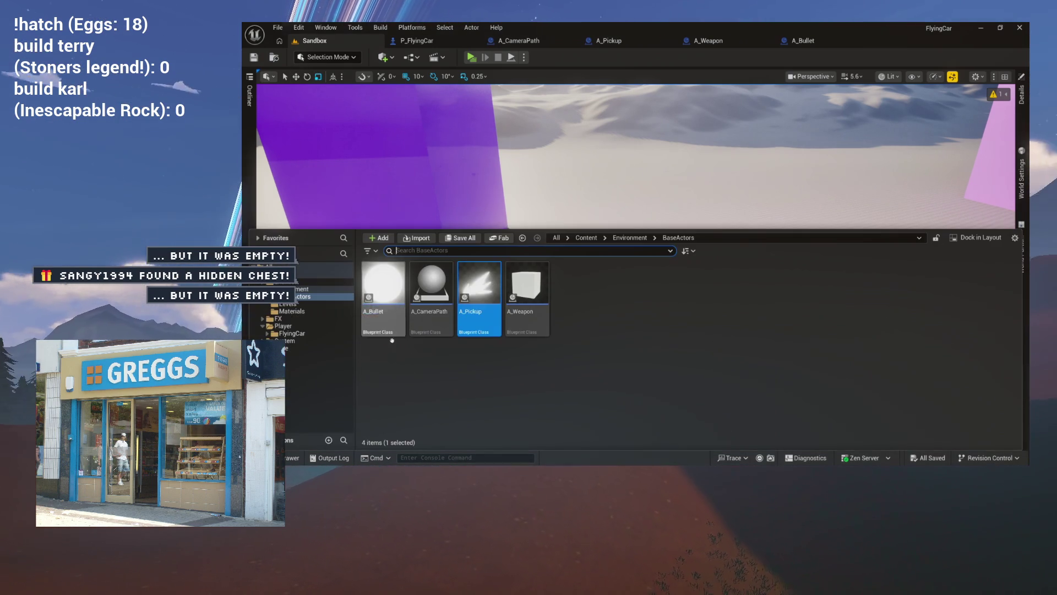
- Create an Actor-based blueprint named A_Enemy in BaseActors and open it
right_click(553, 309)
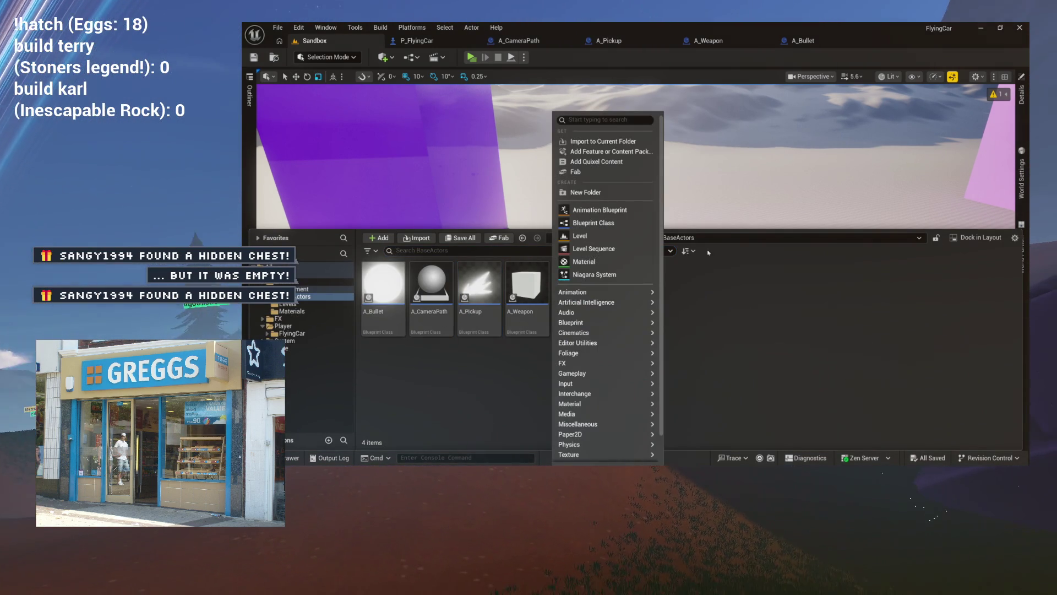
click(791, 326)
right_click(601, 322)
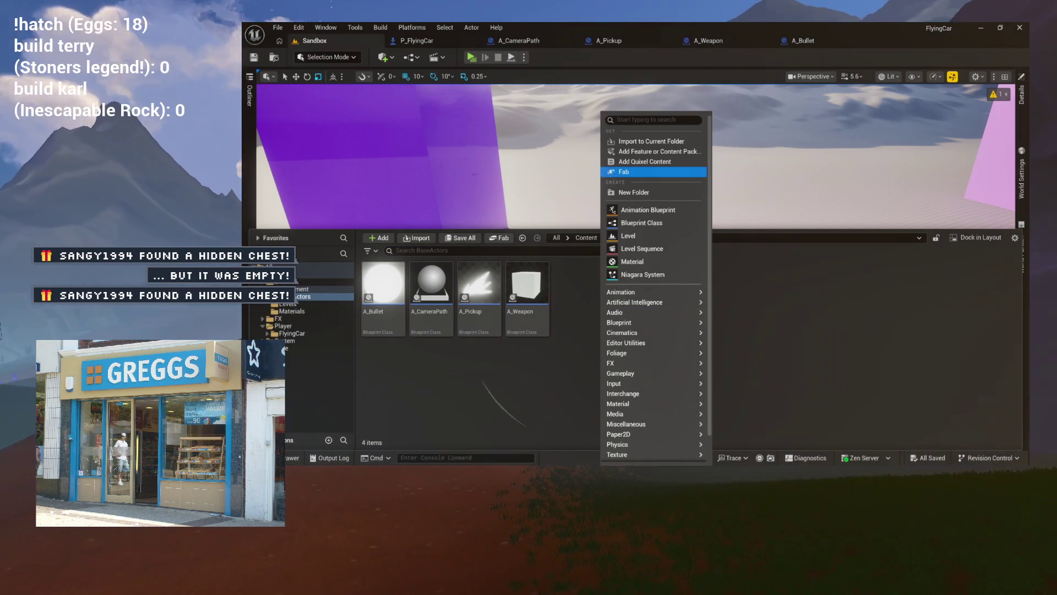
click(662, 222)
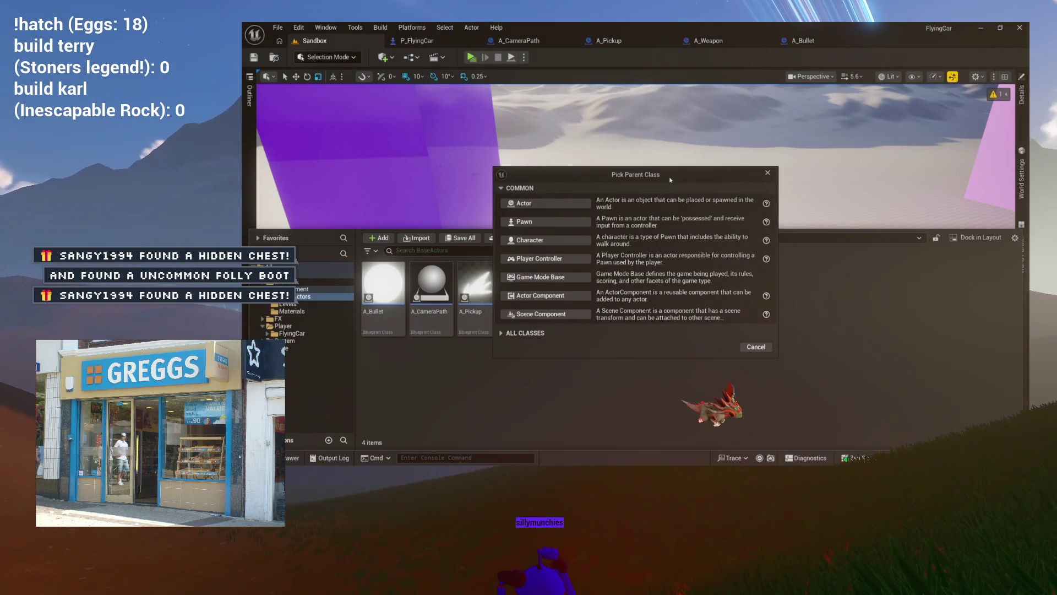
click(536, 205)
text(A_Enemy)
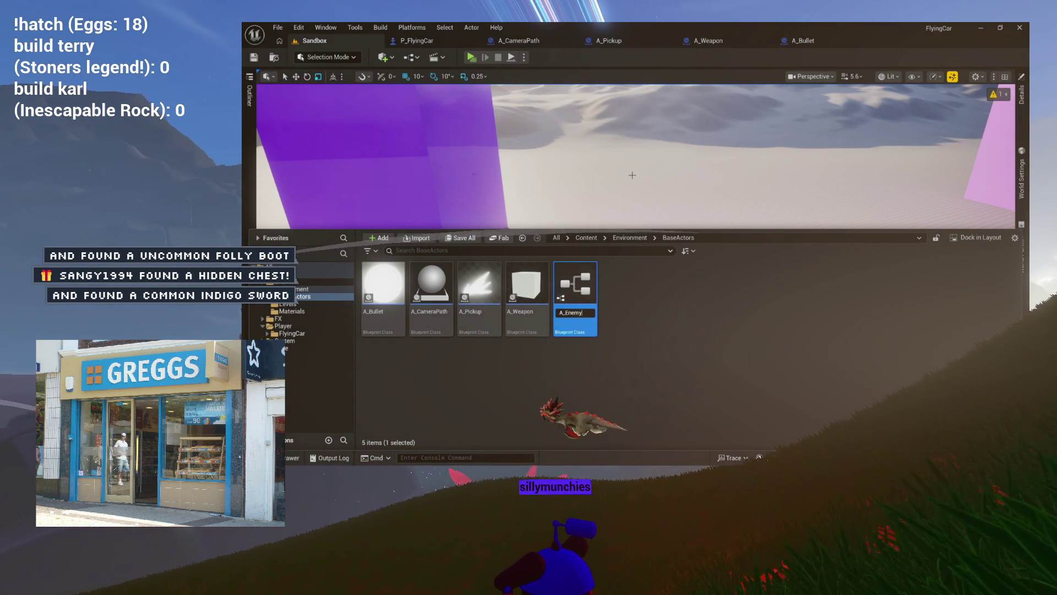
key(Return)
key(Return)
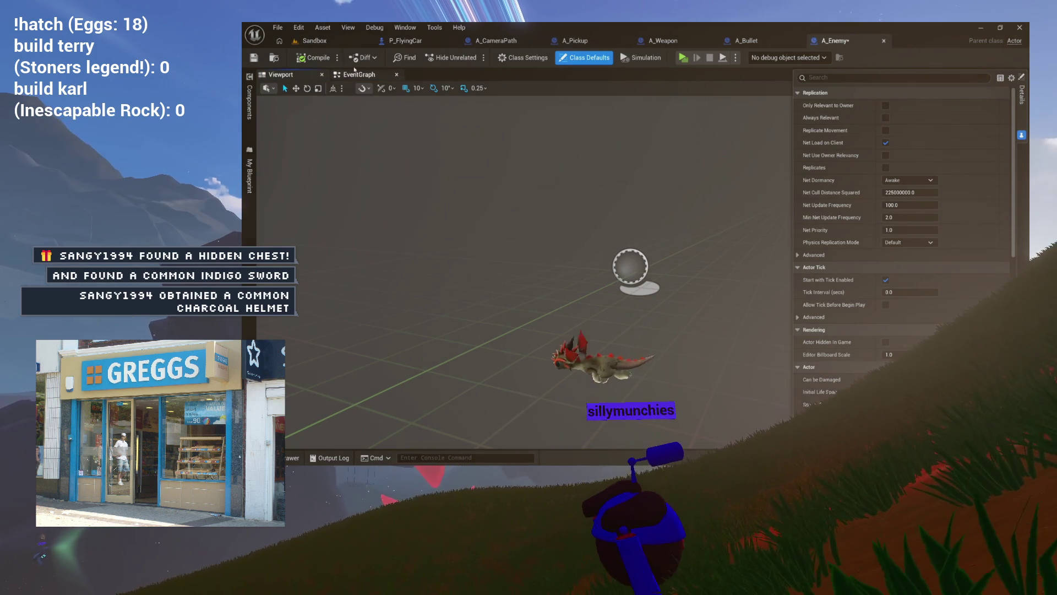
- Delete the default ActorBeginOverlap and Tick event nodes from A_Enemy's event graph
click(356, 75)
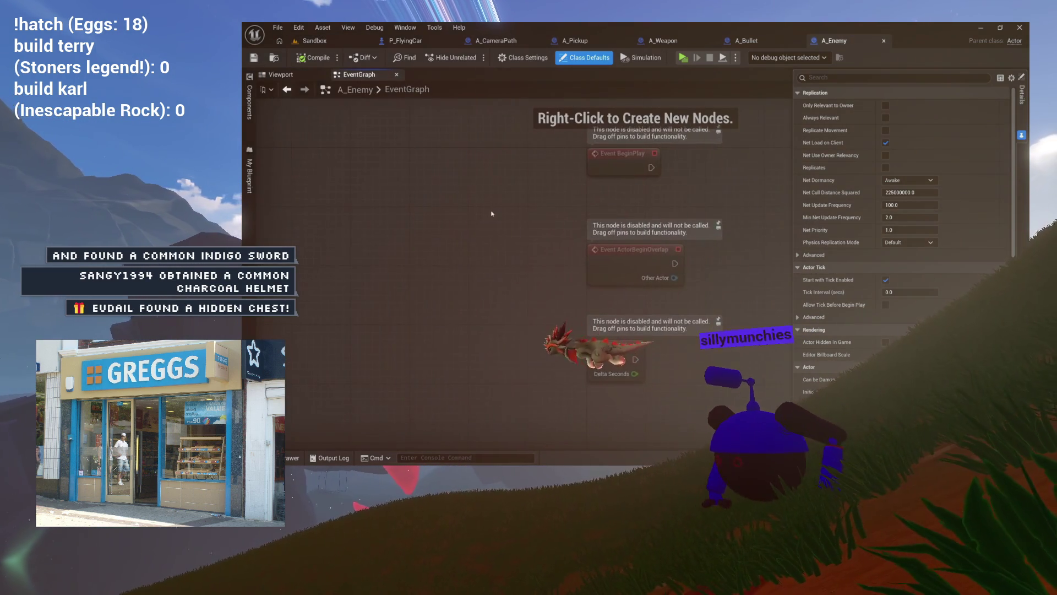
drag(456, 293, 496, 391)
key(Delete)
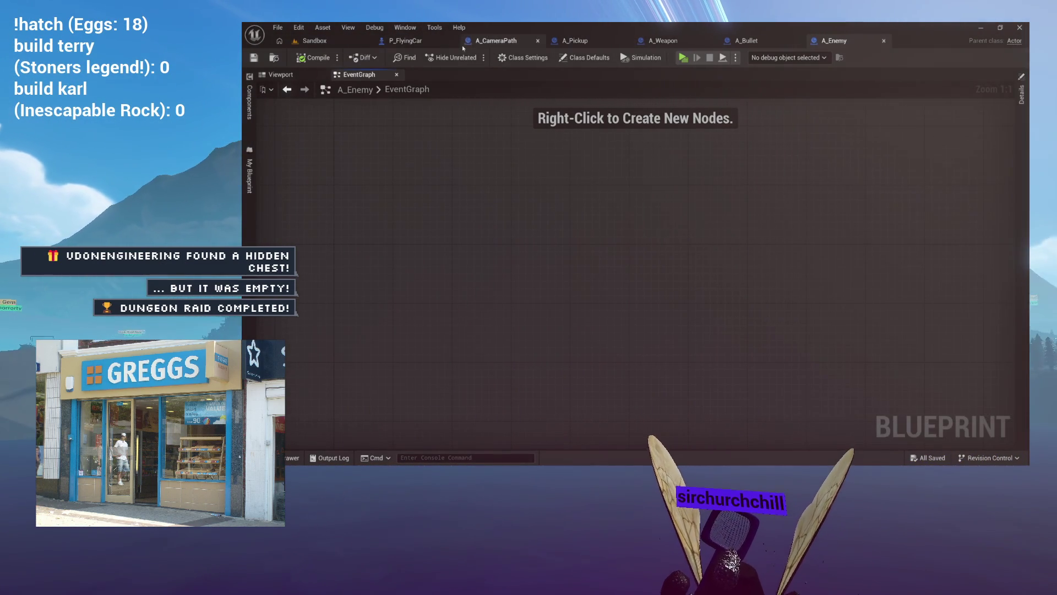
click(283, 76)
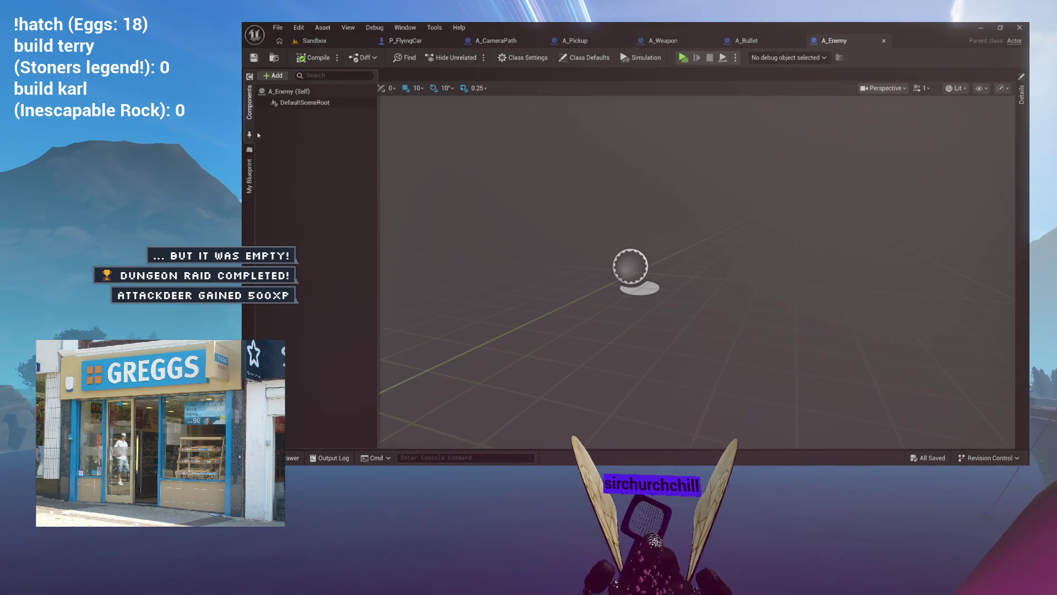
- Add a static mesh component named BaseMesh, make it A_Enemy's root, and compile
click(287, 92)
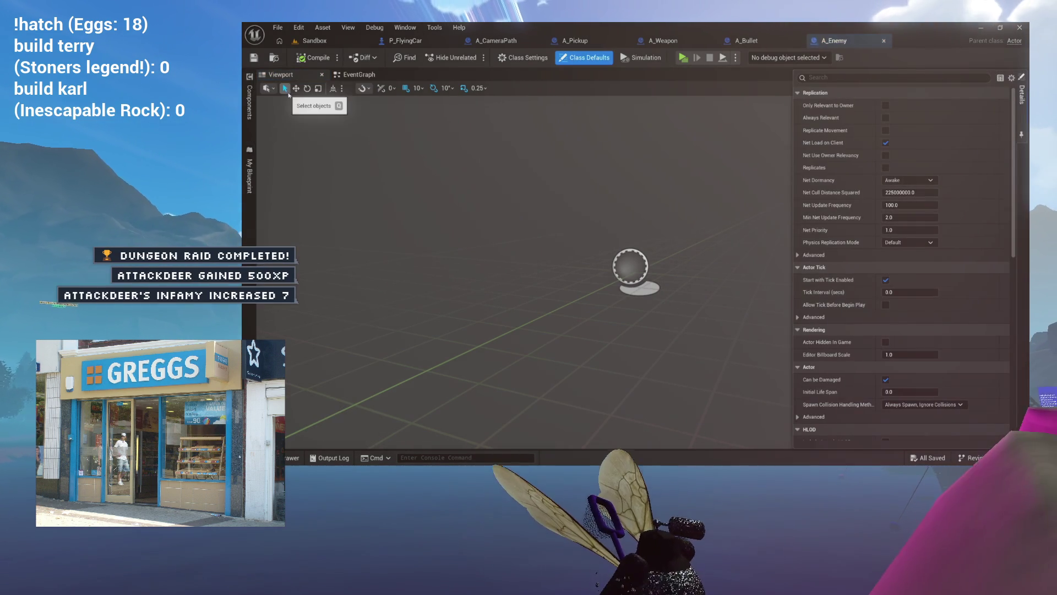
click(249, 101)
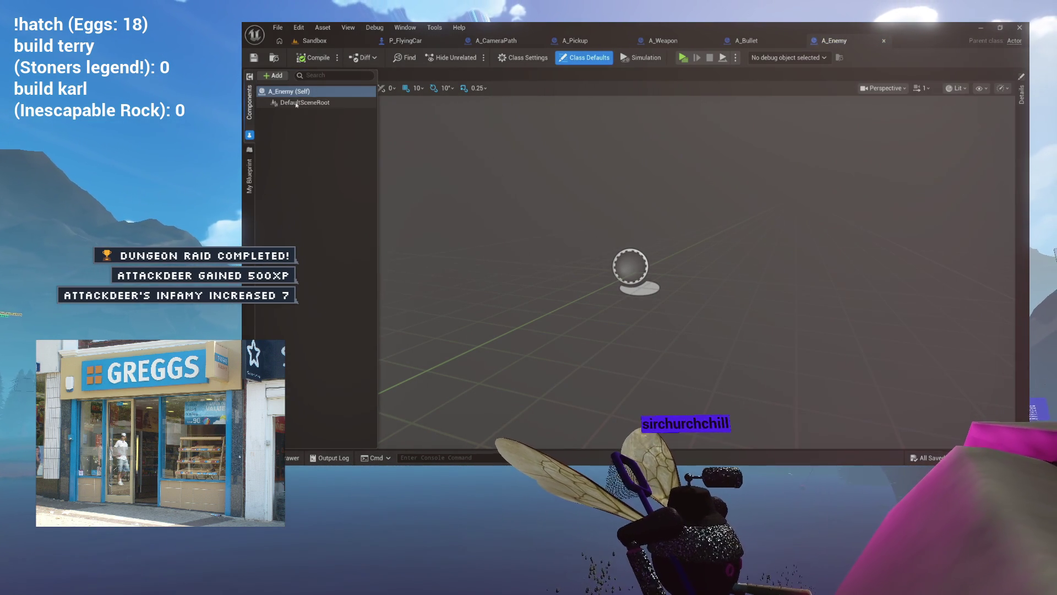
click(271, 76)
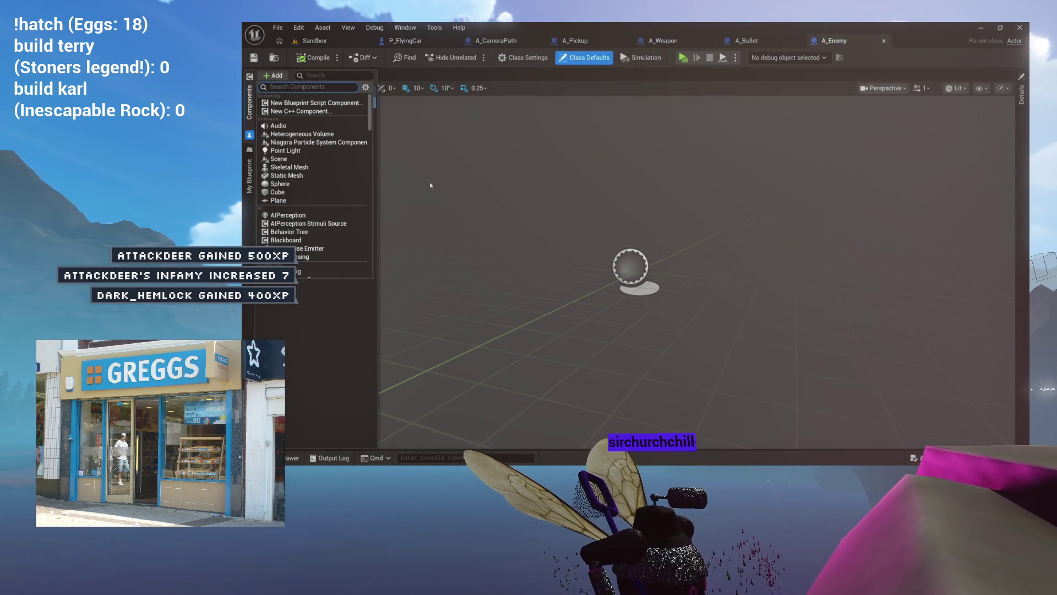
click(279, 183)
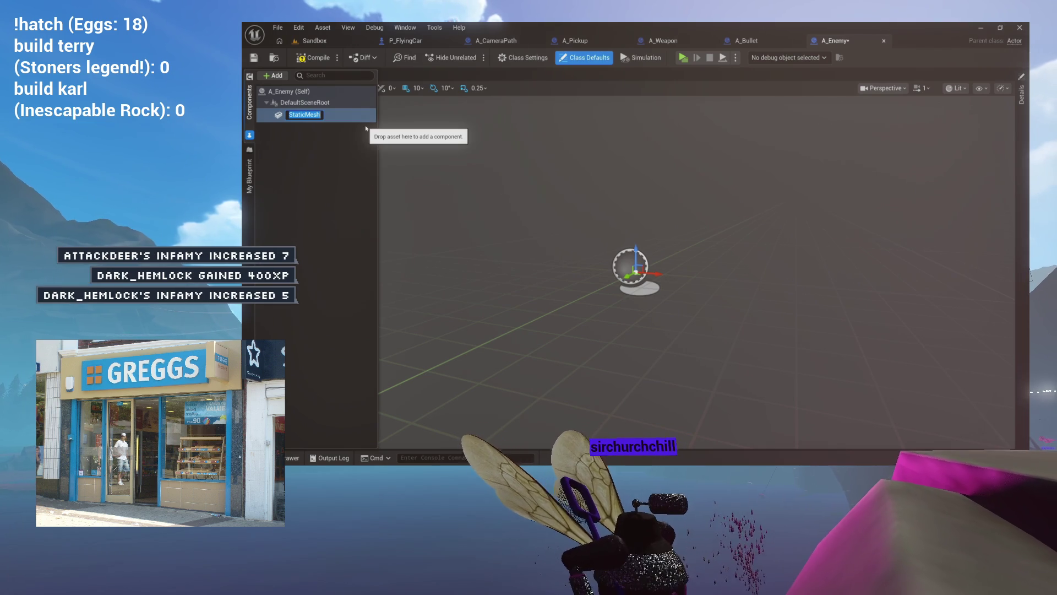
text(h)
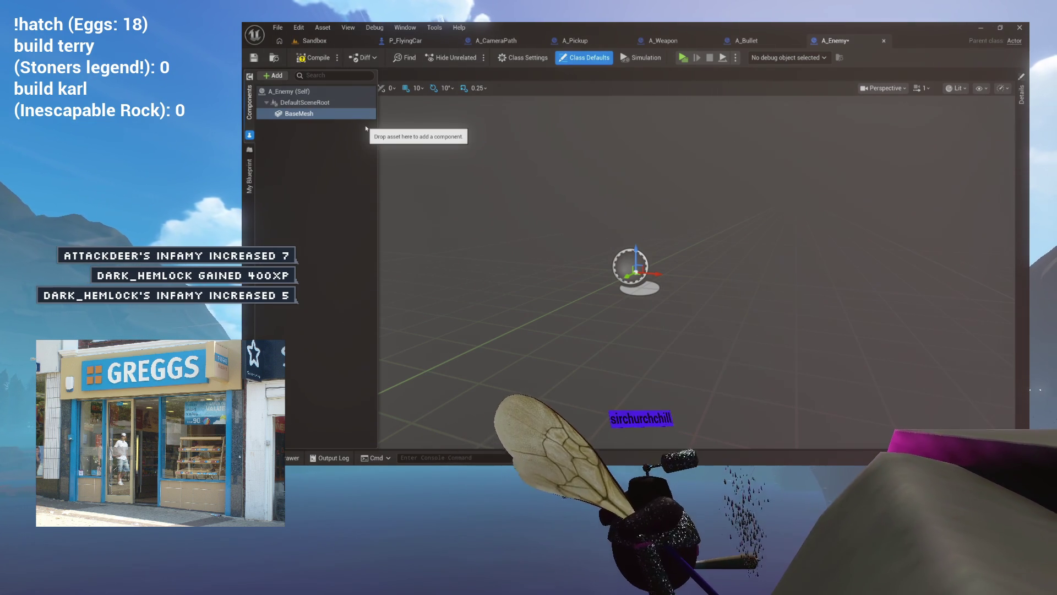
drag(300, 115, 305, 103)
click(313, 57)
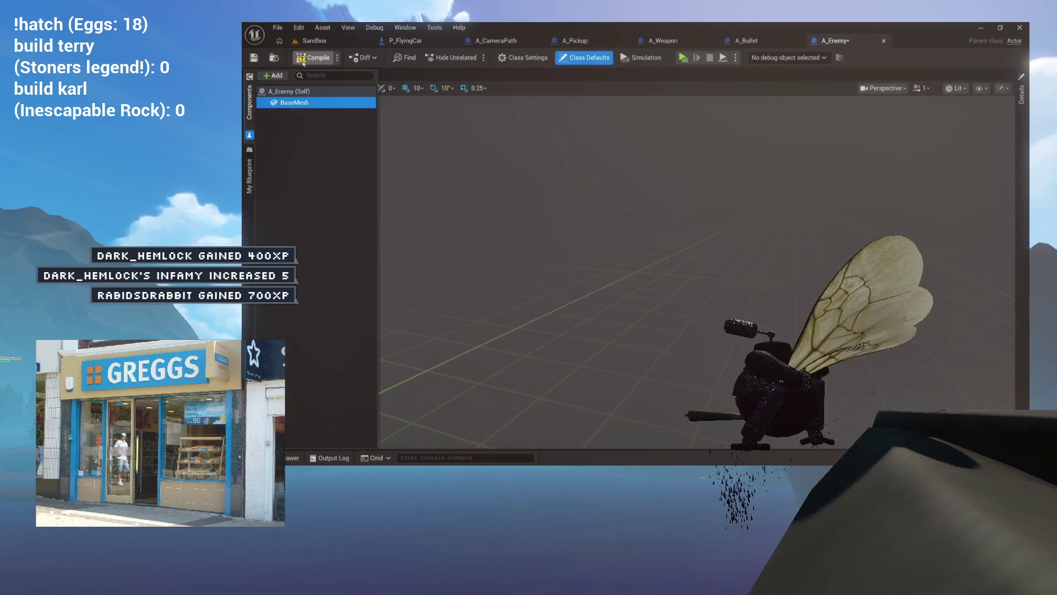
click(1022, 93)
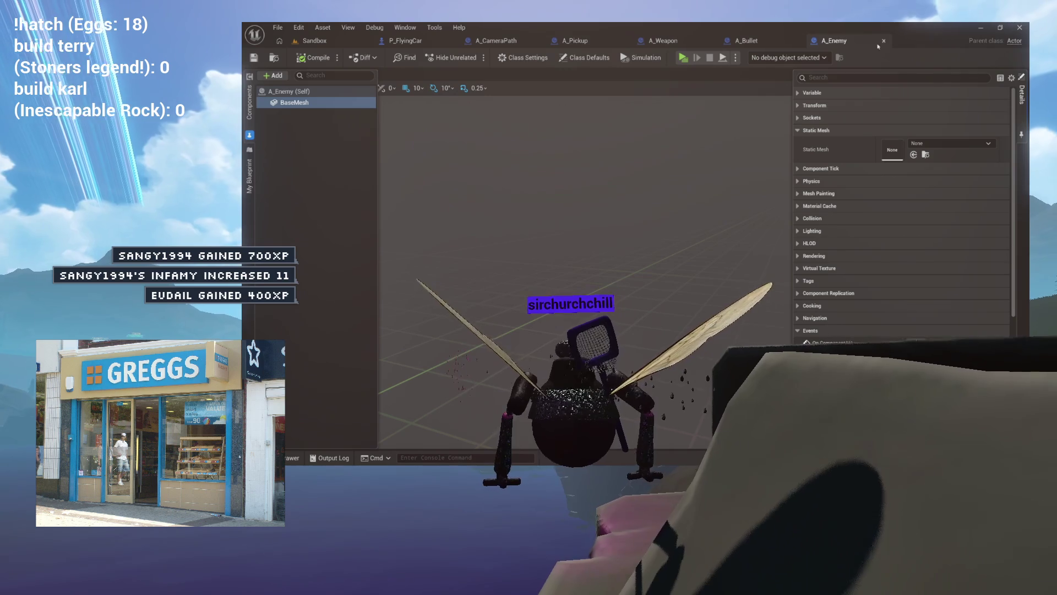
- Assign the SM_StarSparrow01 mesh to BaseMesh, frame the ship, and compile A_Enemy
click(926, 143)
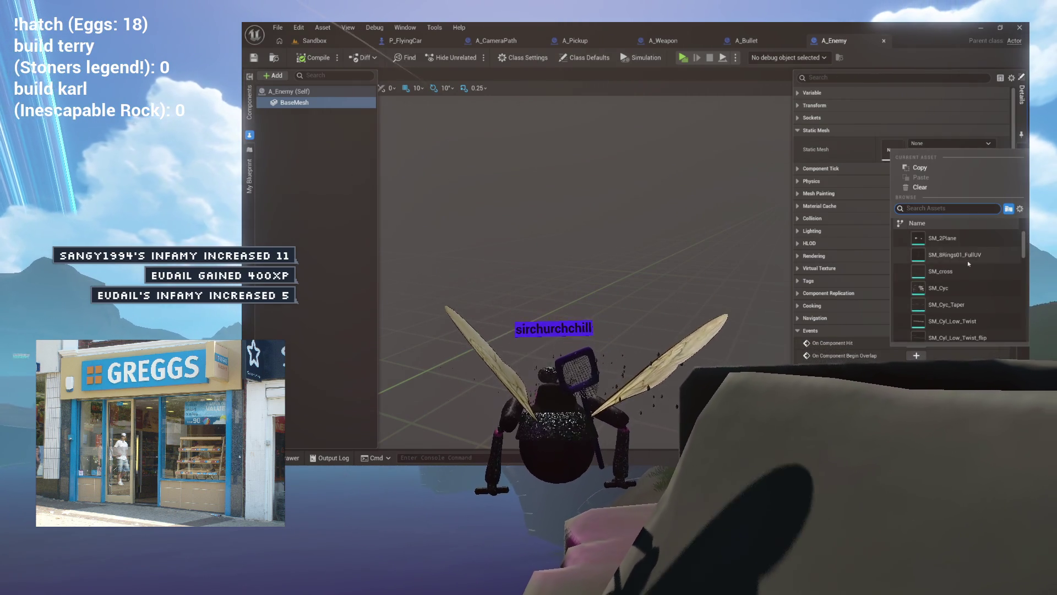
scroll(968, 263, down, 10)
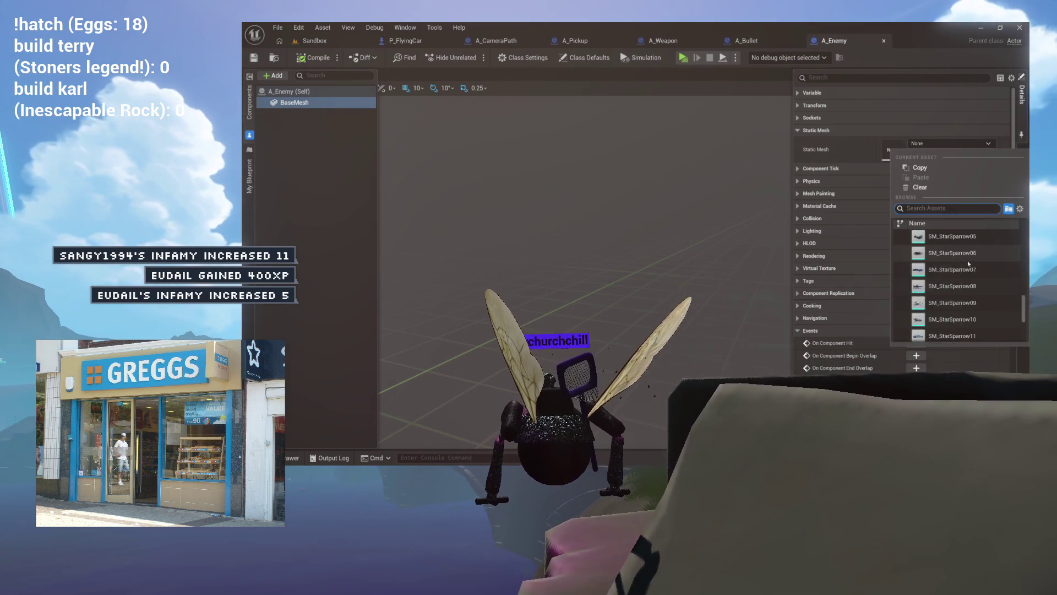
scroll(969, 264, up, 3)
click(968, 263)
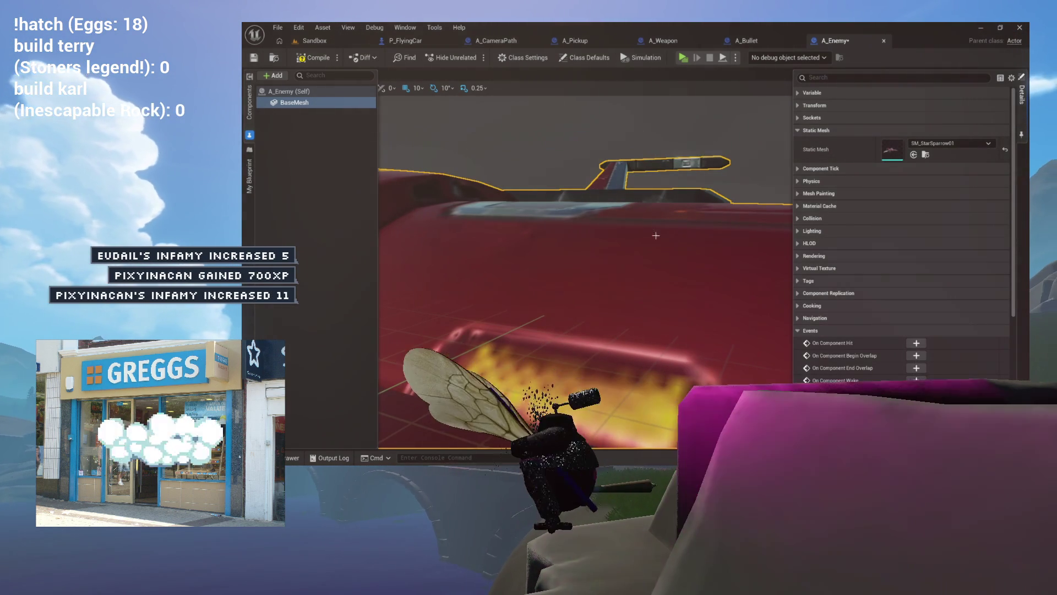
key(f)
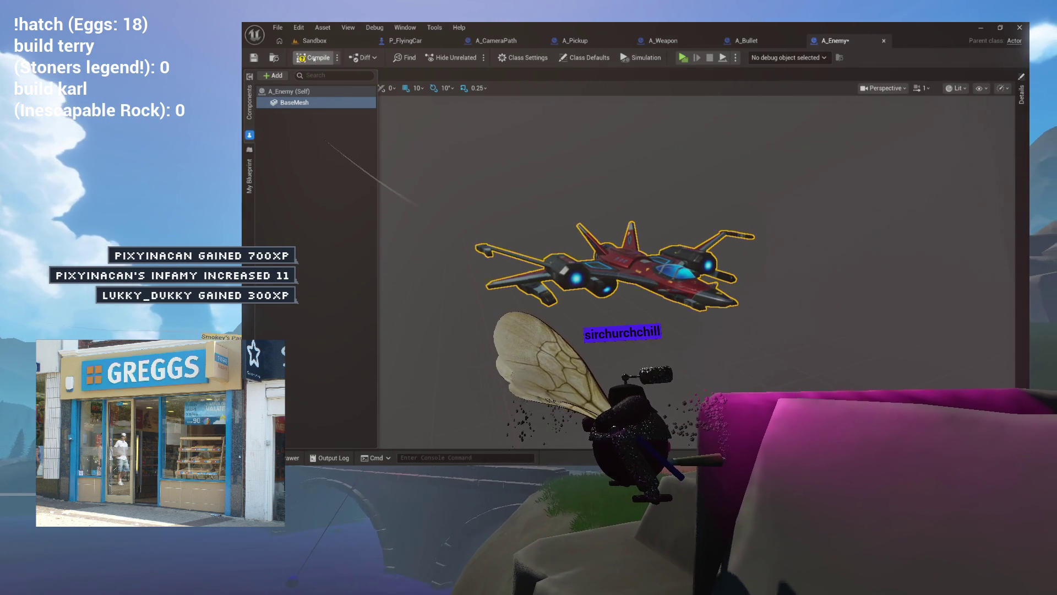
click(313, 58)
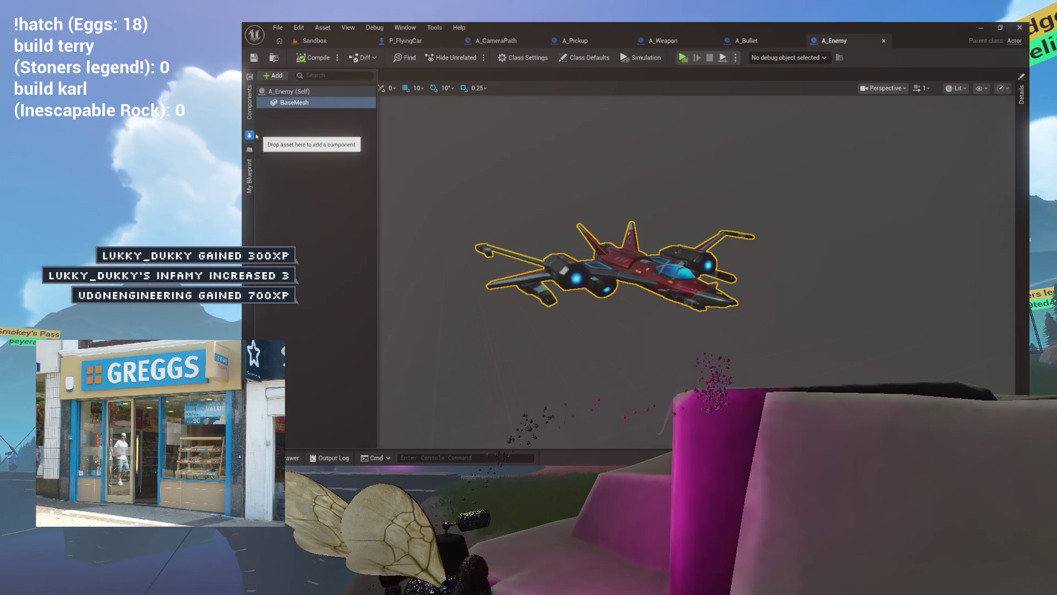
click(250, 104)
click(358, 75)
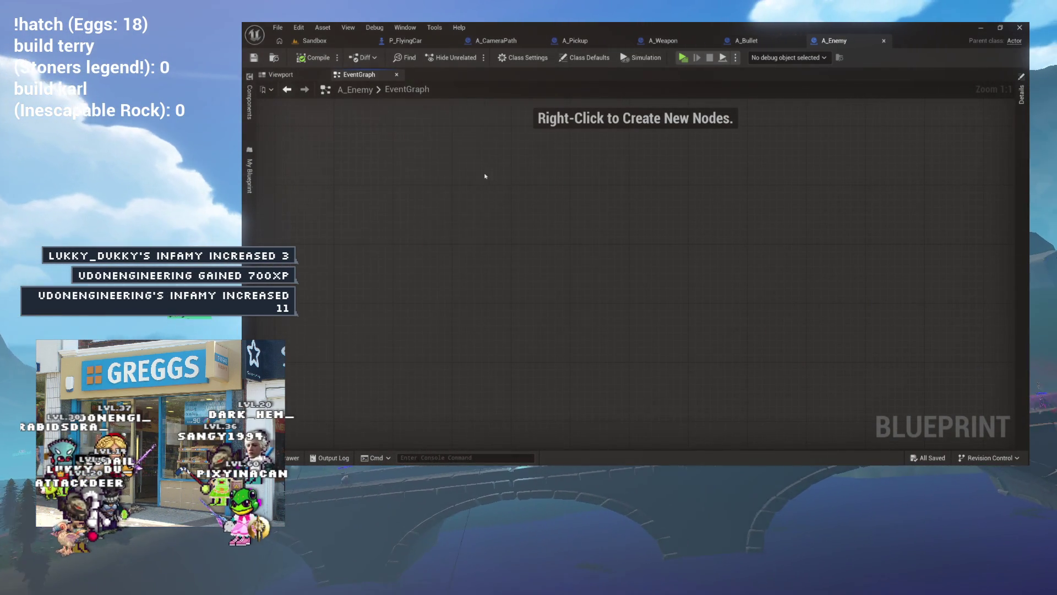
- Add a custom event named Explode and pull a wire from its execution pin
scroll(514, 245, down, 3)
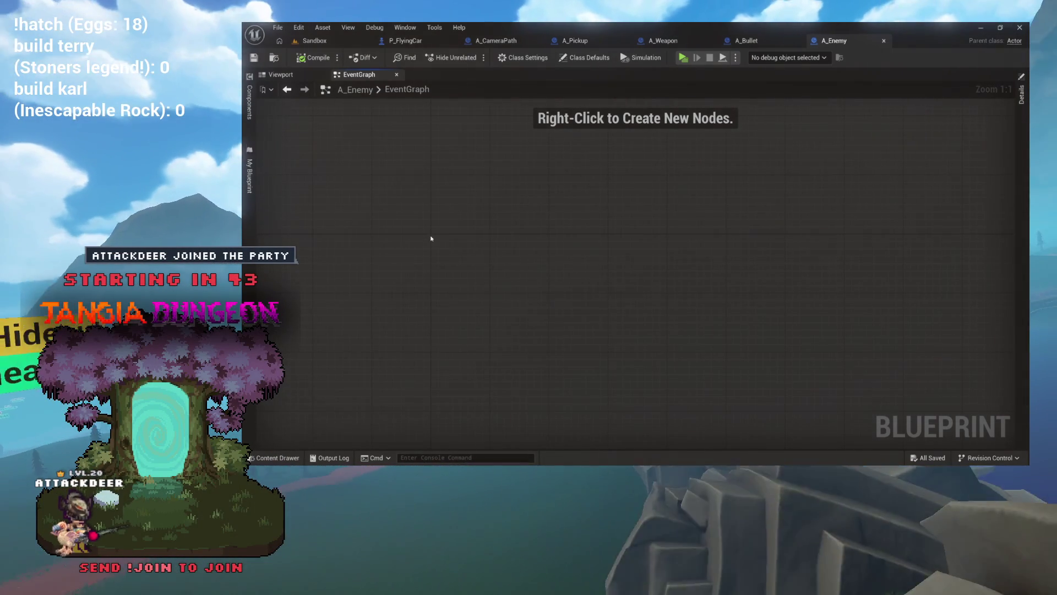
scroll(432, 238, up, 3)
right_click(432, 238)
text(custom event)
key(Return)
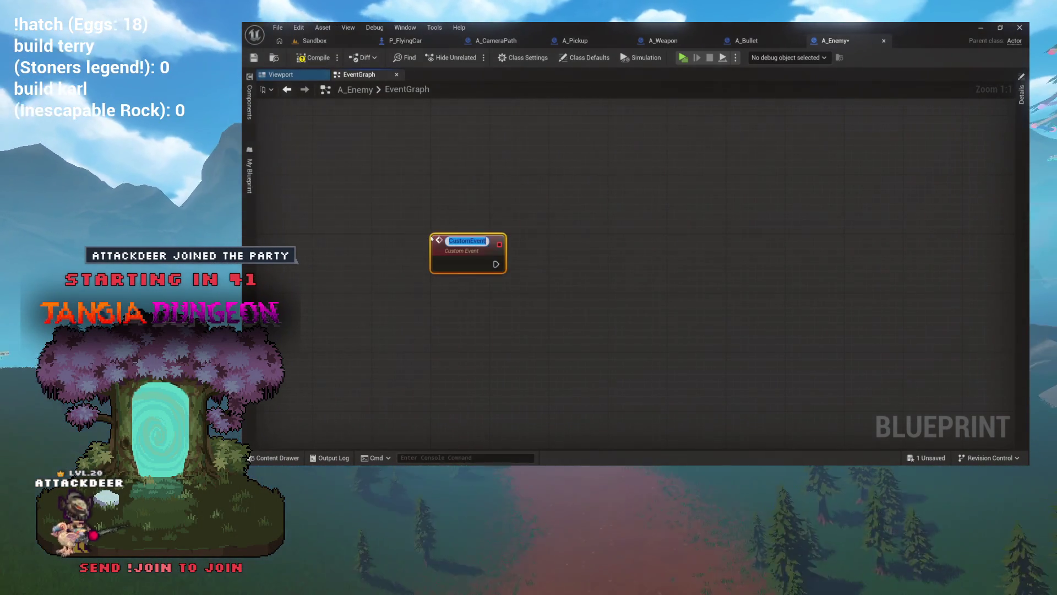
key(BackSpace)
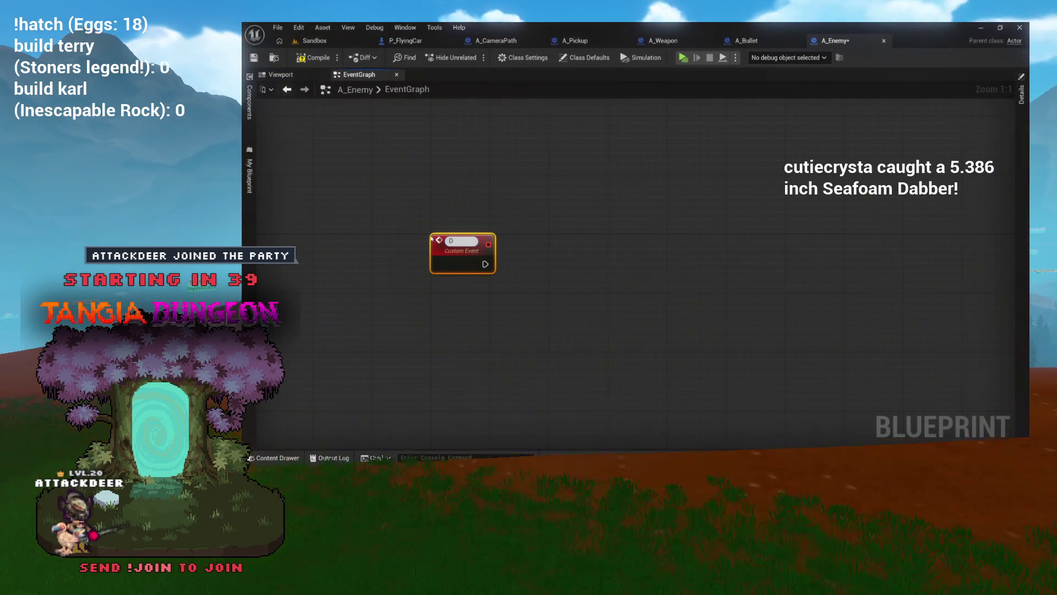
text(Explode)
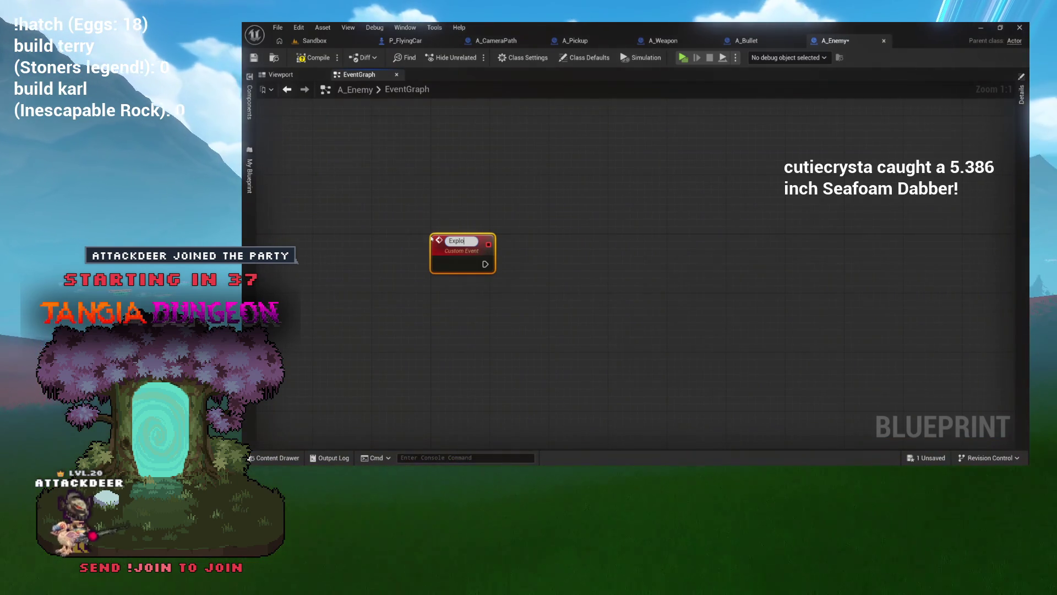
key(Return)
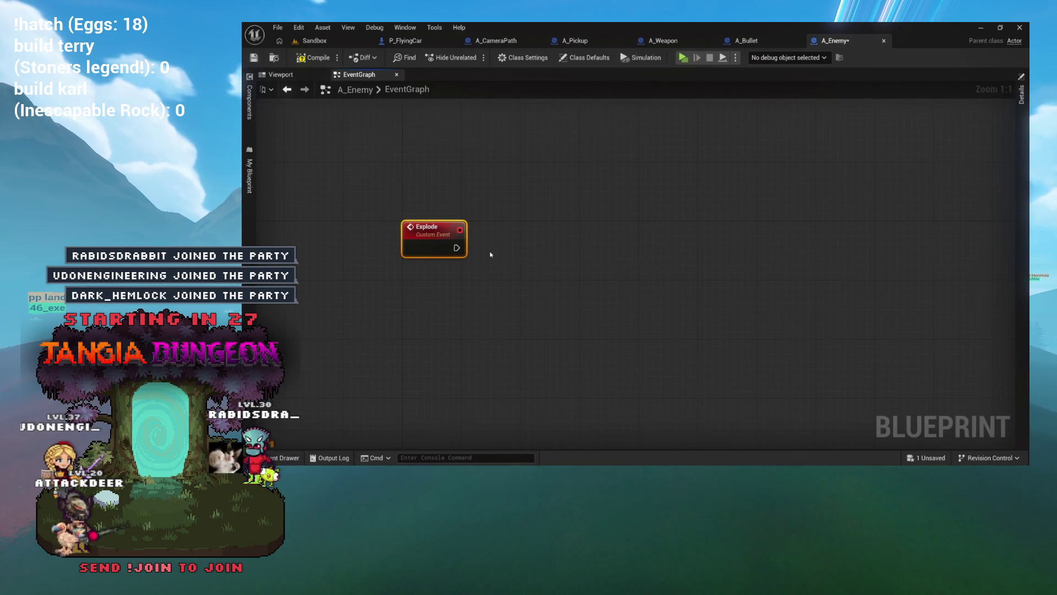
drag(427, 249, 534, 242)
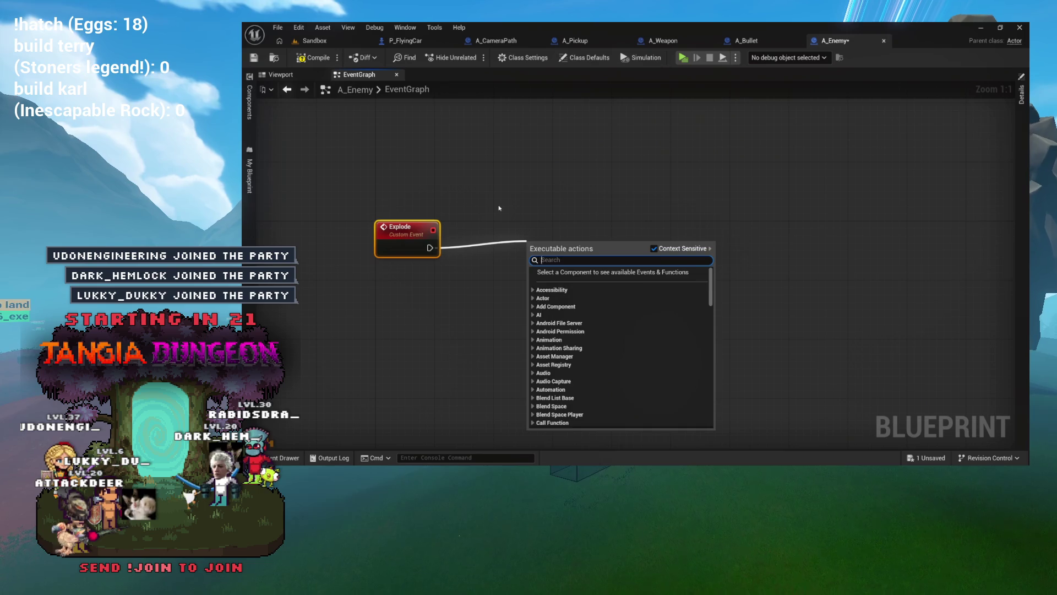
- Add a Spawn System at Location node after Explode, fed by a Get Actor Location node
text(spawn niaga)
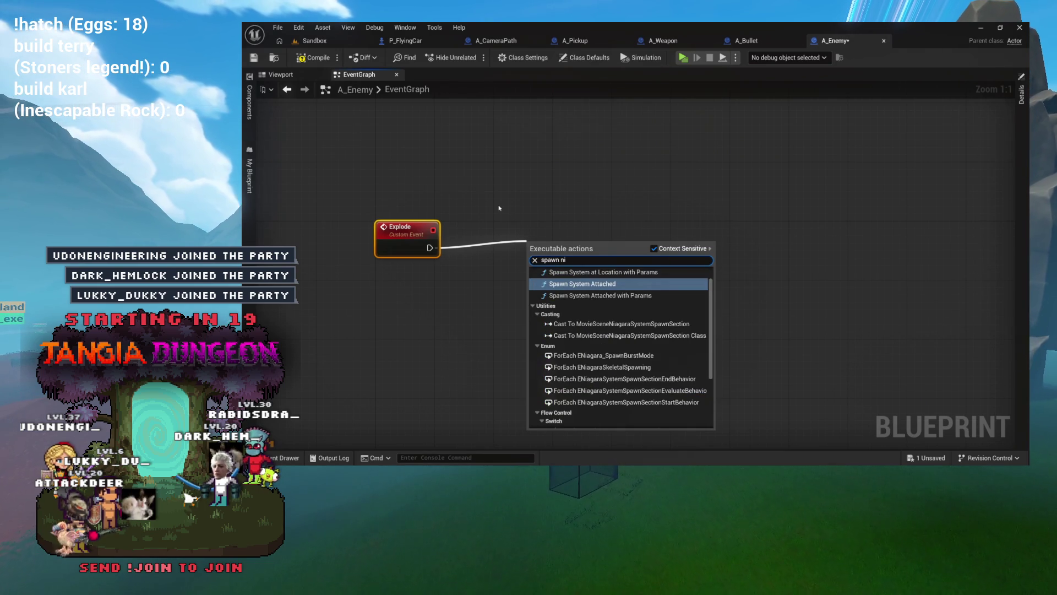
text(ra sys)
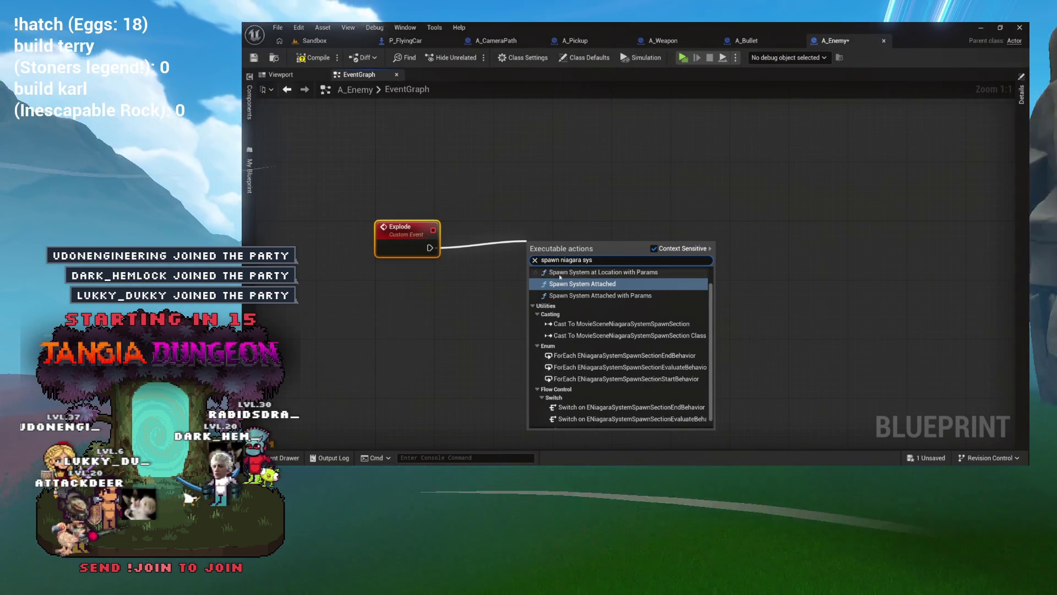
scroll(587, 311, up, 1)
click(595, 284)
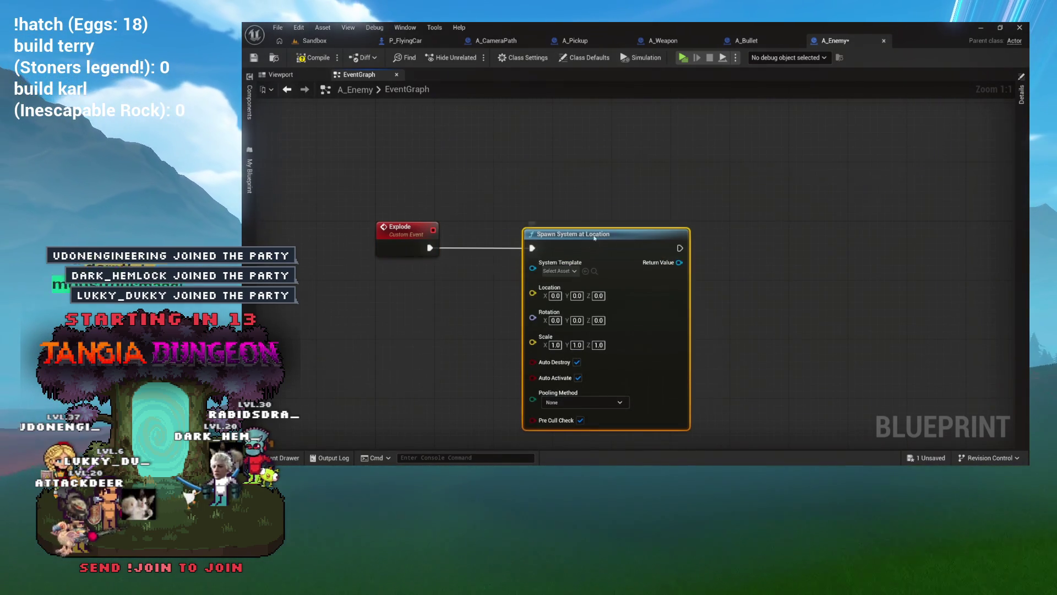
drag(562, 293, 414, 302)
text(get actor location)
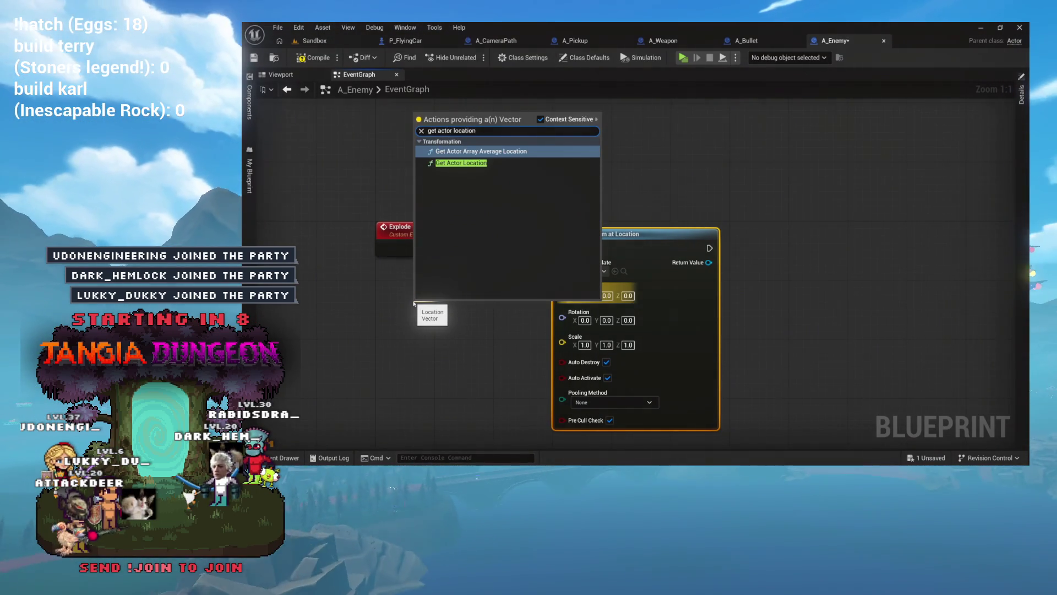
key(Down)
key(Return)
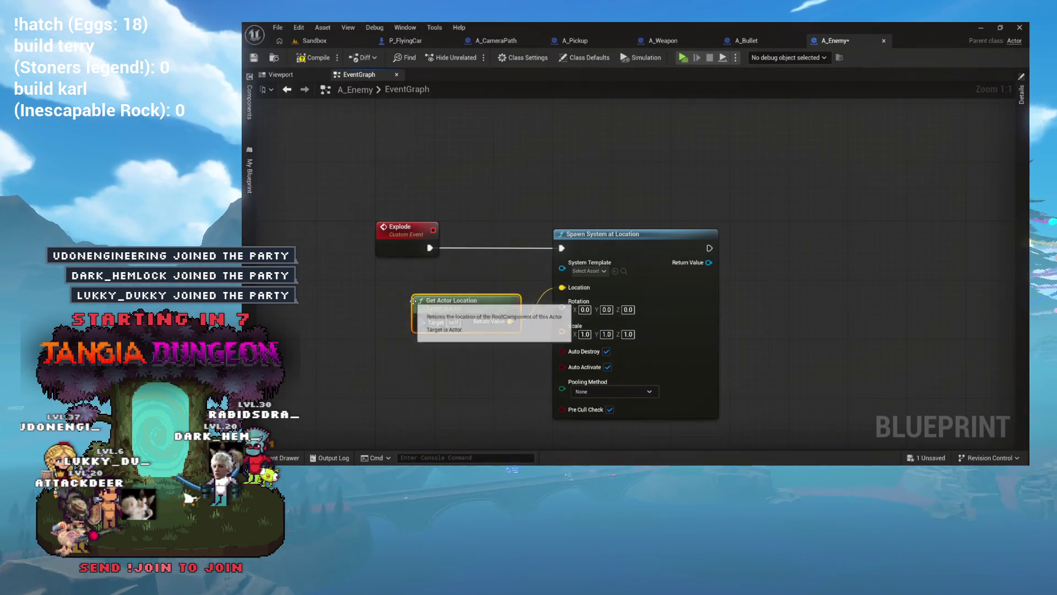
drag(450, 294, 449, 259)
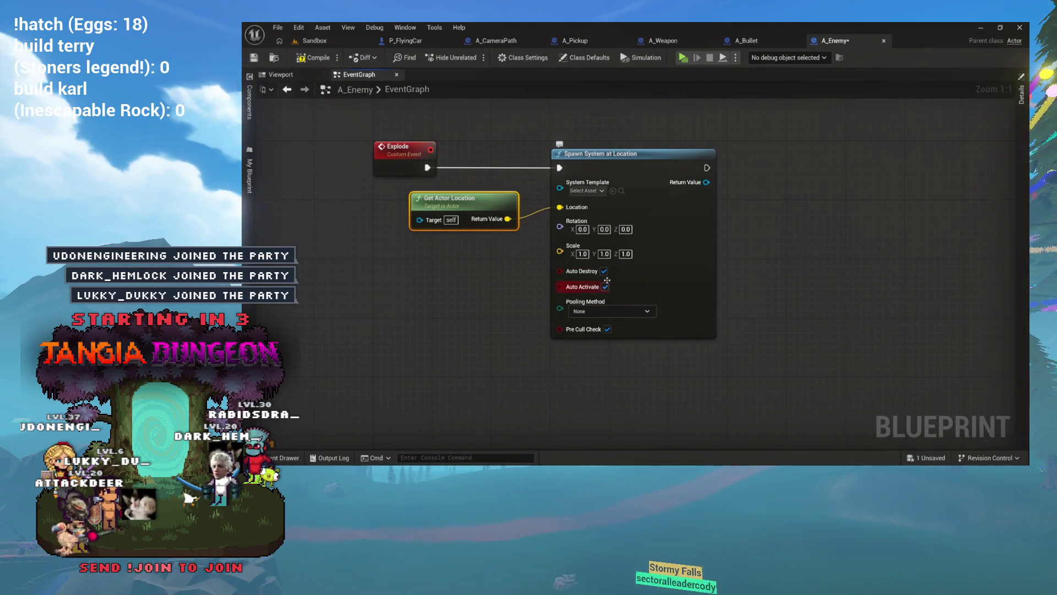
mouse_move(548, 307)
mouse_down()
mouse_move(561, 325)
mouse_move(595, 256)
mouse_up()
- Locate the spawn node's NS_AOE_BlazeBlast template in the Content Drawer
click(609, 236)
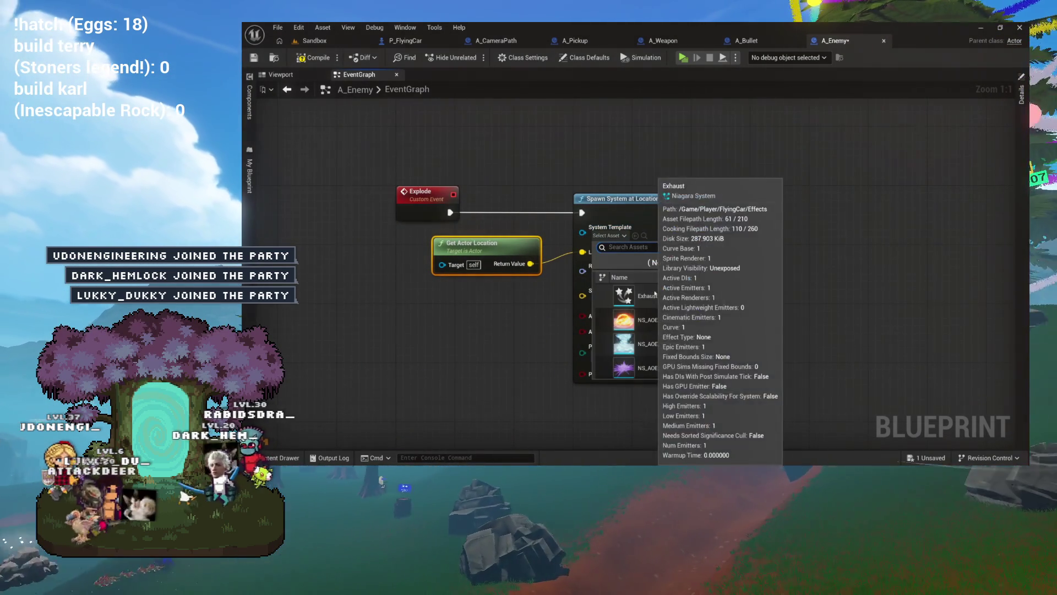
scroll(669, 327, up, 2)
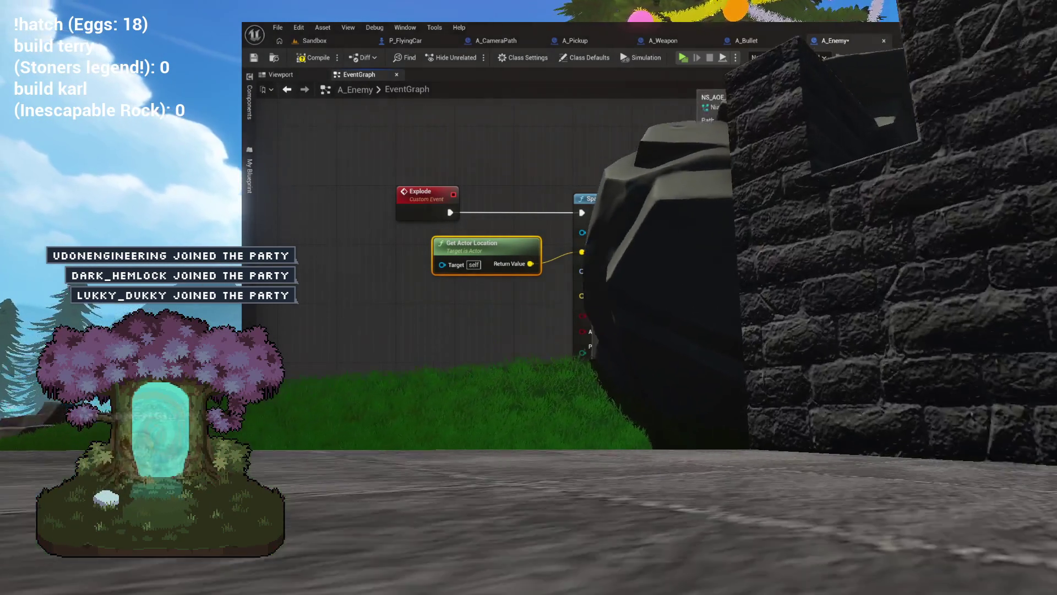
key(Escape)
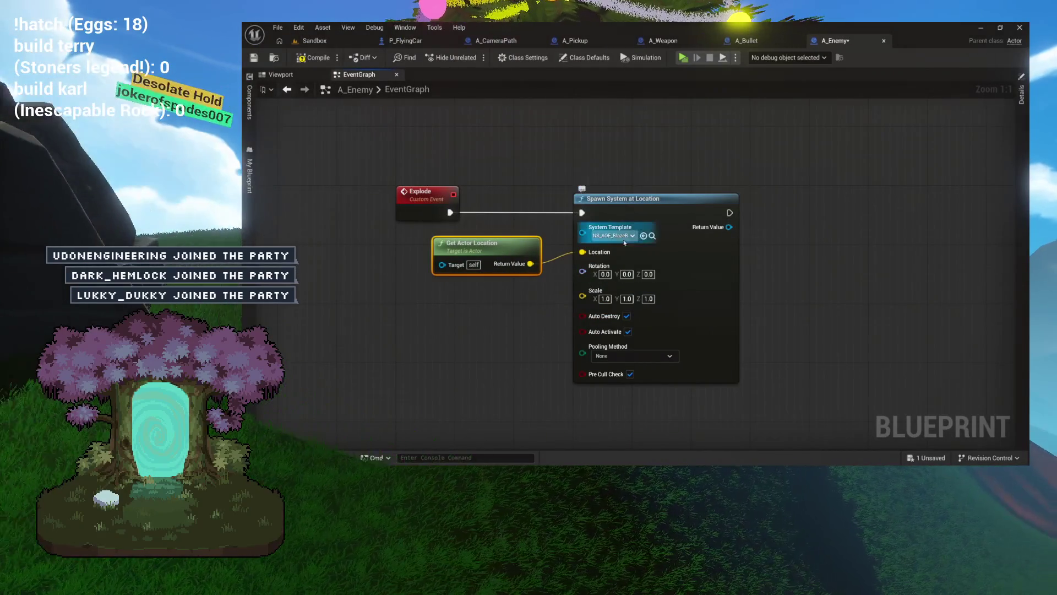
click(652, 236)
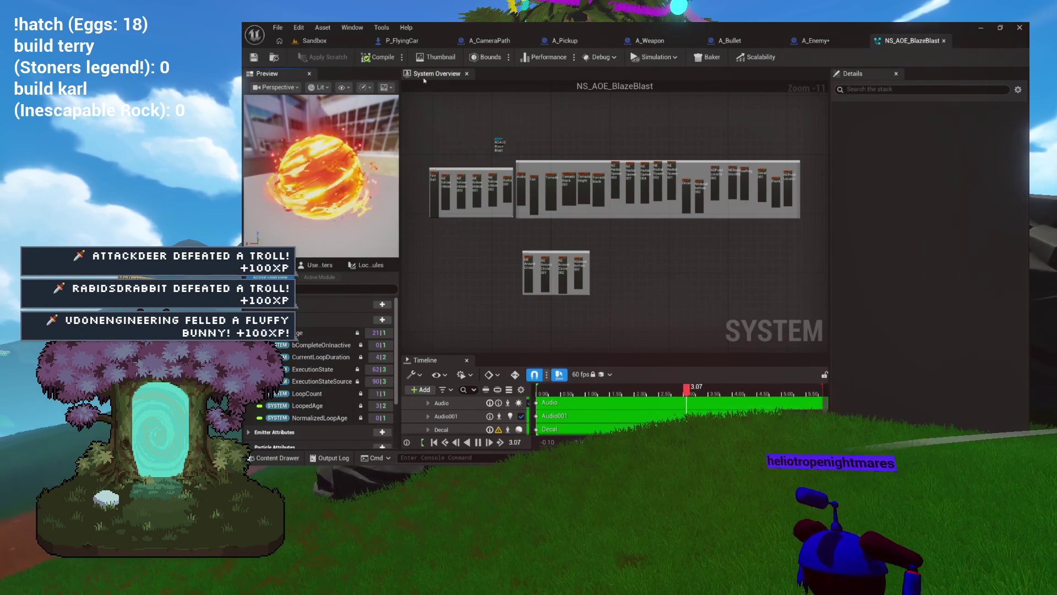
- Browse the Niagara assets in the blast effect's FX folder, then return to the blast system
click(281, 56)
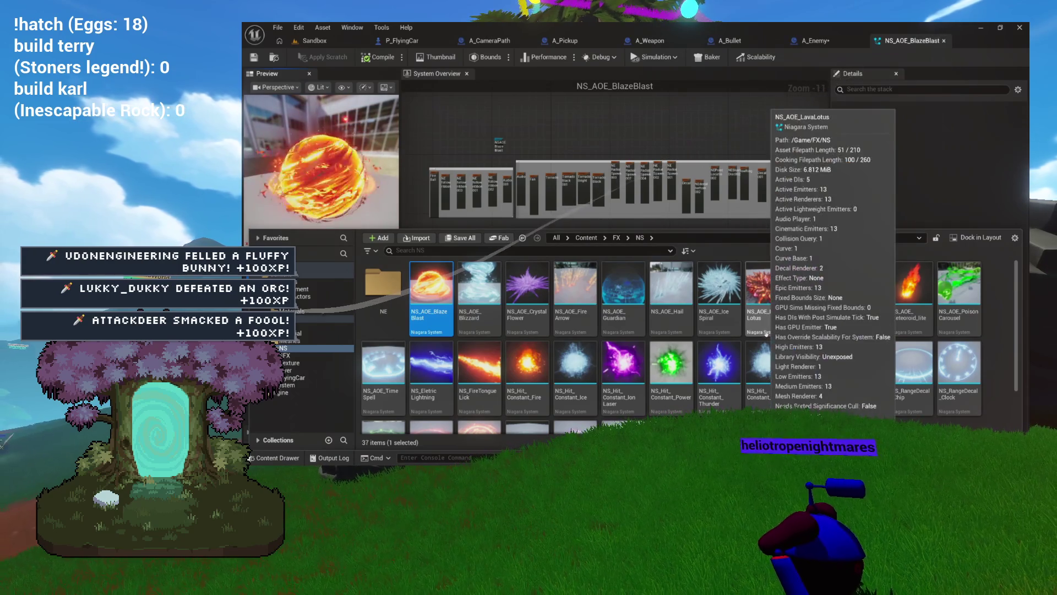
scroll(755, 332, down, 2)
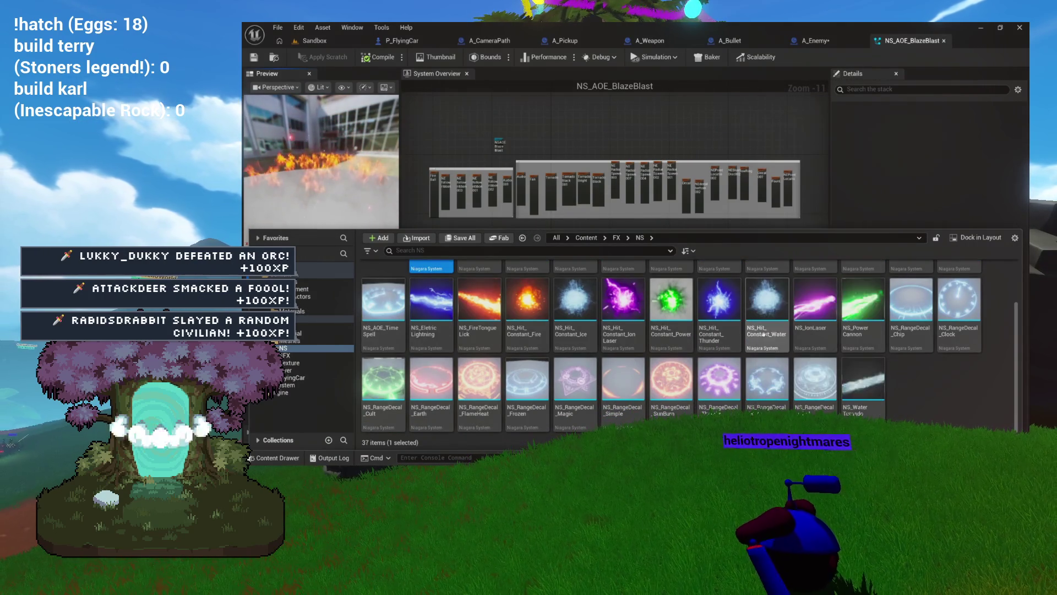
mouse_move(771, 335)
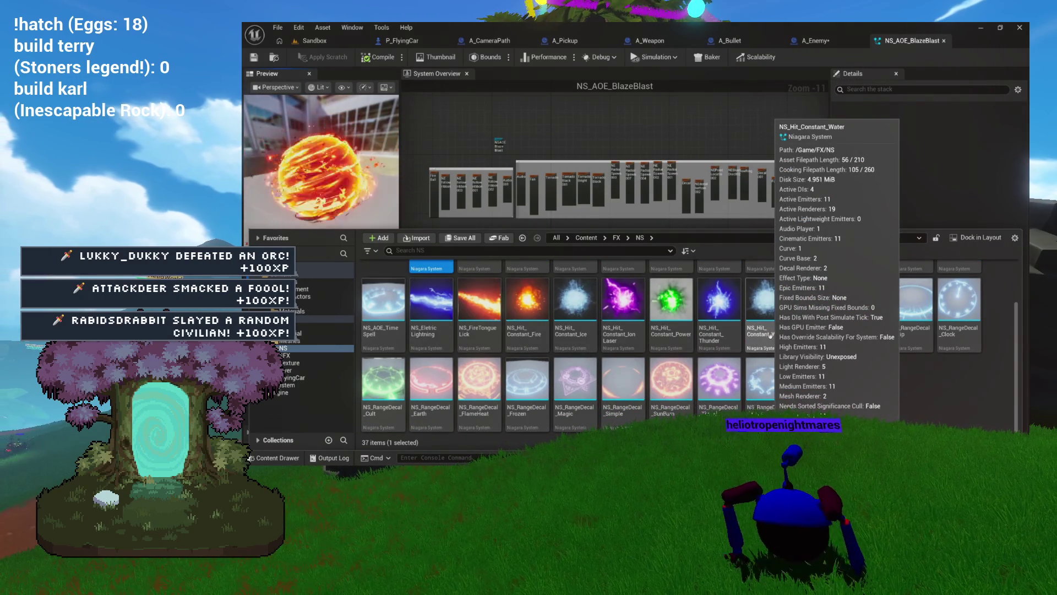
scroll(770, 336, up, 1)
mouse_move(734, 345)
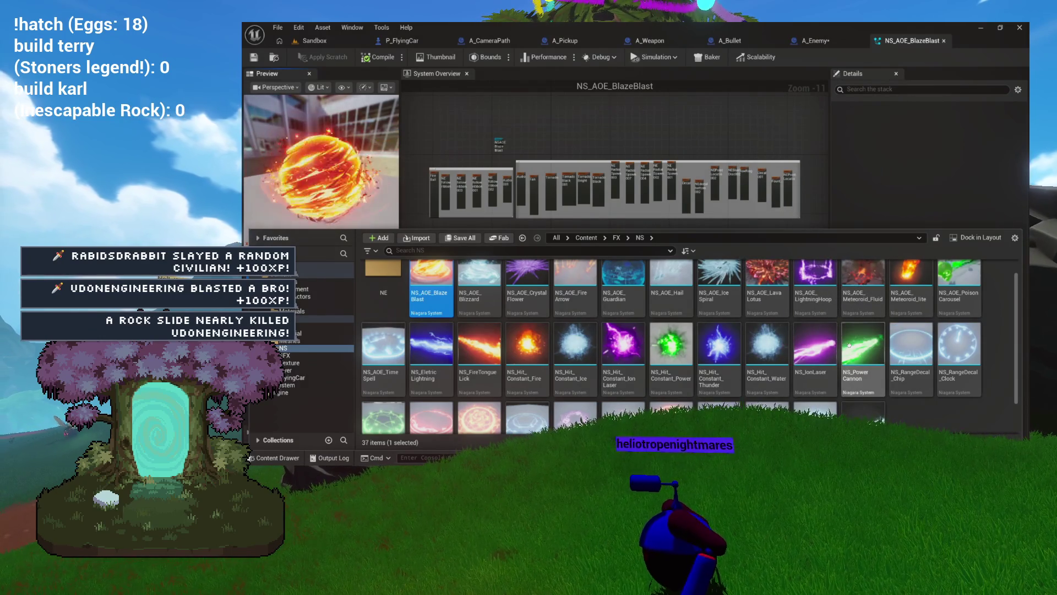
scroll(849, 345, up, 1)
mouse_move(896, 336)
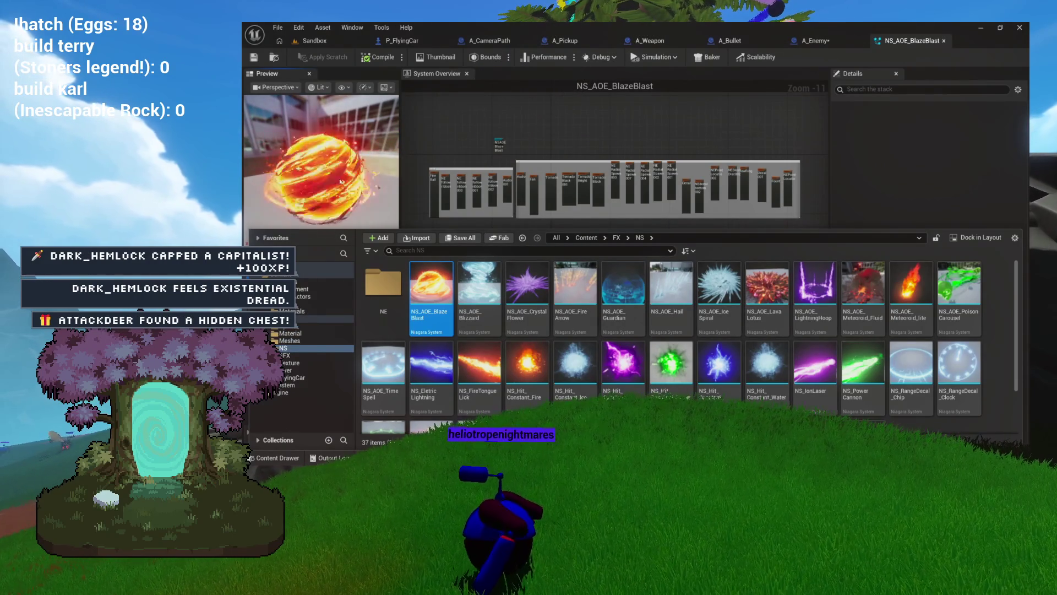
click(507, 170)
- Duplicate NS_AOE_BlazeBlast as NS_Explode and open the copy
scroll(508, 169, up, 7)
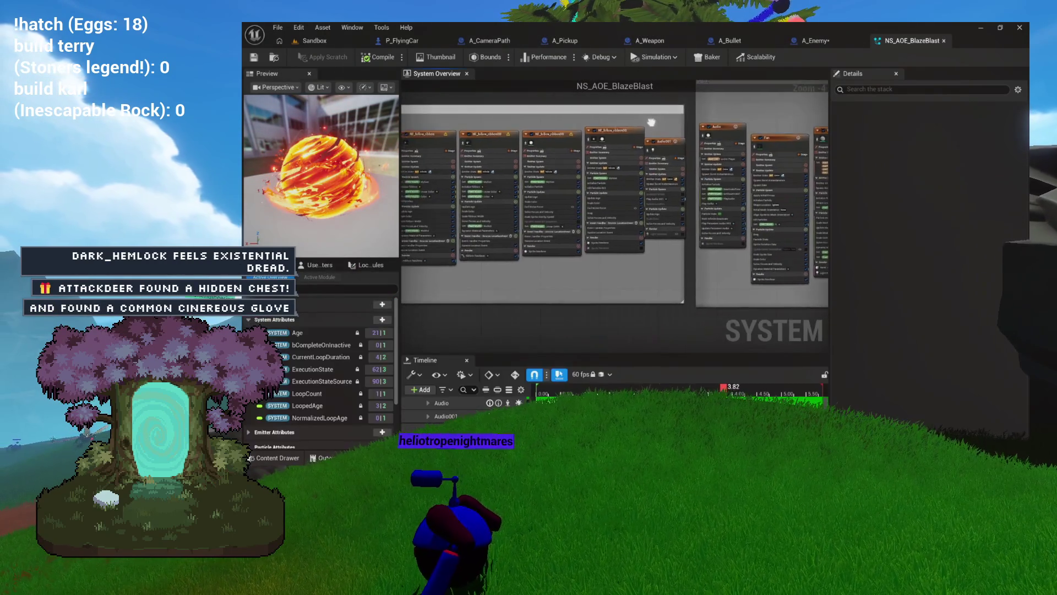
key(ctrl+space)
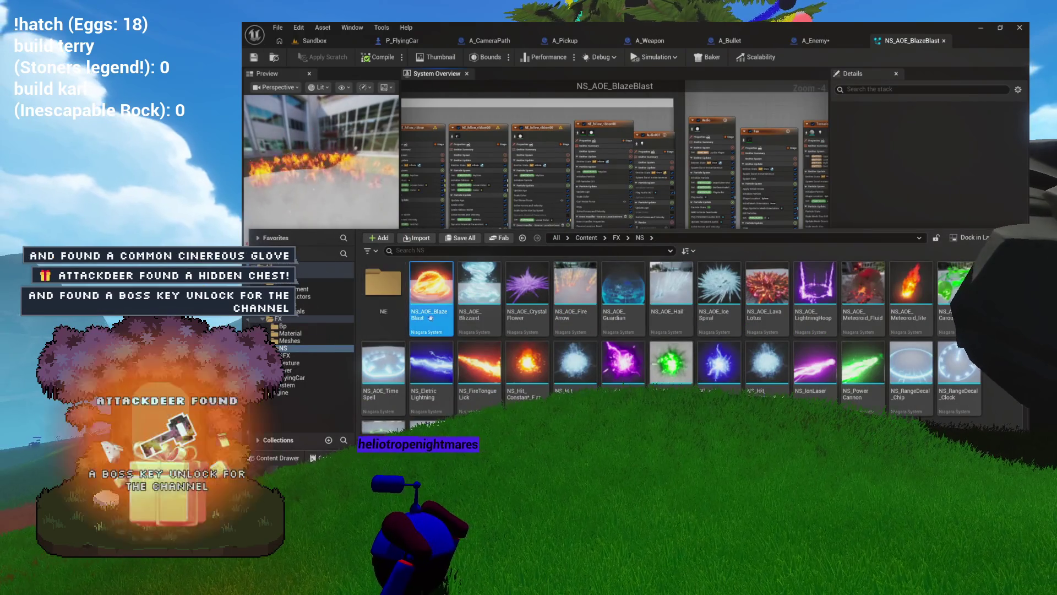
right_click(446, 315)
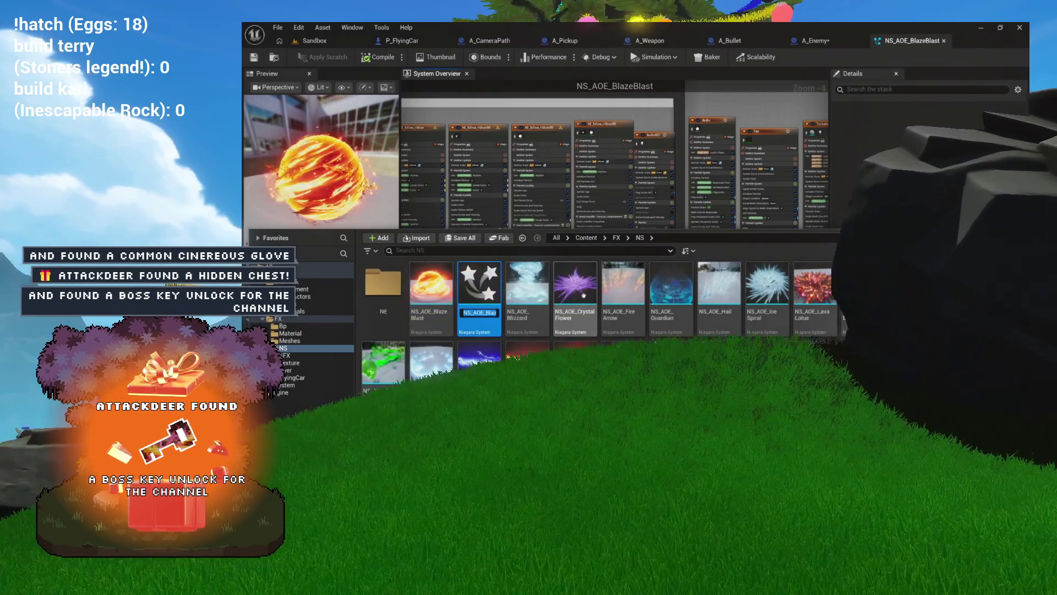
text(NS_Explode)
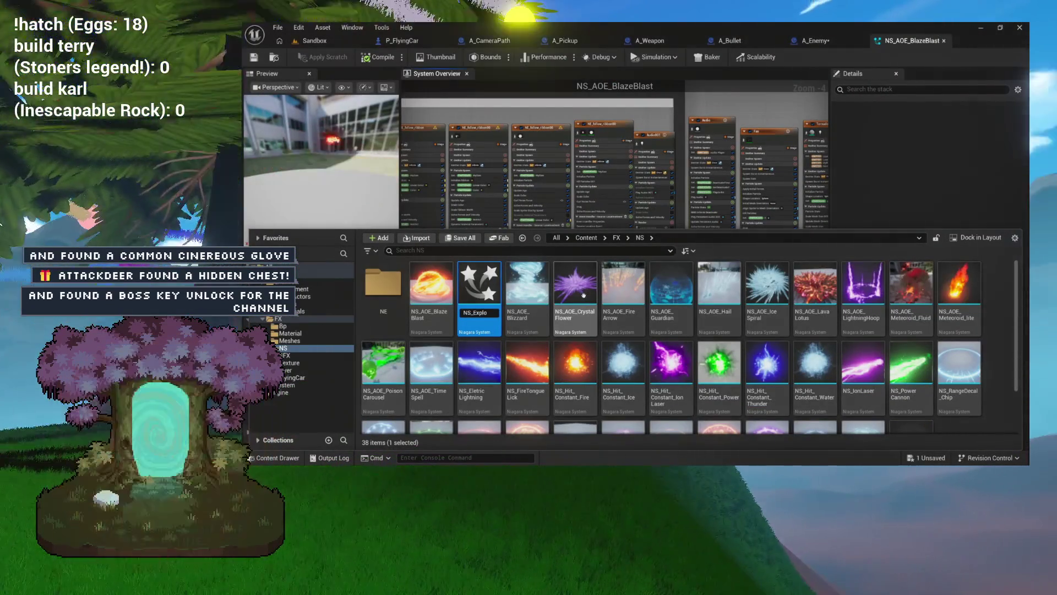
key(Return)
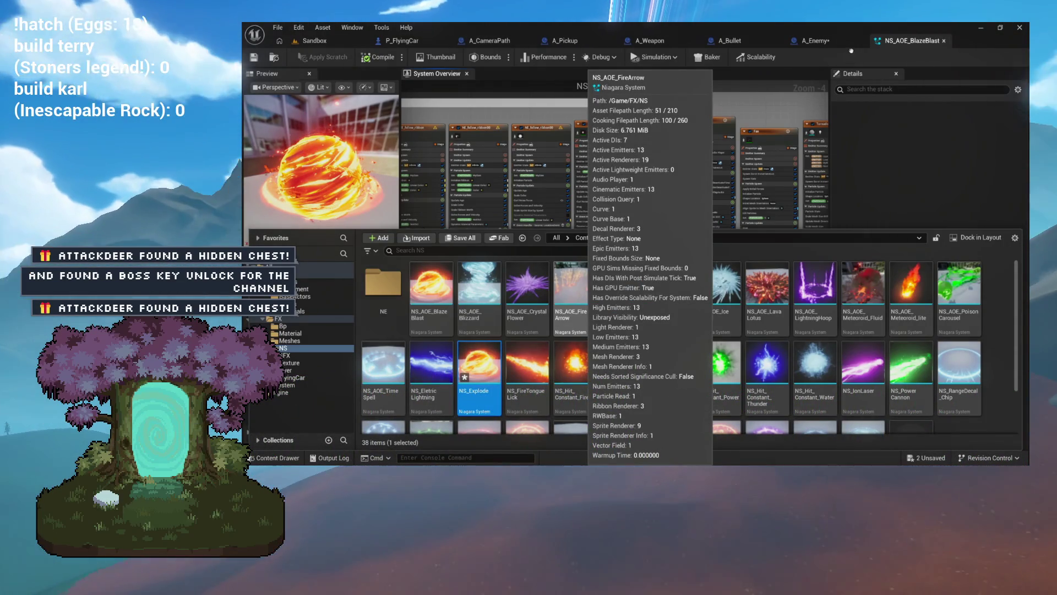
key(Return)
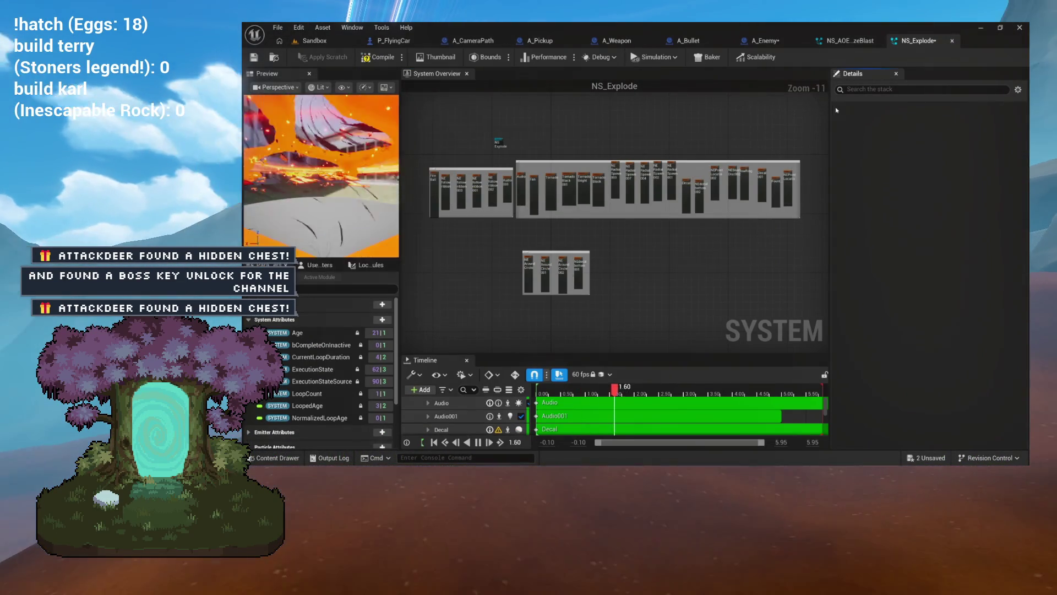
- Close the NS_AOE_BlazeBlast, P_FlyingCar and A_Pickup editors, then check A_Enemy and return to NS_Explode
click(877, 41)
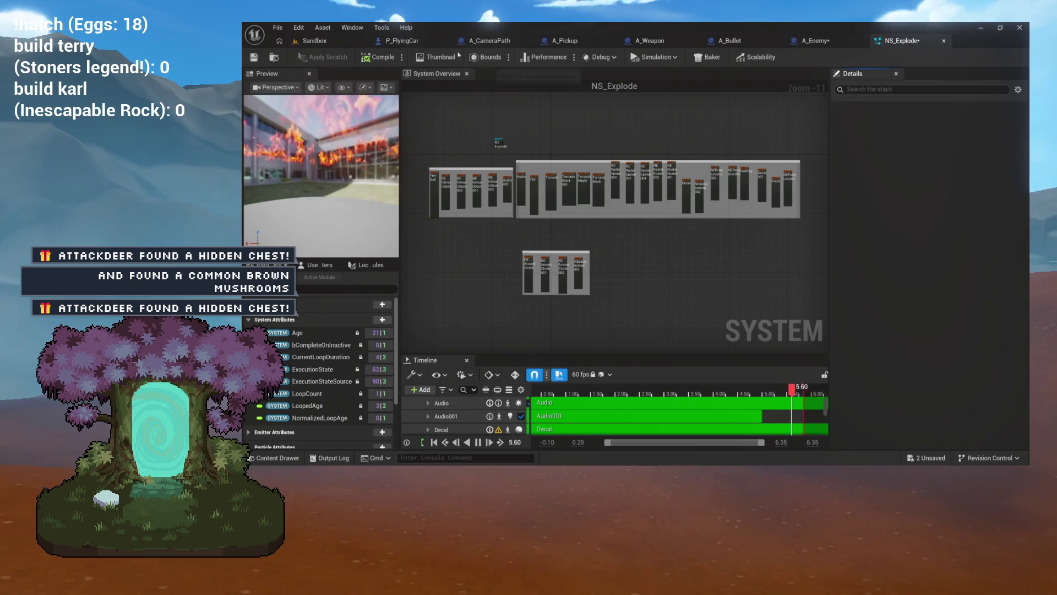
click(445, 41)
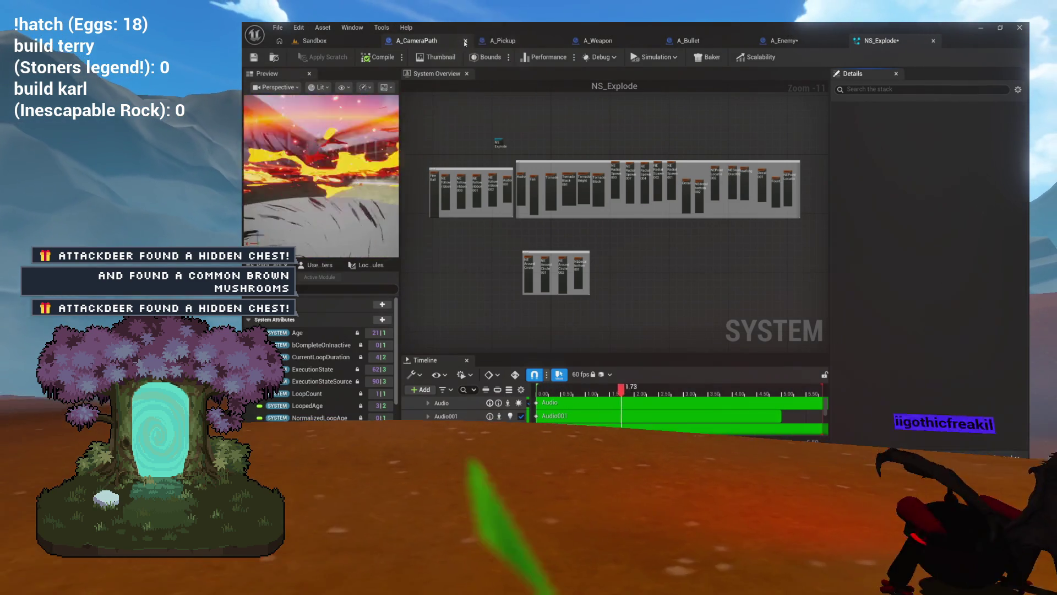
click(473, 41)
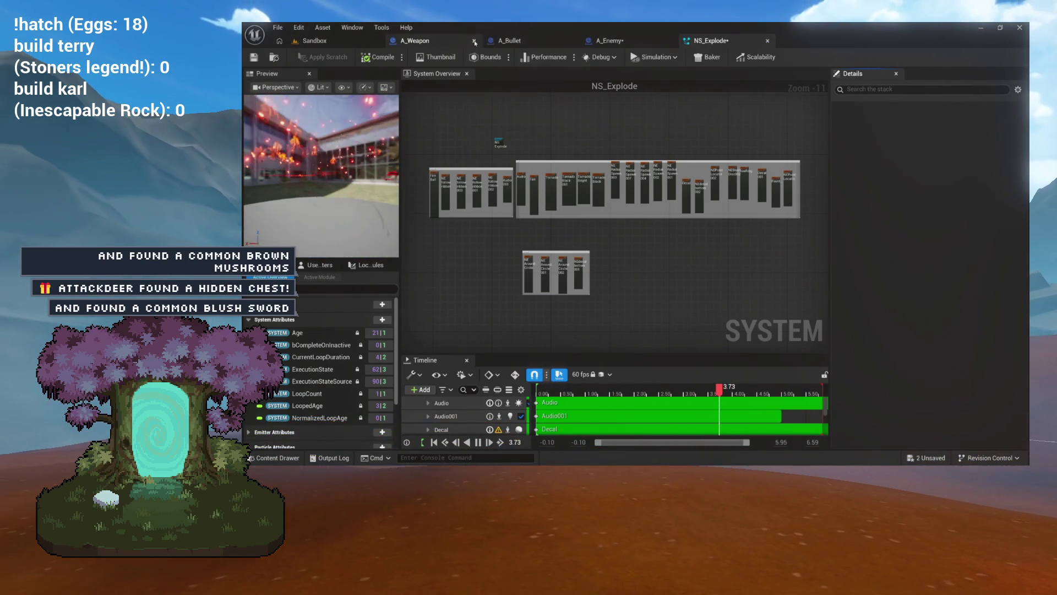
click(515, 41)
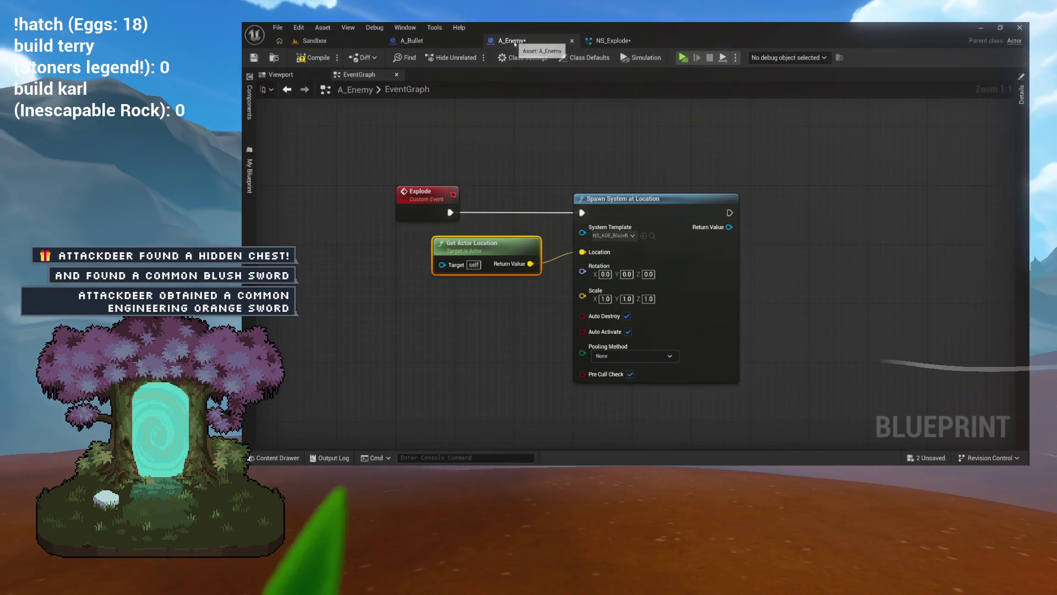
click(611, 42)
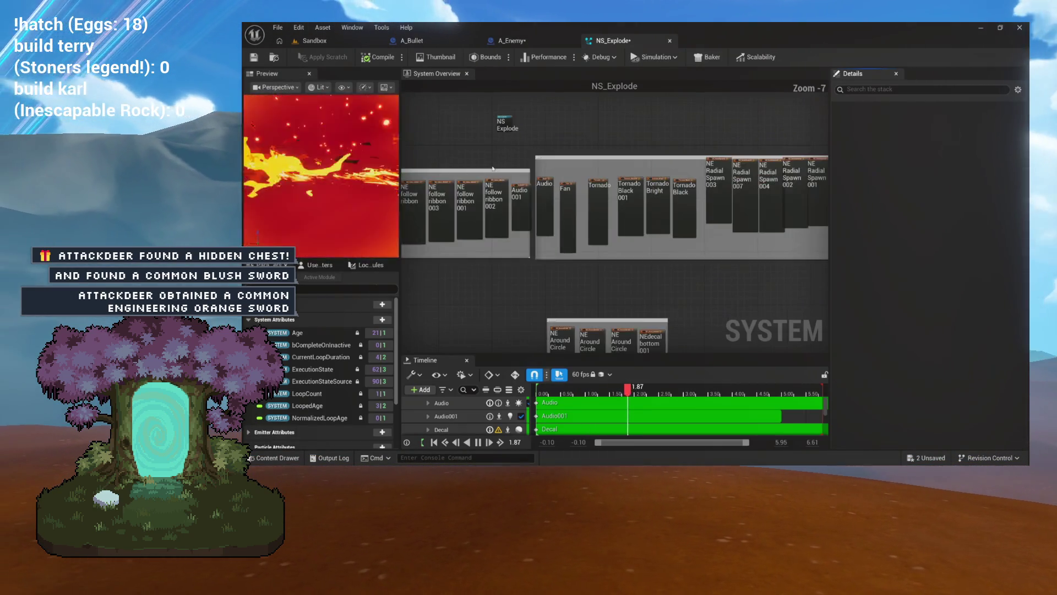
click(485, 189)
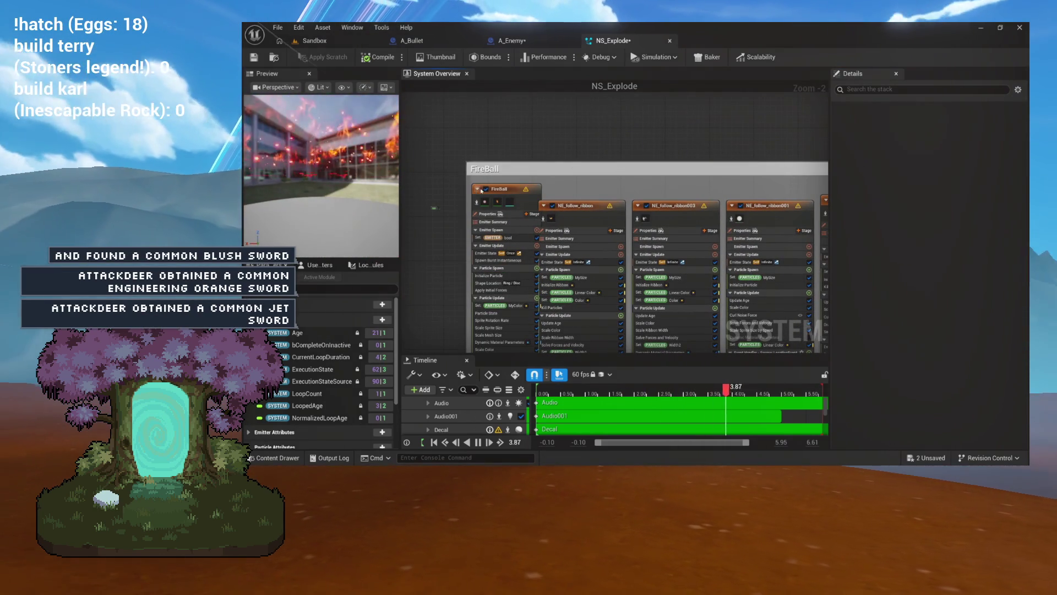
click(552, 206)
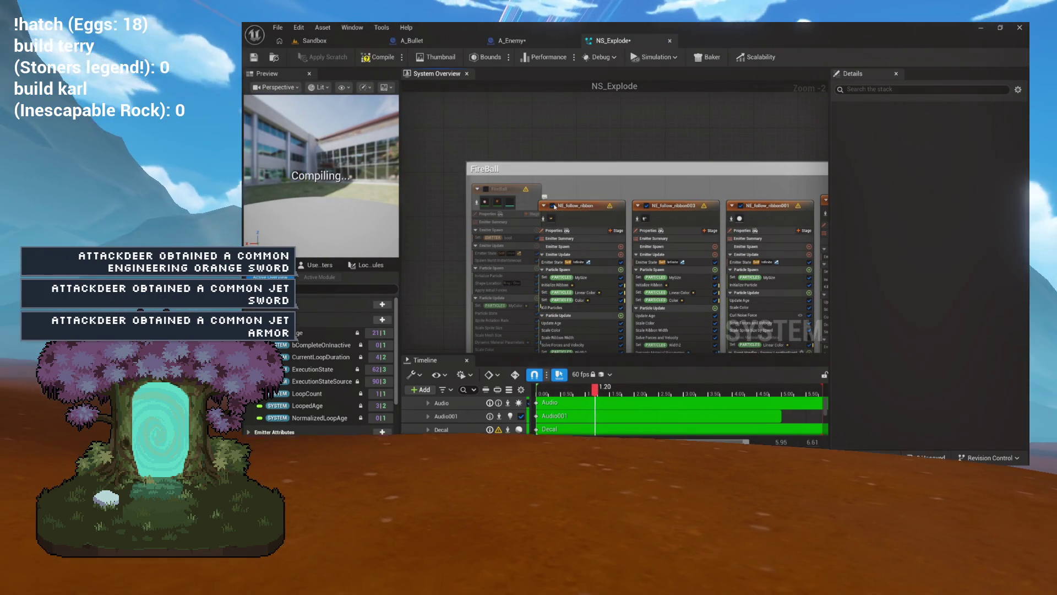
click(647, 206)
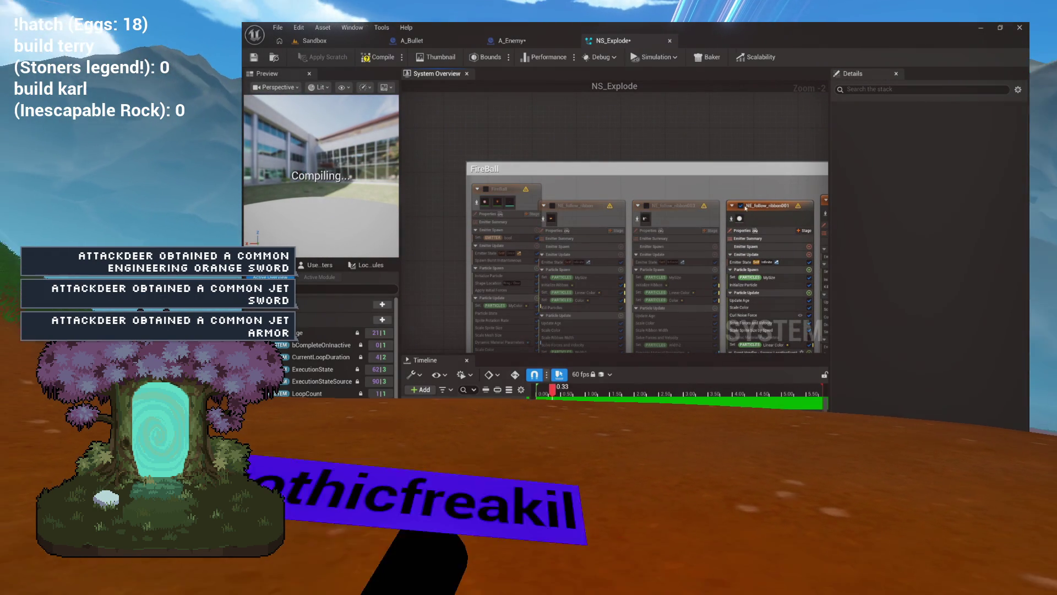
click(742, 206)
drag(804, 138, 581, 138)
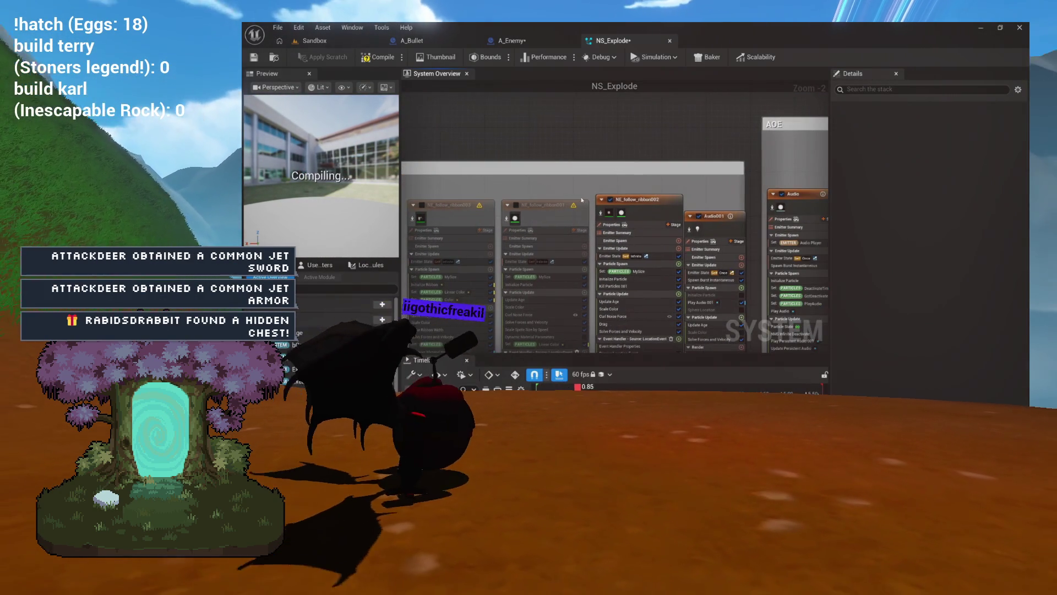
click(610, 201)
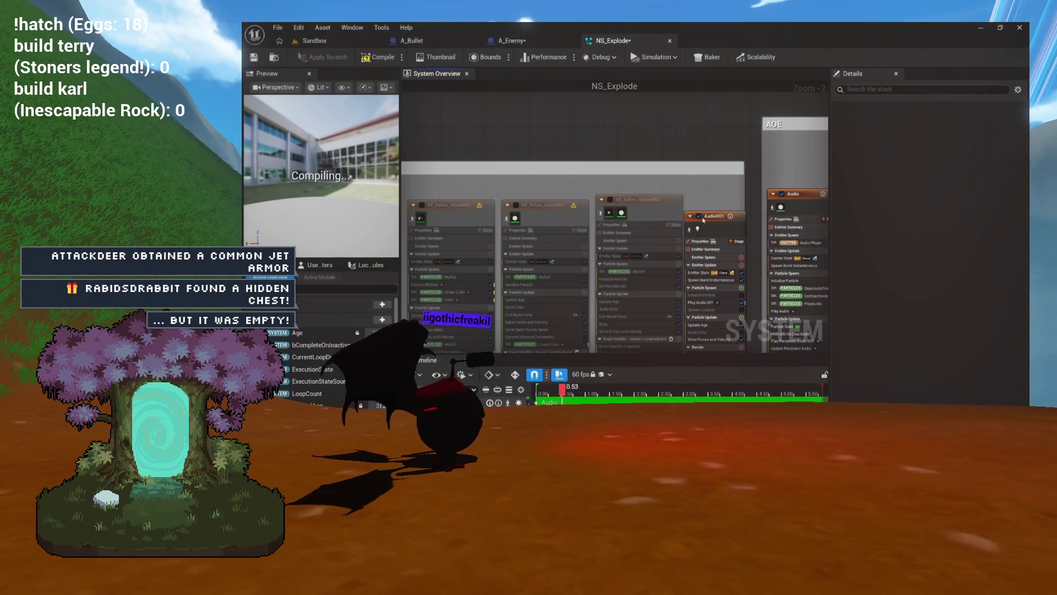
click(699, 217)
drag(758, 200, 520, 212)
click(502, 203)
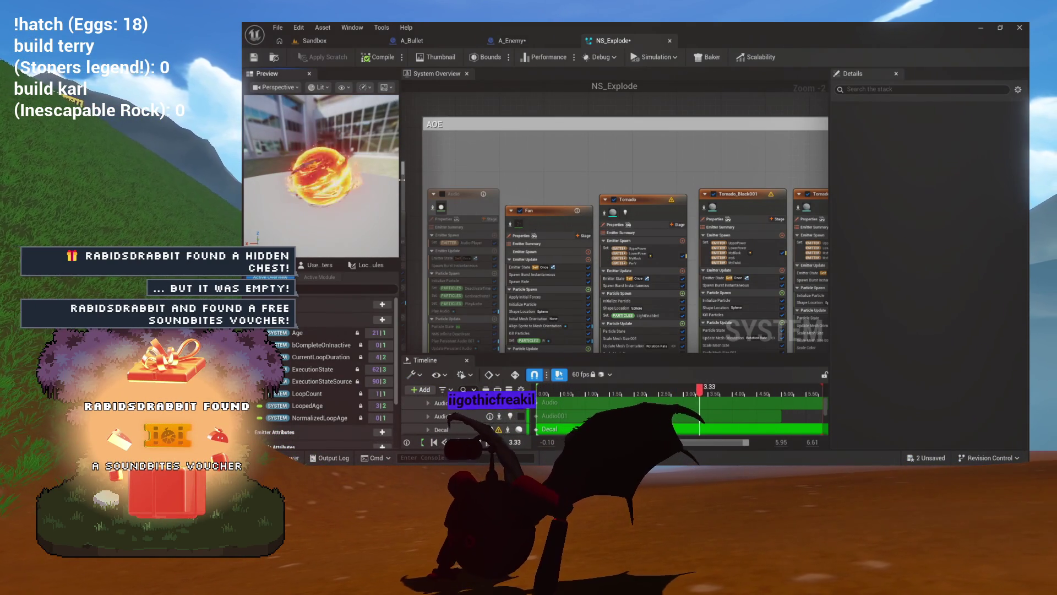
drag(748, 170, 612, 175)
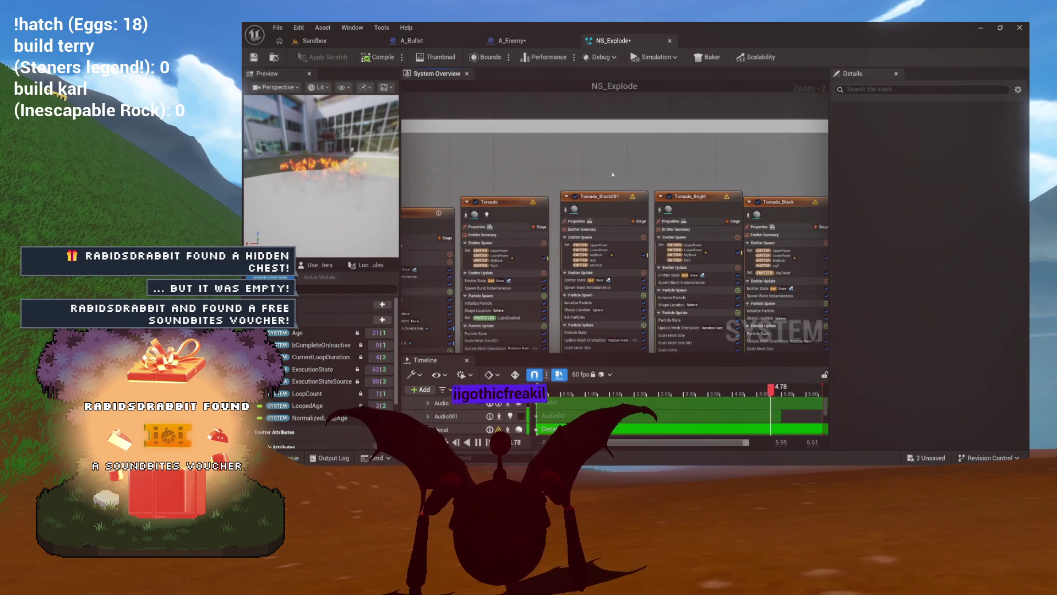
click(576, 196)
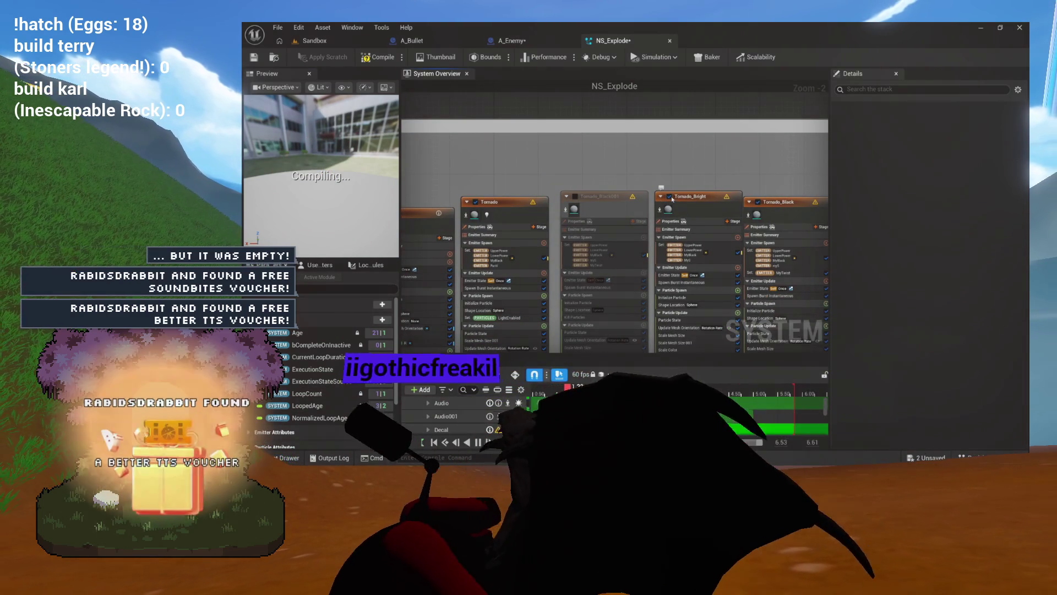
click(669, 196)
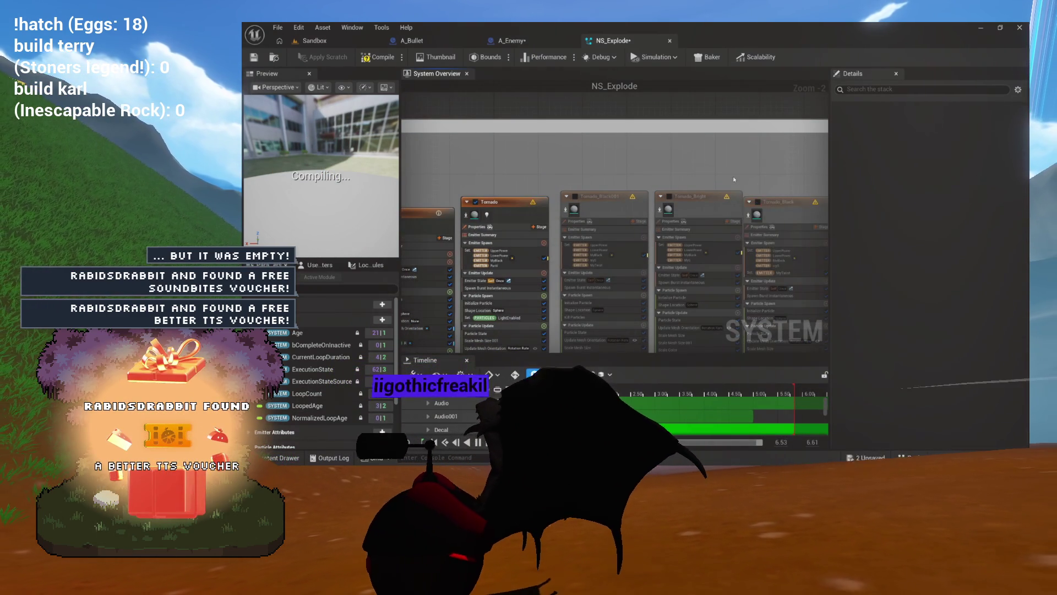
scroll(734, 180, down, 4)
scroll(734, 180, up, 4)
drag(751, 167, 619, 176)
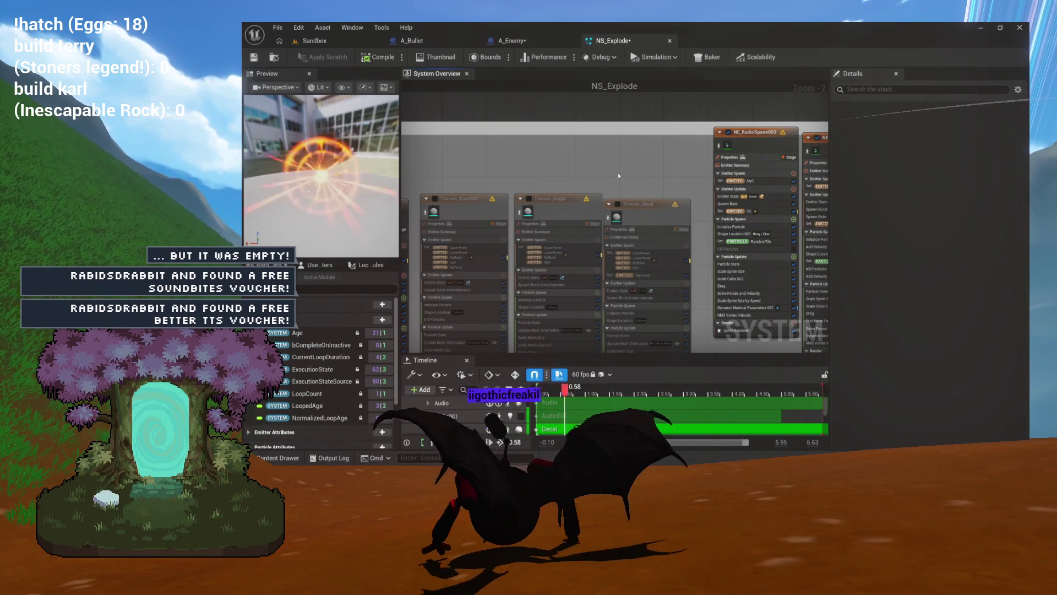
drag(718, 168, 610, 172)
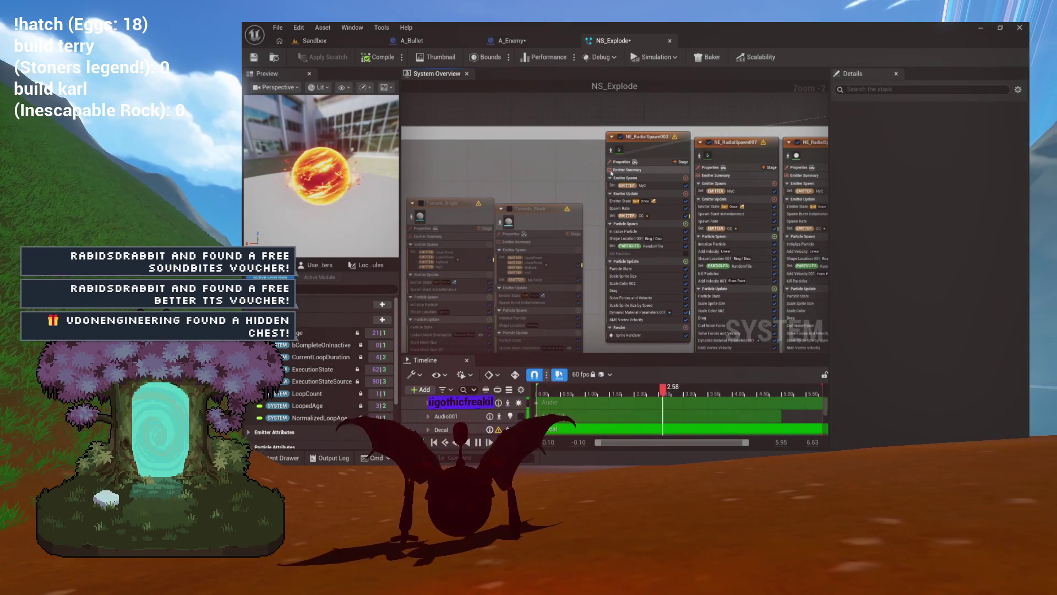
drag(689, 151, 551, 154)
drag(788, 153, 646, 152)
click(671, 157)
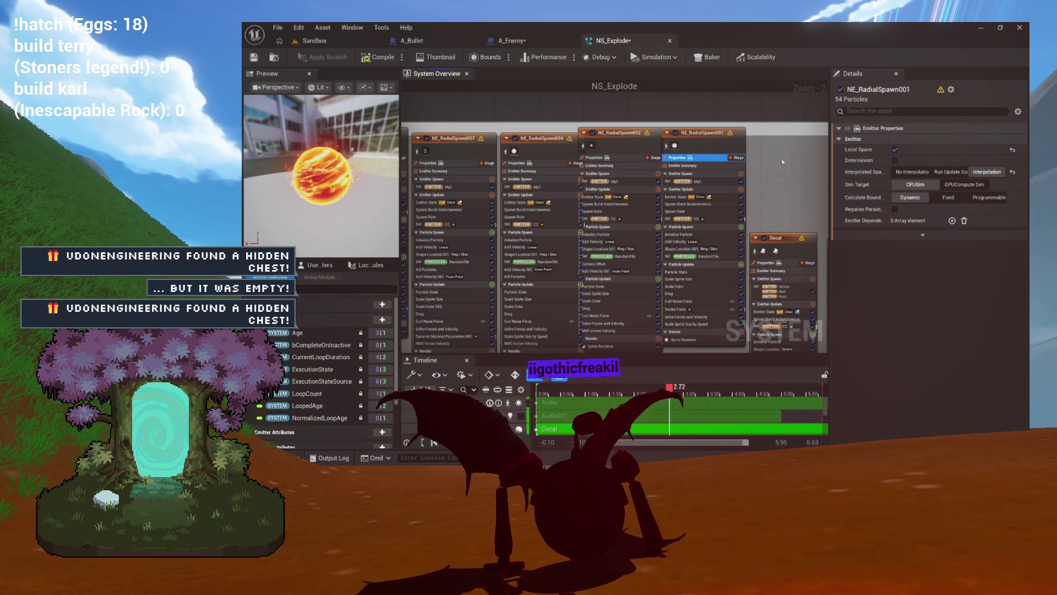
drag(782, 161, 617, 153)
drag(682, 156, 595, 158)
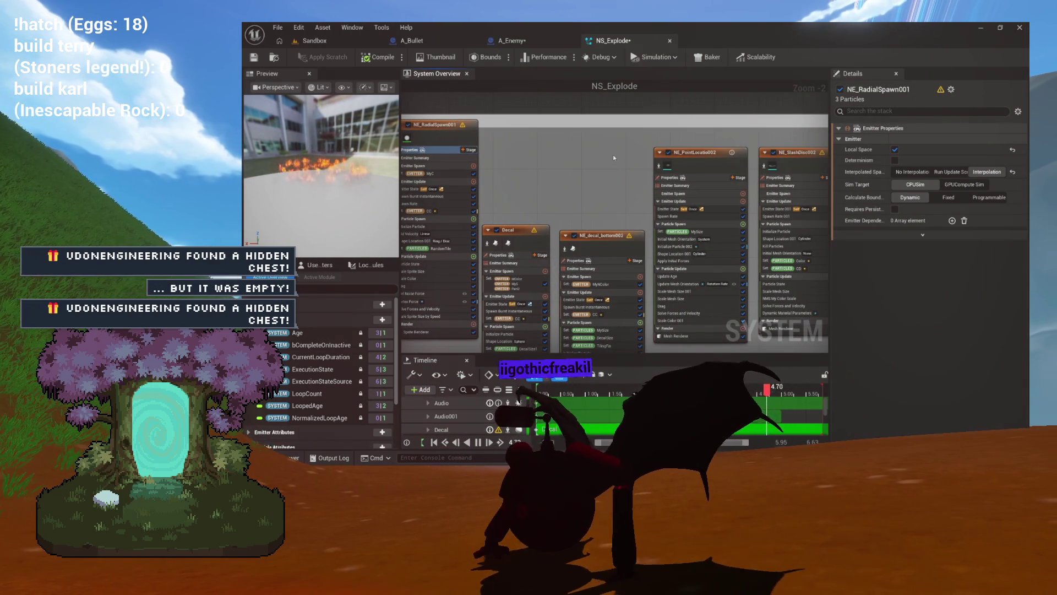
scroll(612, 157, down, 8)
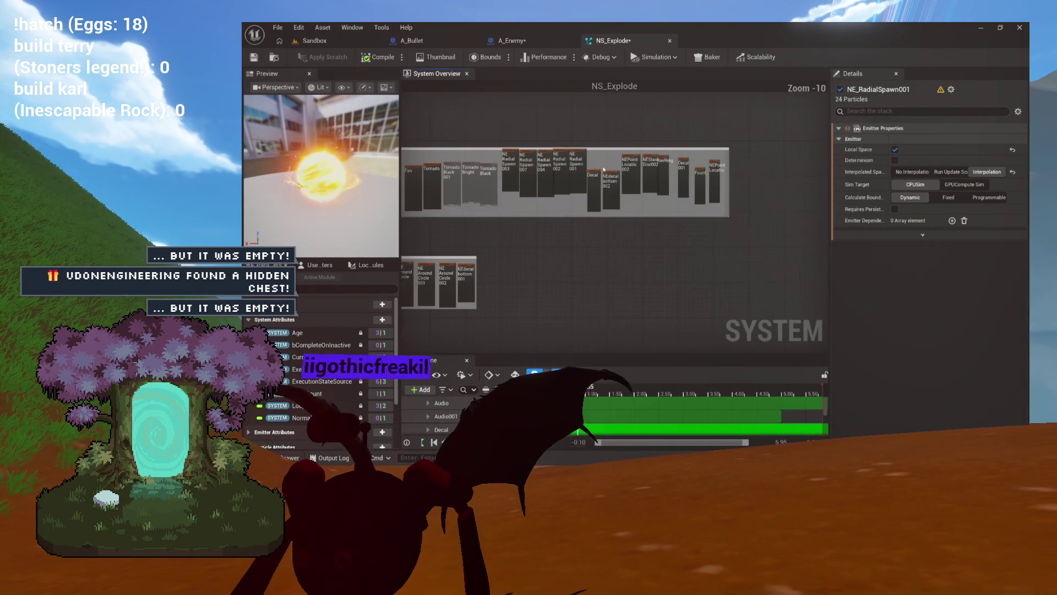
- Disable NE_AroundCircle001, then select the Remain group together with its four emitters
scroll(635, 212, up, 8)
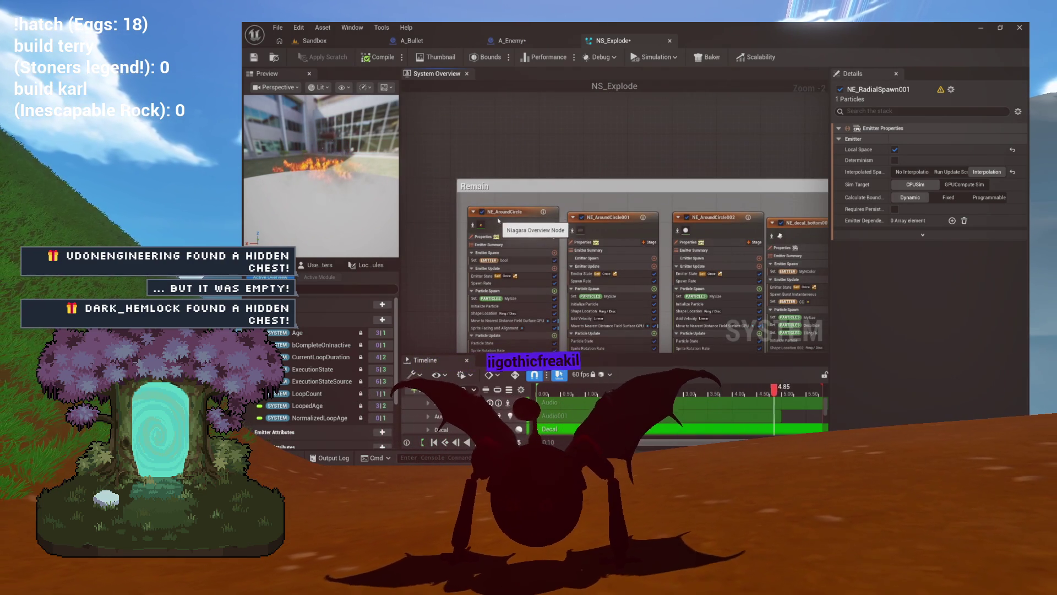
click(581, 217)
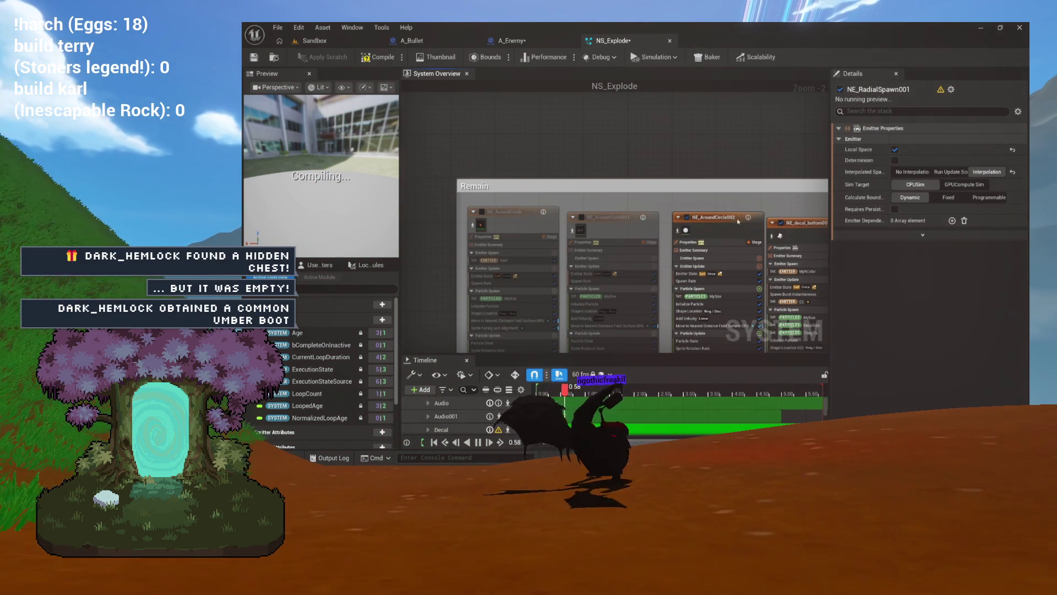
drag(800, 211, 746, 208)
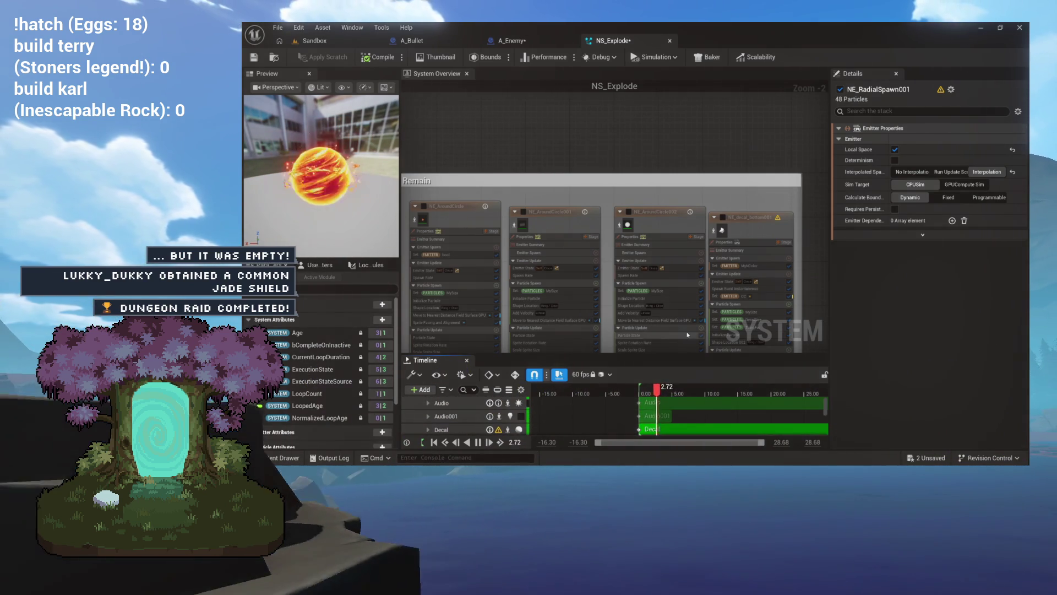
scroll(687, 334, down, 4)
drag(717, 322, 717, 321)
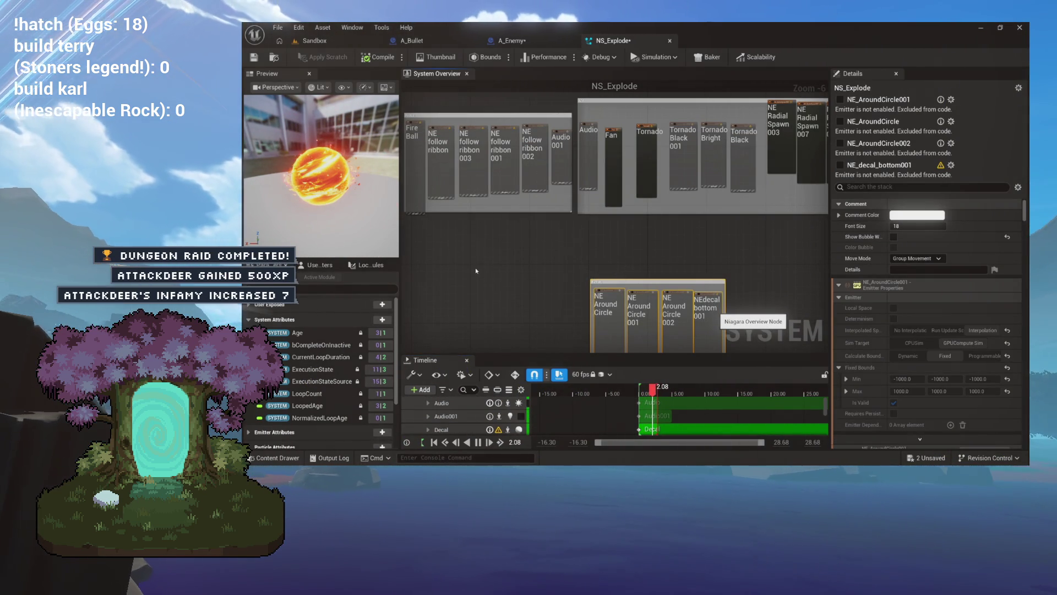
- Delete the selected Remain group and its emitters, then delete the Fireball emitter
key(Delete)
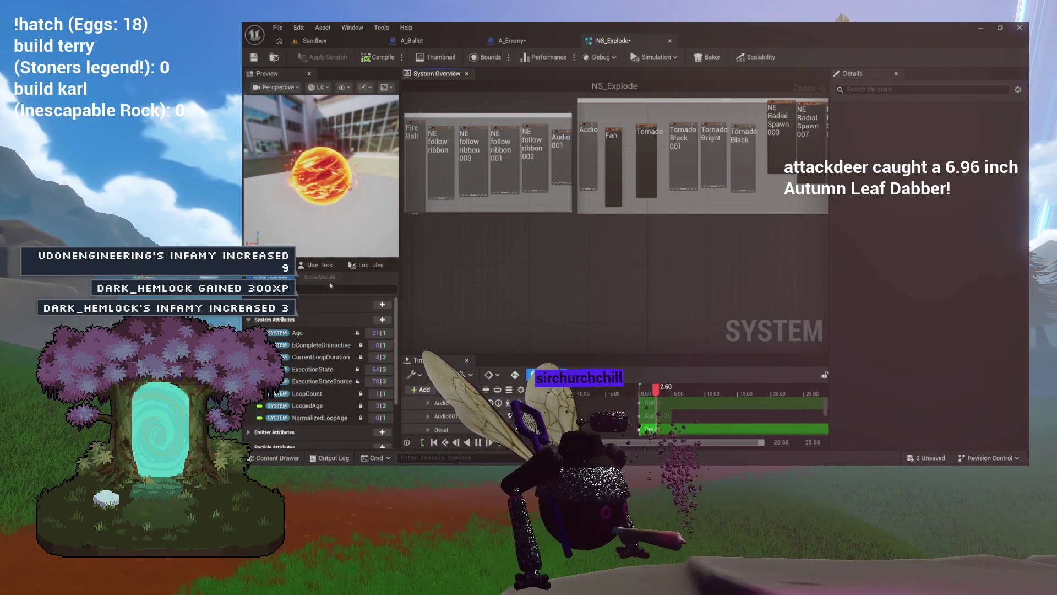
drag(525, 268, 612, 308)
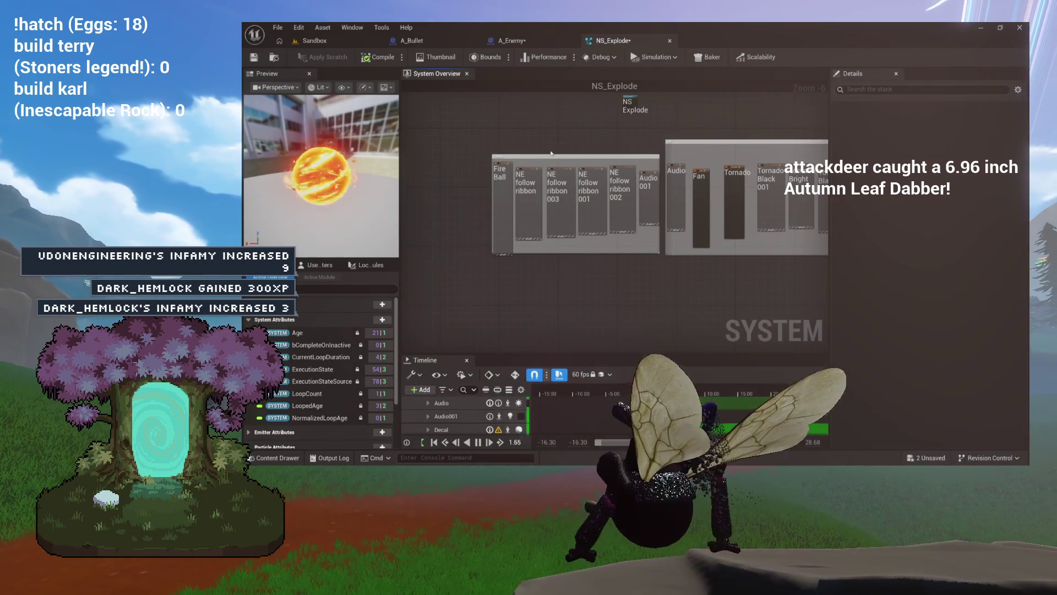
scroll(506, 154, up, 1)
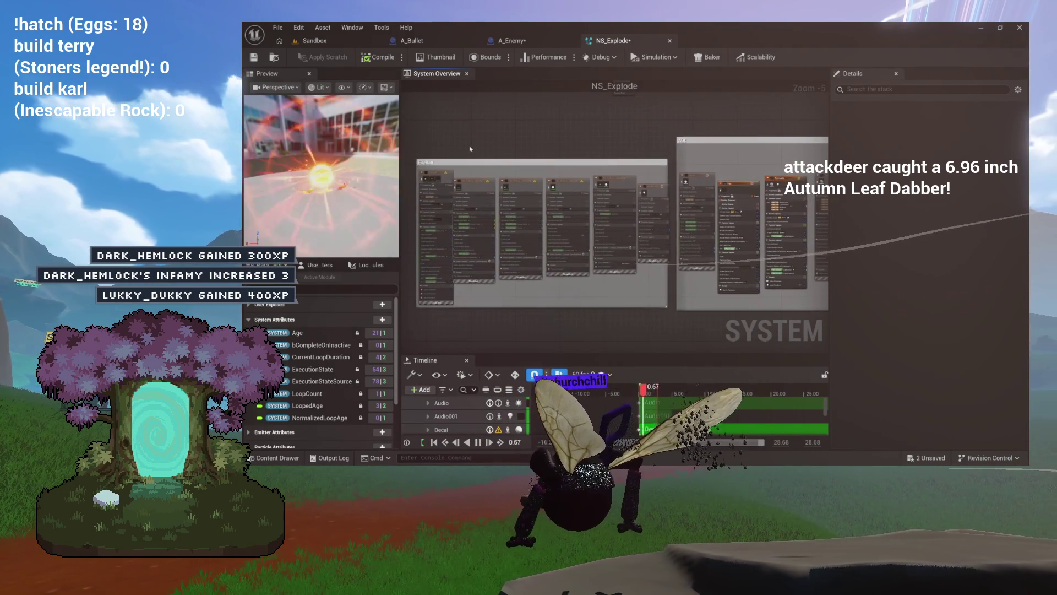
drag(418, 147, 627, 270)
drag(670, 307, 673, 314)
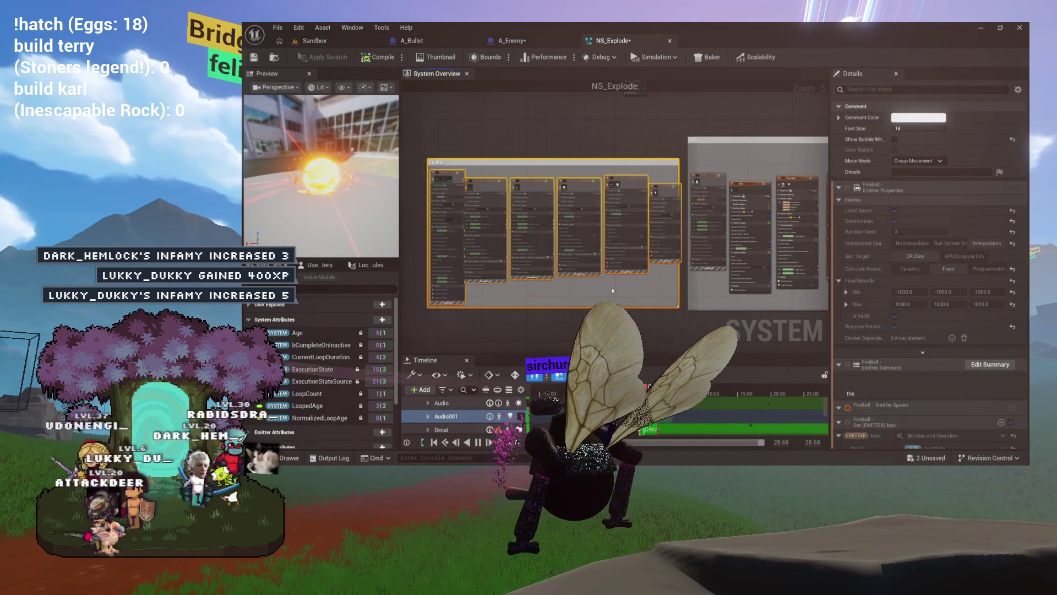
key(Delete)
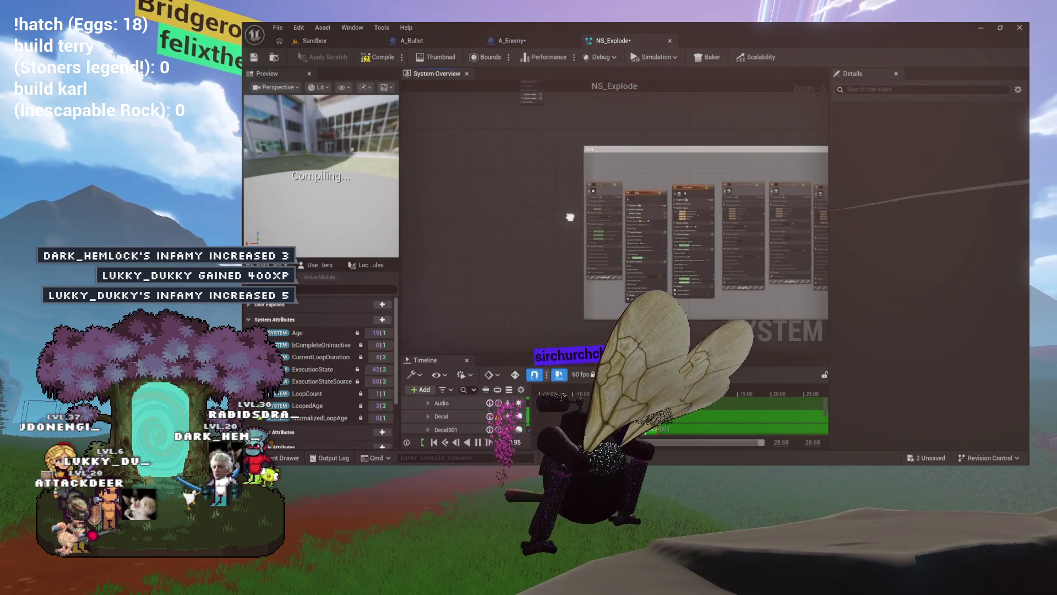
- Delete the Audio emitter and the three Tornado emitters, then move NE_RadialSpawn003 further left
click(604, 204)
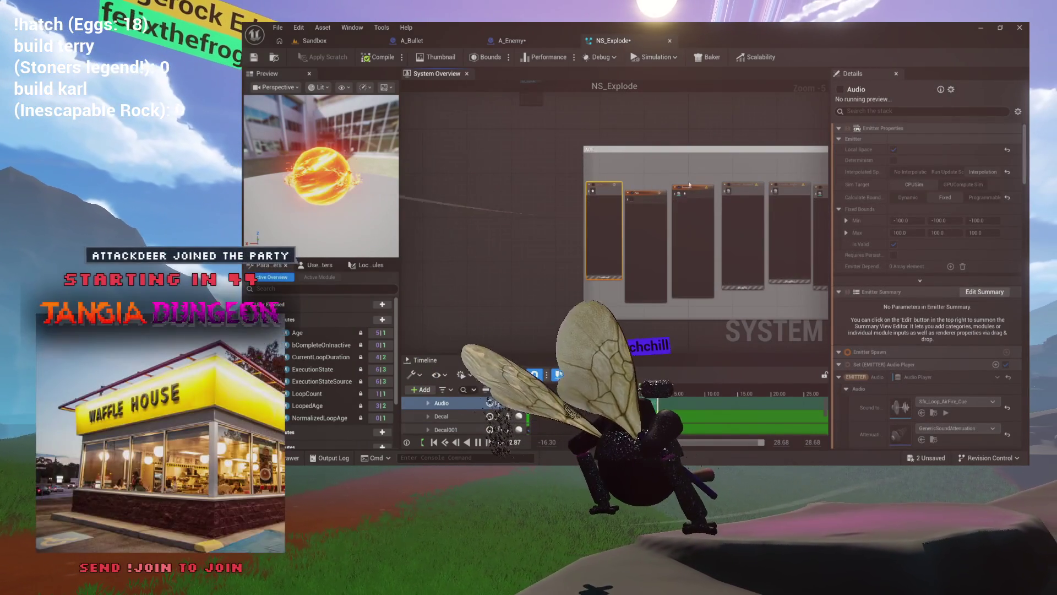
key(Delete)
right_click(589, 182)
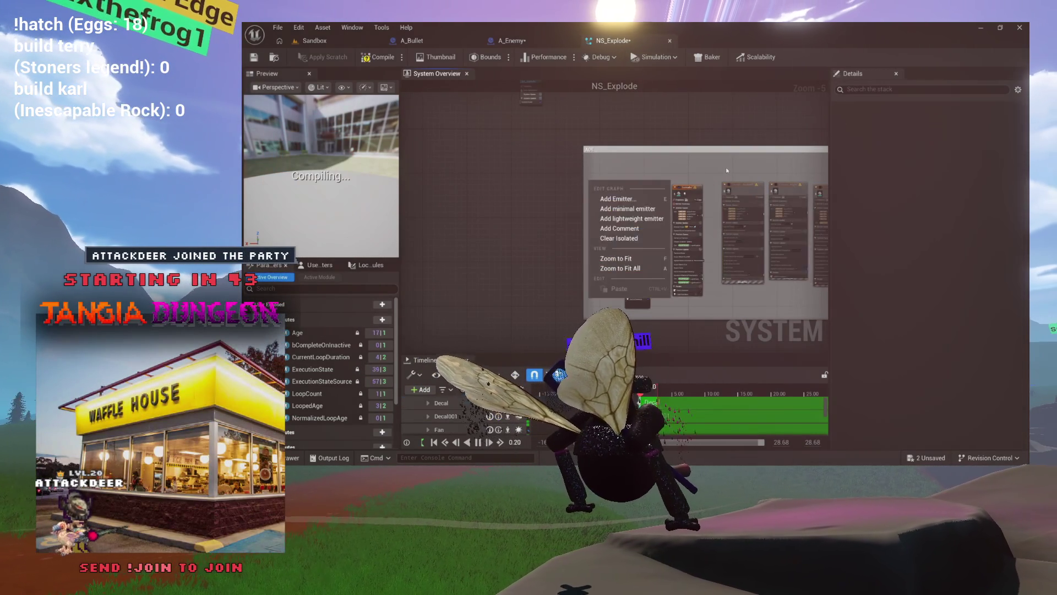
click(616, 259)
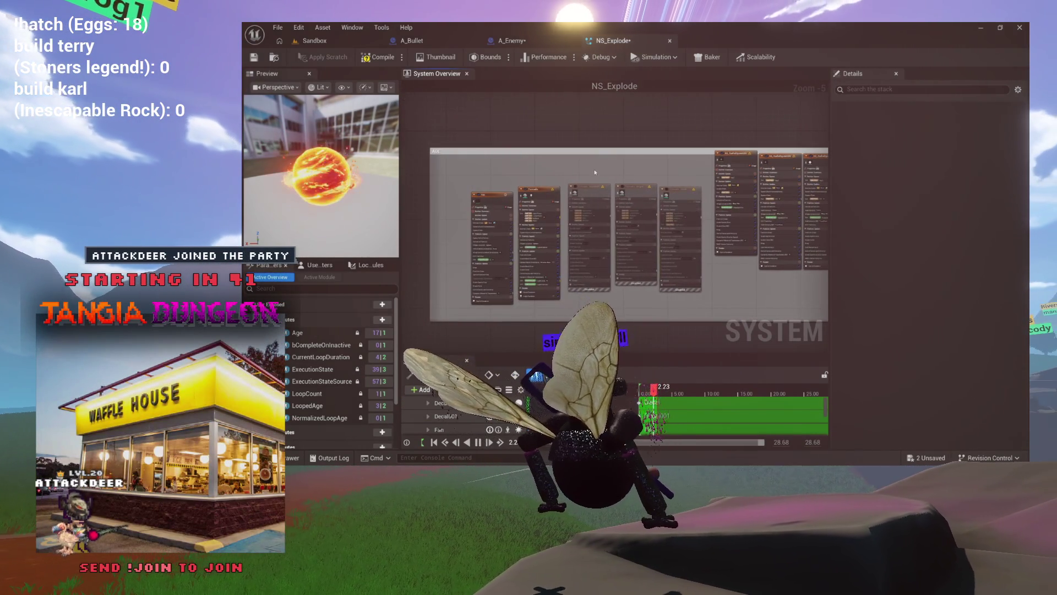
drag(595, 172, 688, 205)
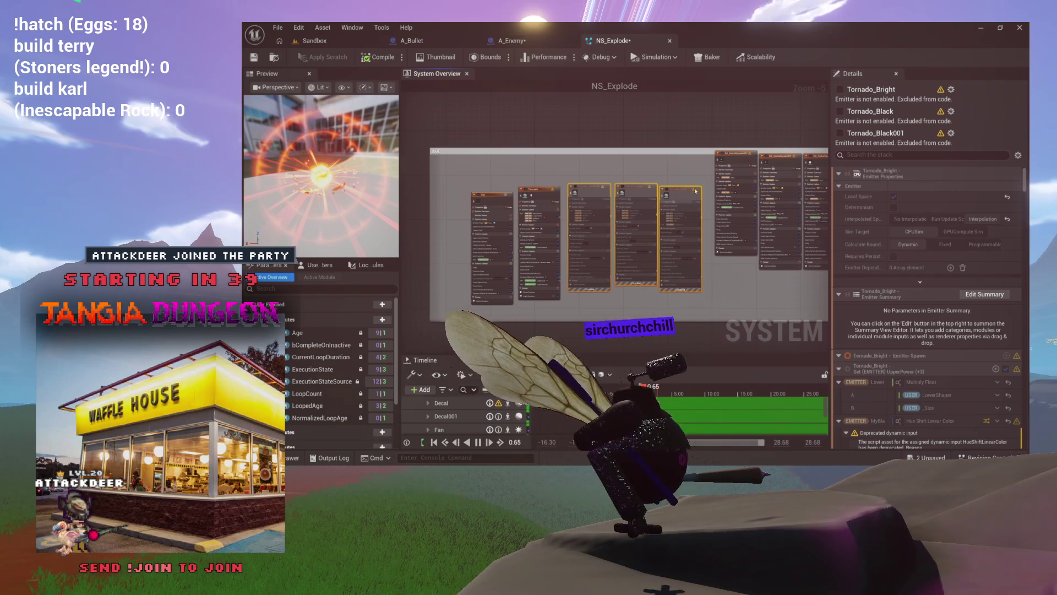
key(Delete)
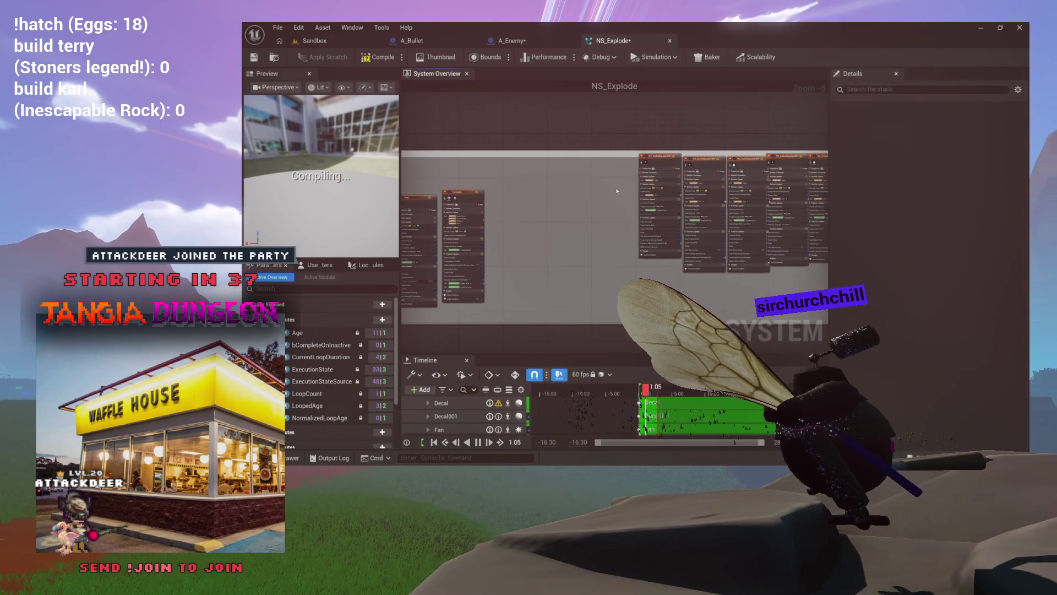
drag(668, 164, 547, 193)
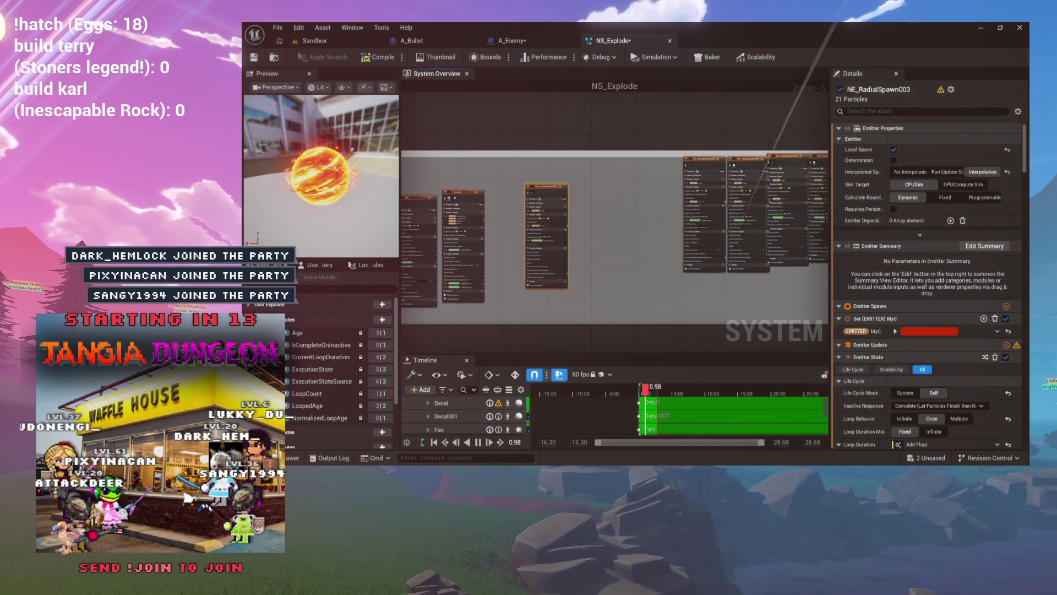
- Disable the Decal001 and Fountain emitters and enlarge the timeline panel
click(609, 172)
scroll(670, 193, down, 3)
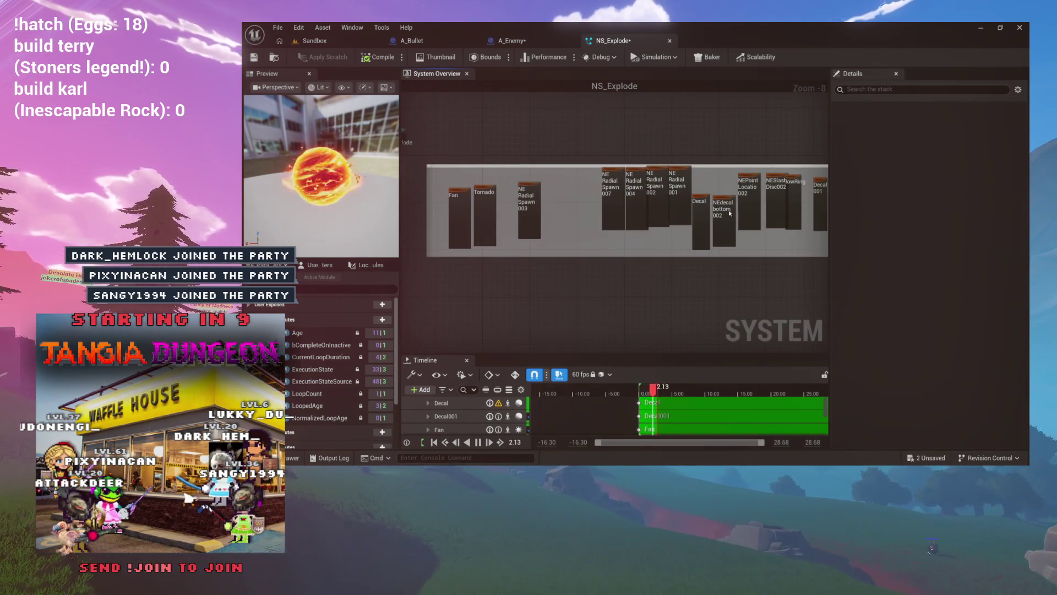
scroll(686, 224, up, 3)
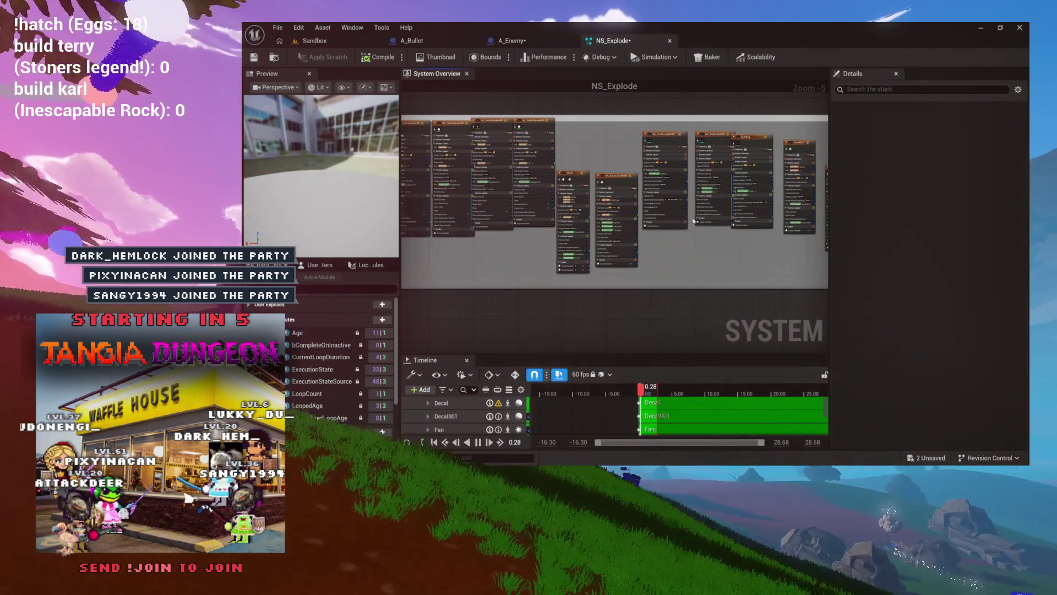
scroll(556, 269, up, 3)
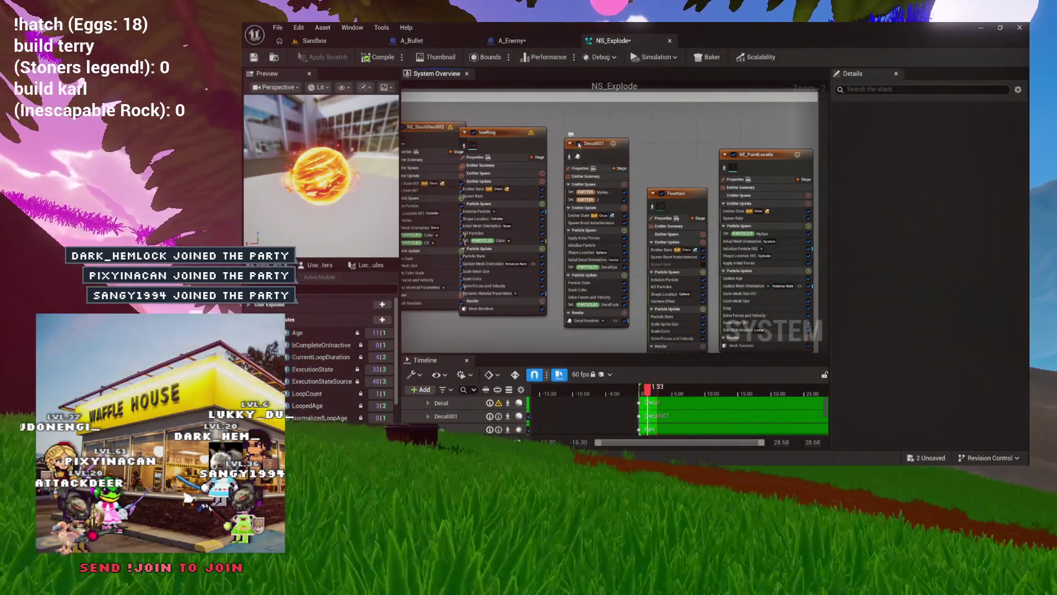
click(580, 144)
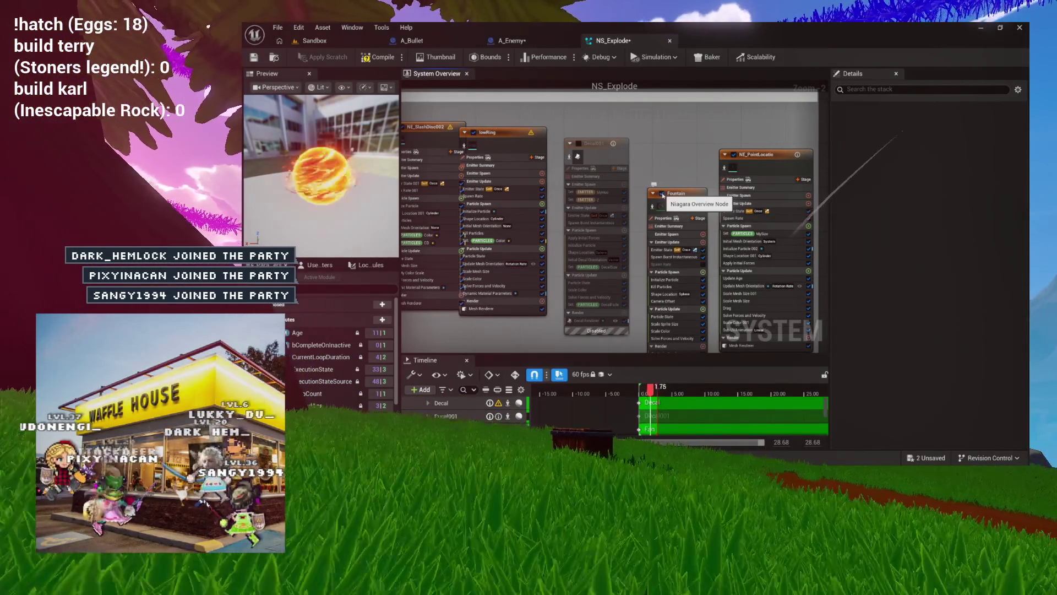
click(662, 194)
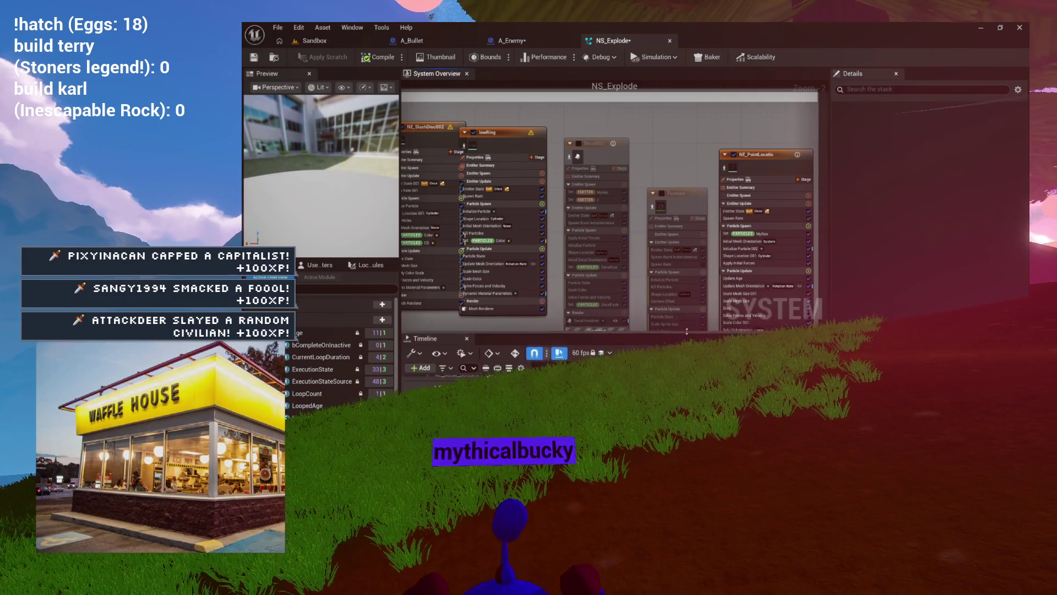
drag(687, 331, 687, 311)
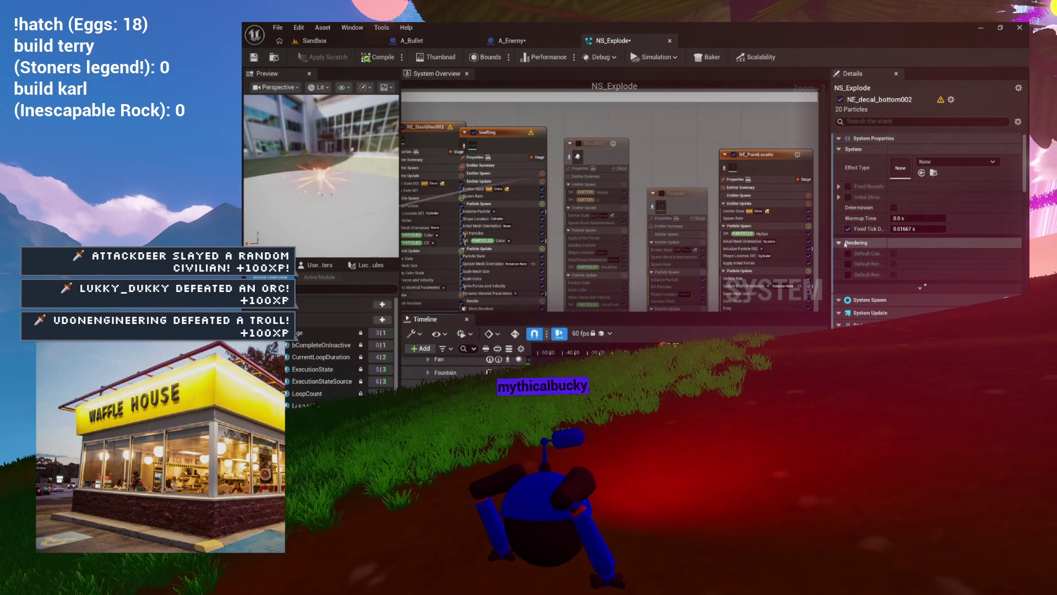
mouse_move(872, 233)
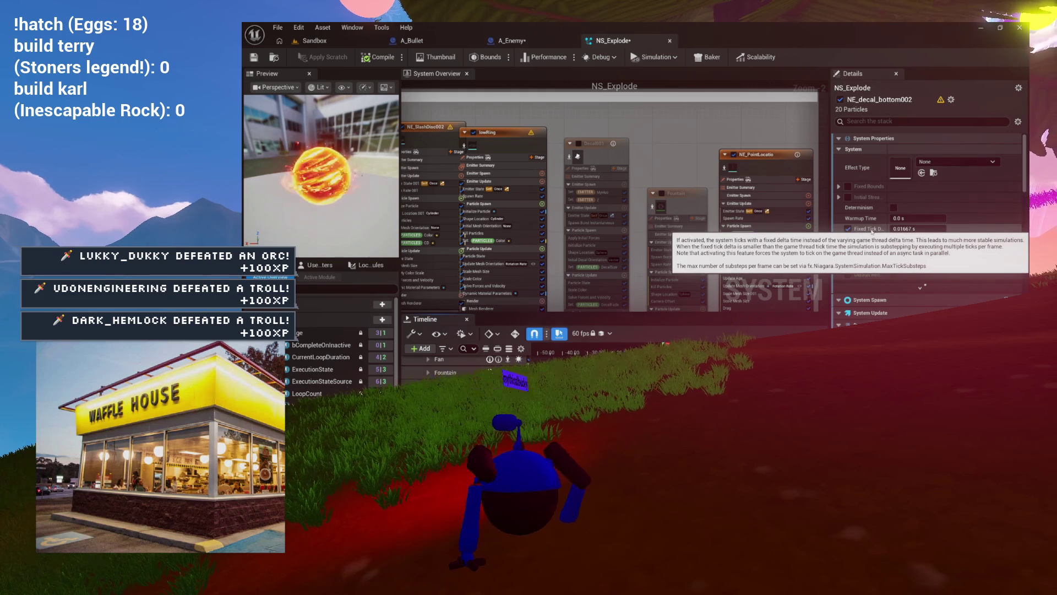
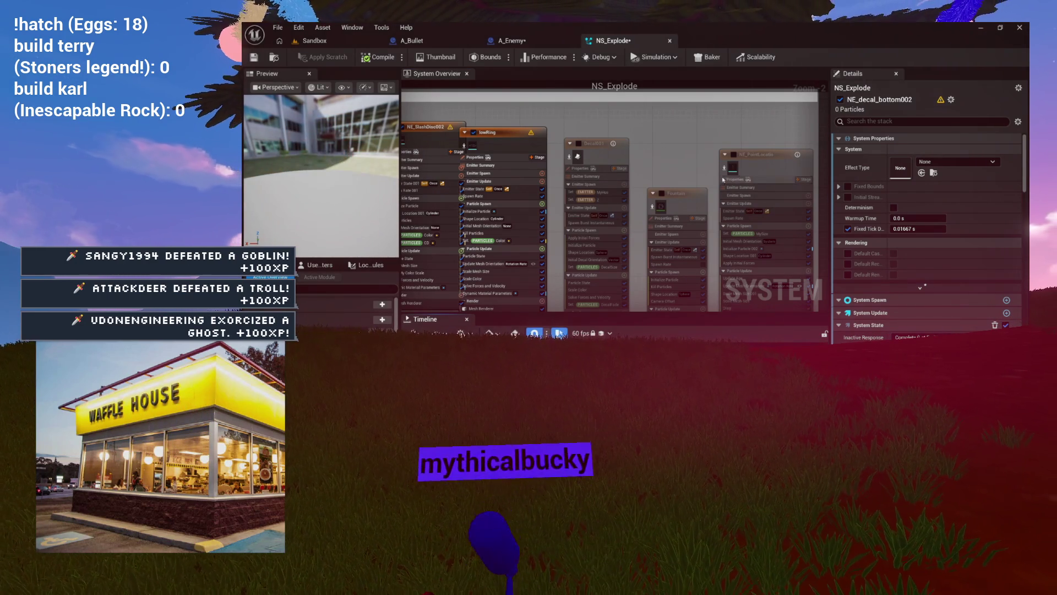
- Untick the NE_SlashDisc002, NE_decal_bottom002 and Decal emitters in the NS_Explode overview
scroll(738, 189, down, 3)
scroll(685, 171, up, 3)
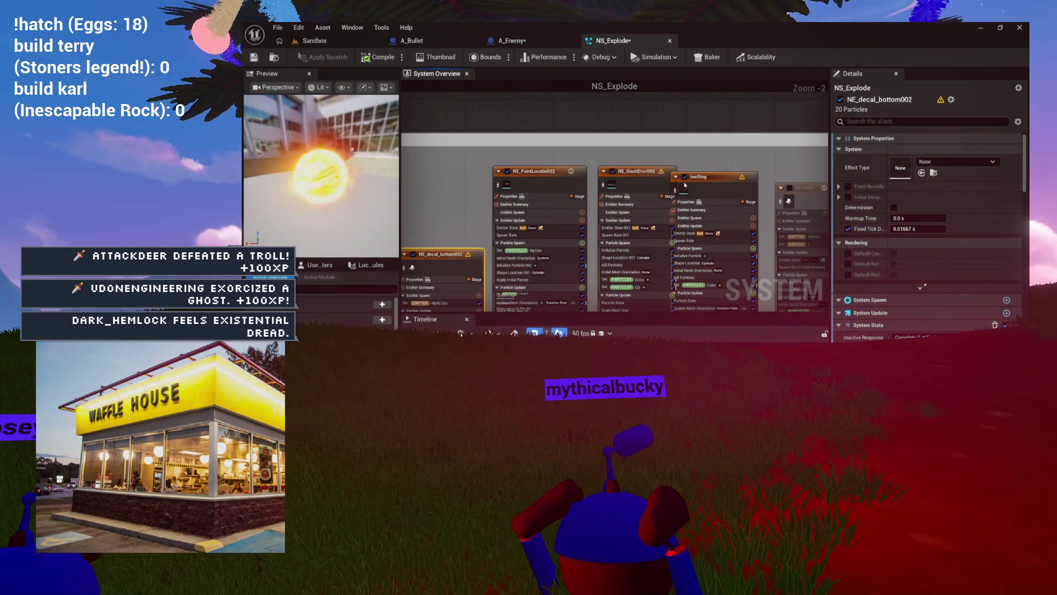
click(685, 177)
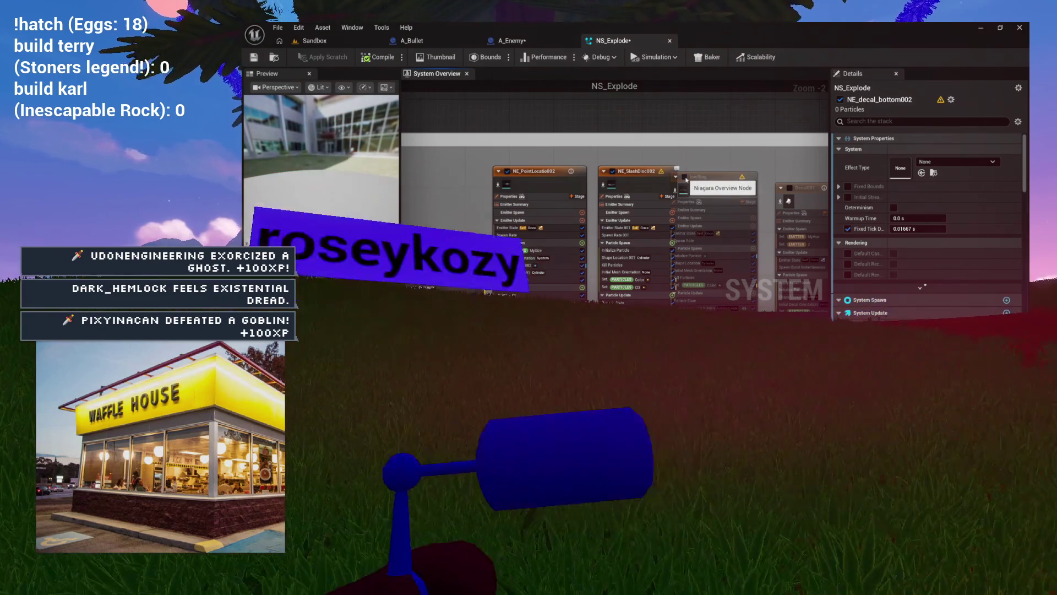
click(613, 171)
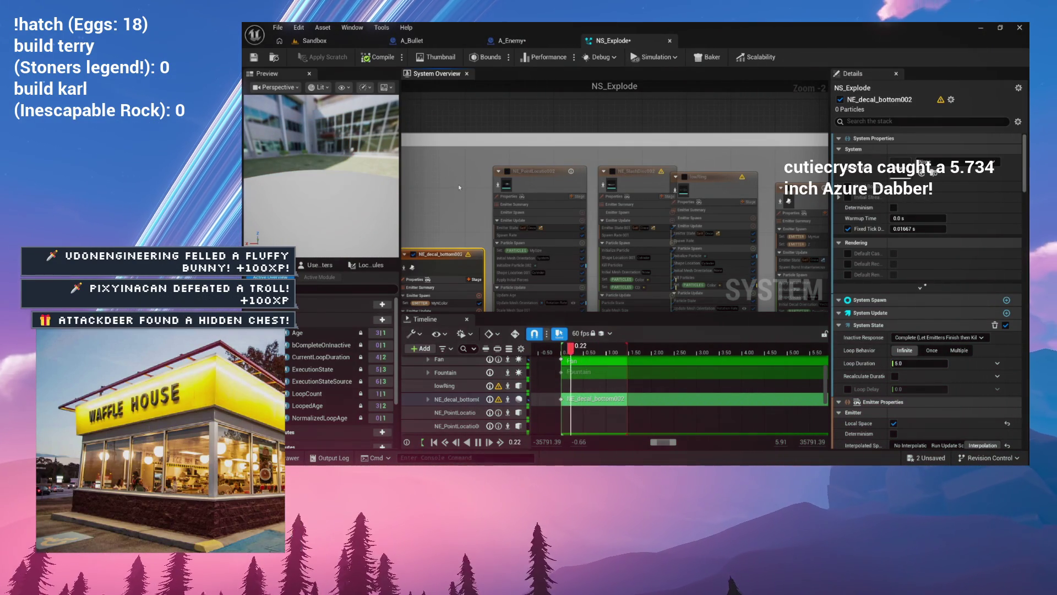
drag(458, 184, 540, 167)
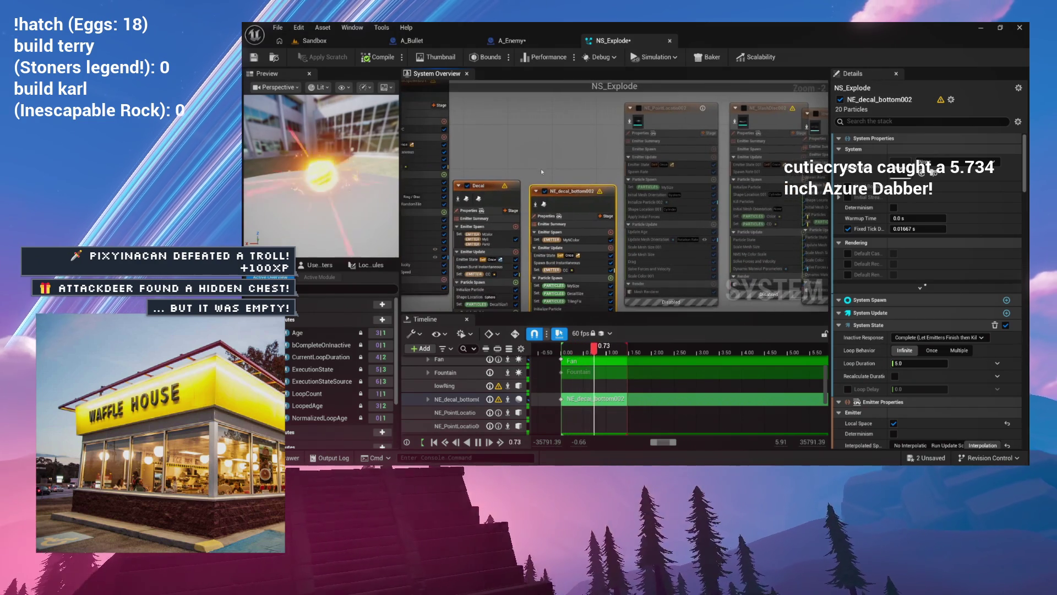
click(544, 191)
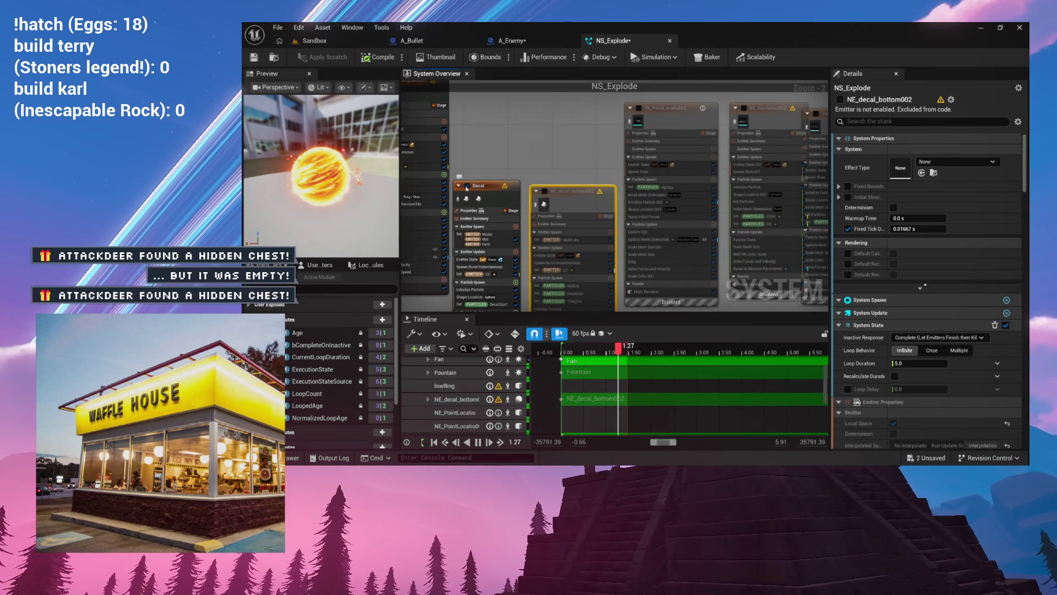
click(466, 187)
- Toggle NE_RadialSpawn001 off and back on, then select NE_RadialSpawn002 to view its properties
mouse_move(480, 151)
mouse_down()
mouse_move(573, 154)
mouse_move(638, 200)
mouse_up()
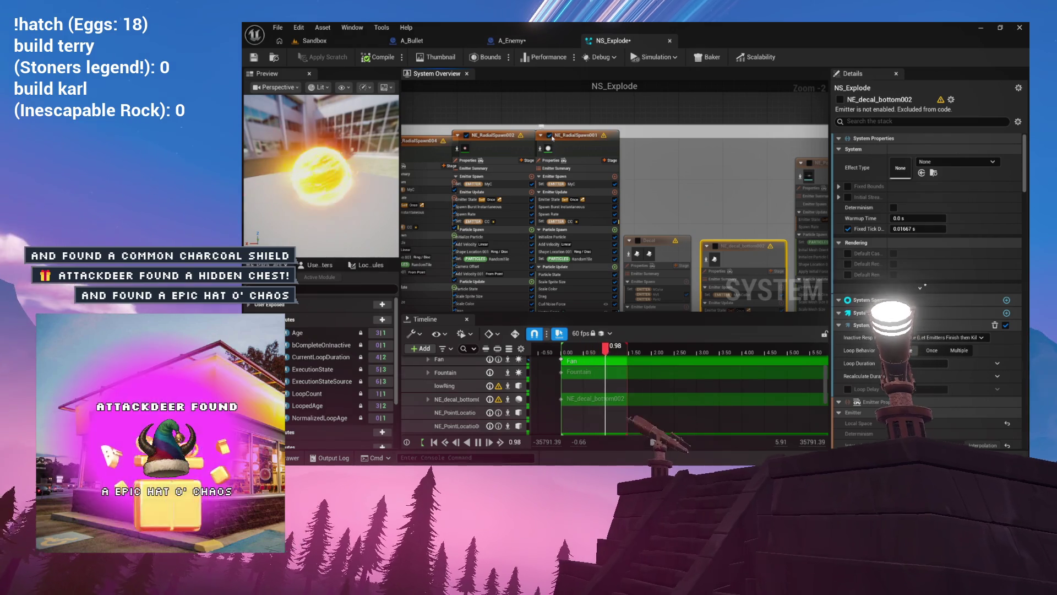
click(549, 136)
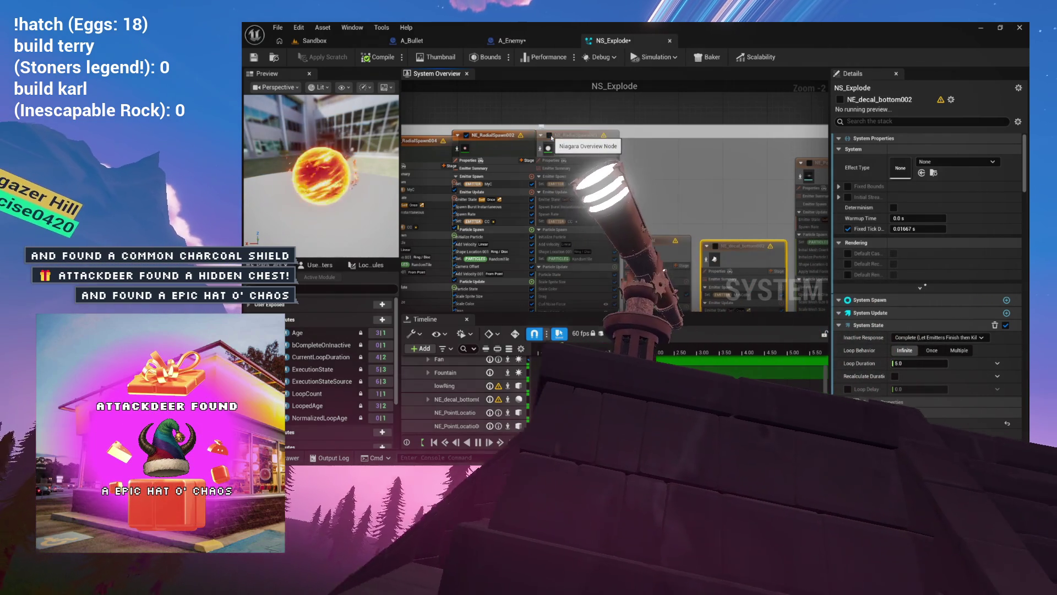
click(549, 135)
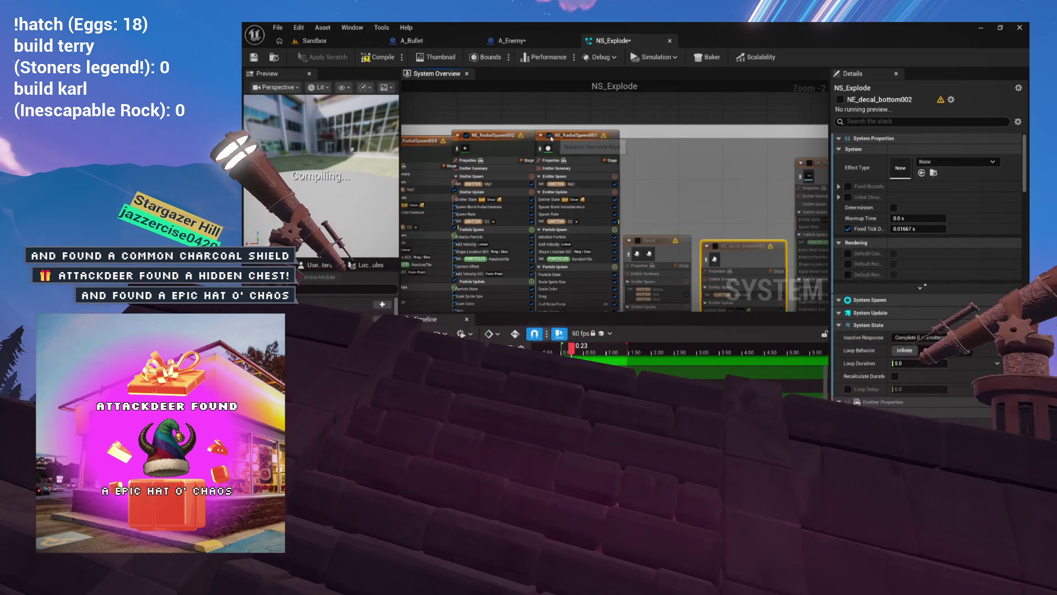
click(468, 160)
drag(480, 119, 611, 123)
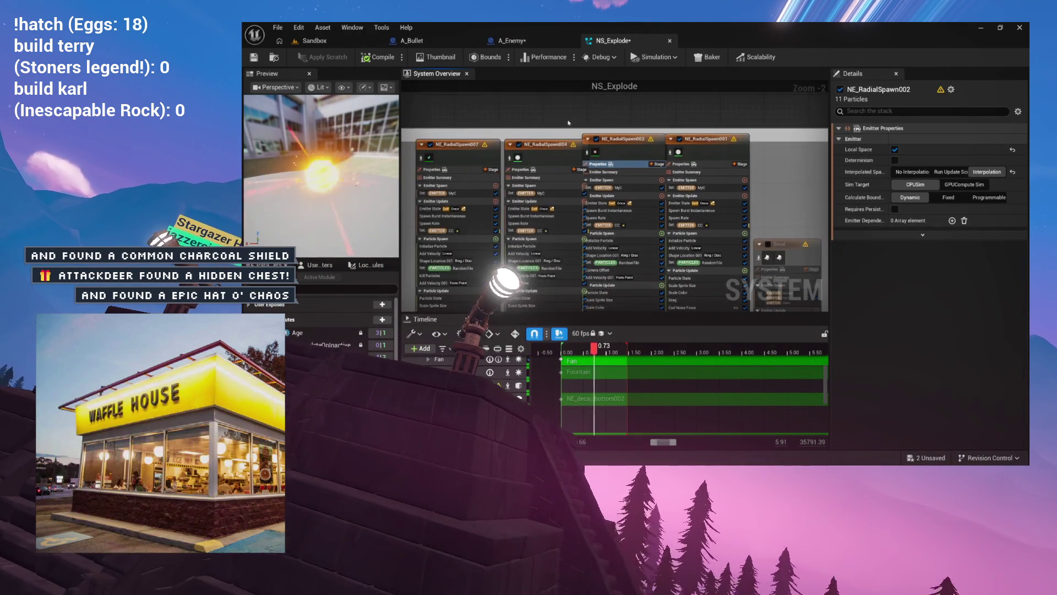
- Test-toggle the Tornado and Fan emitters, leaving both enabled
scroll(640, 186, up, 1)
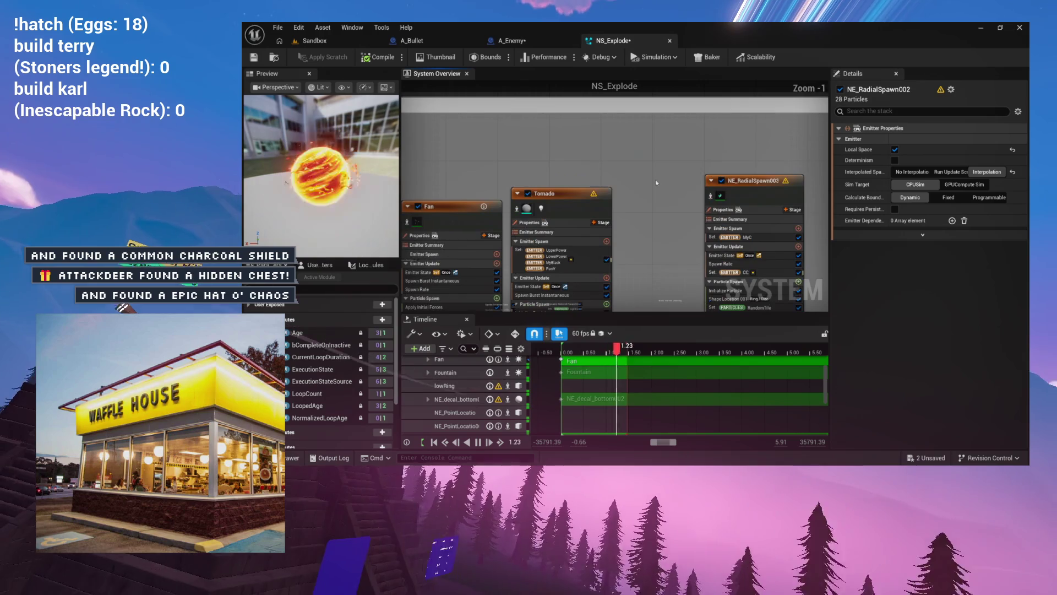
drag(709, 189, 799, 172)
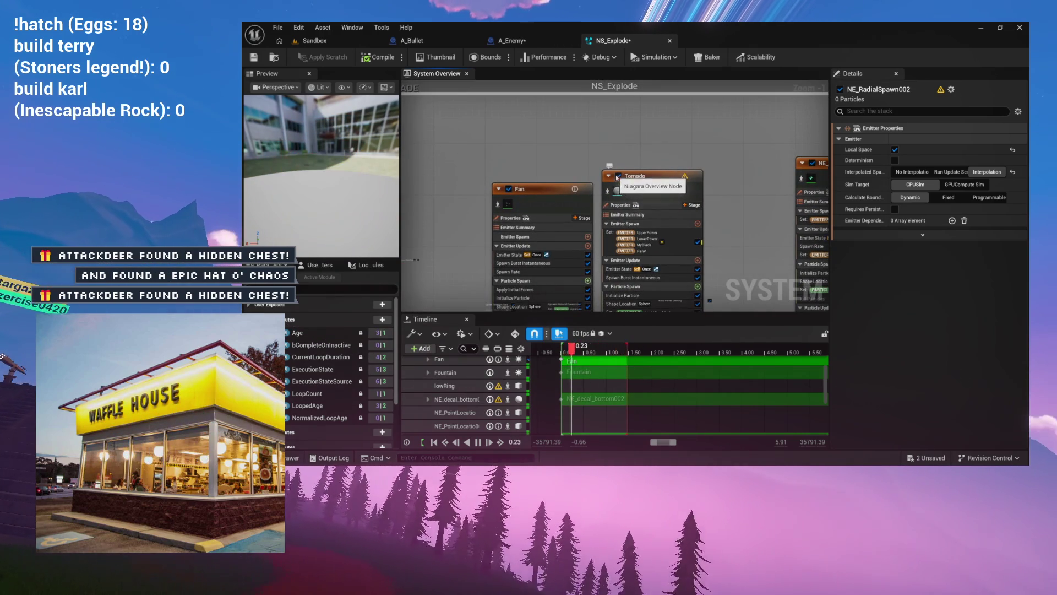
click(618, 177)
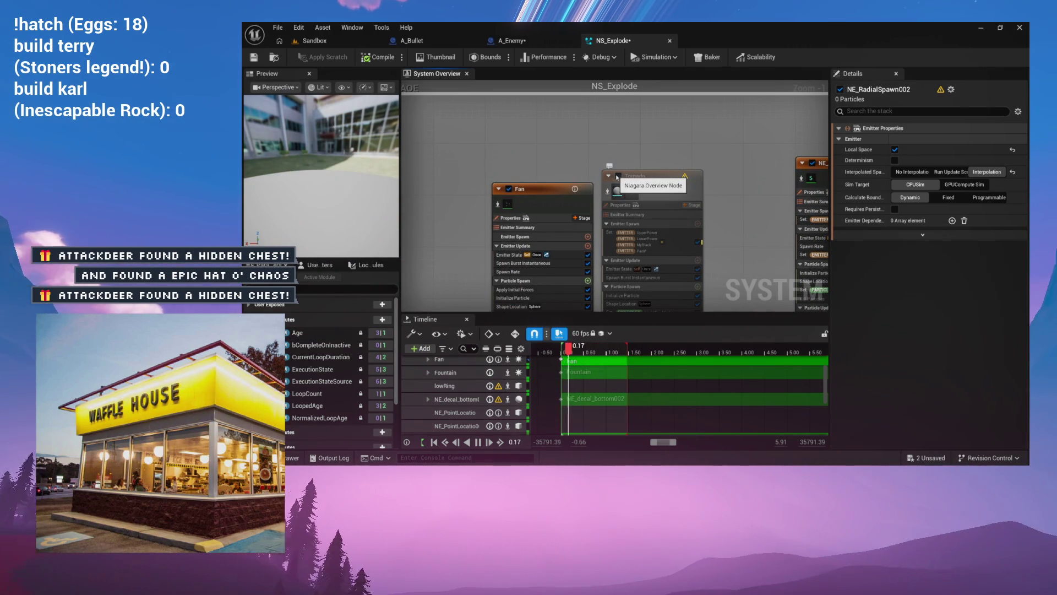
click(509, 189)
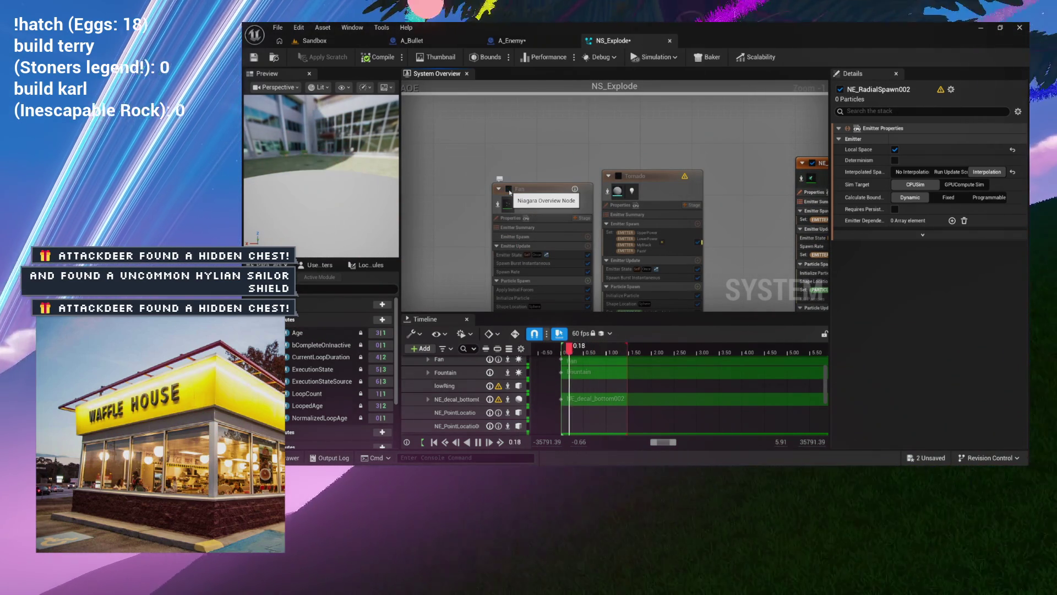
click(619, 176)
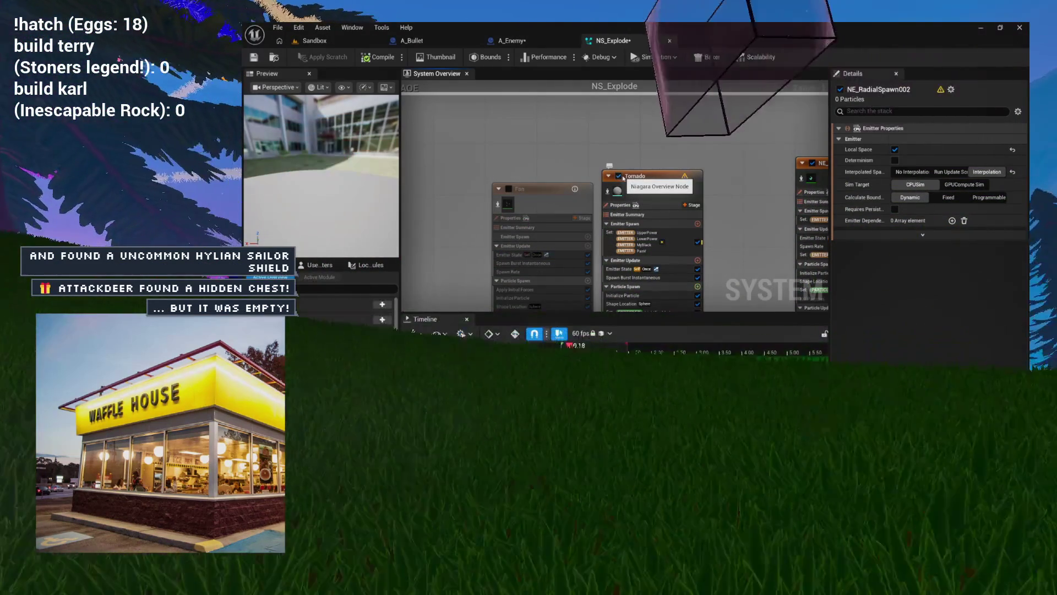
click(508, 189)
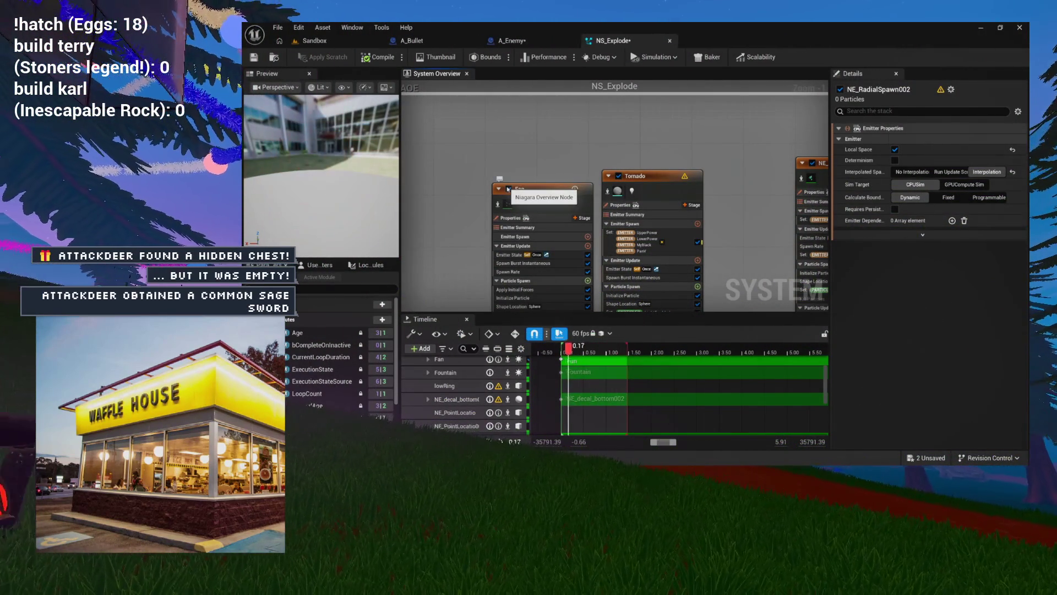
click(508, 189)
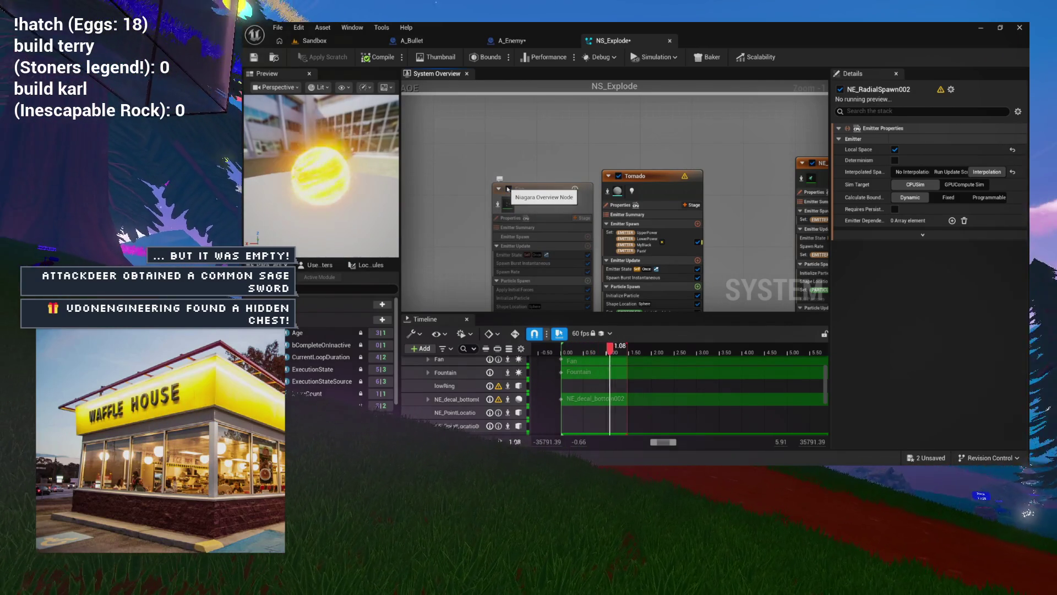
click(508, 189)
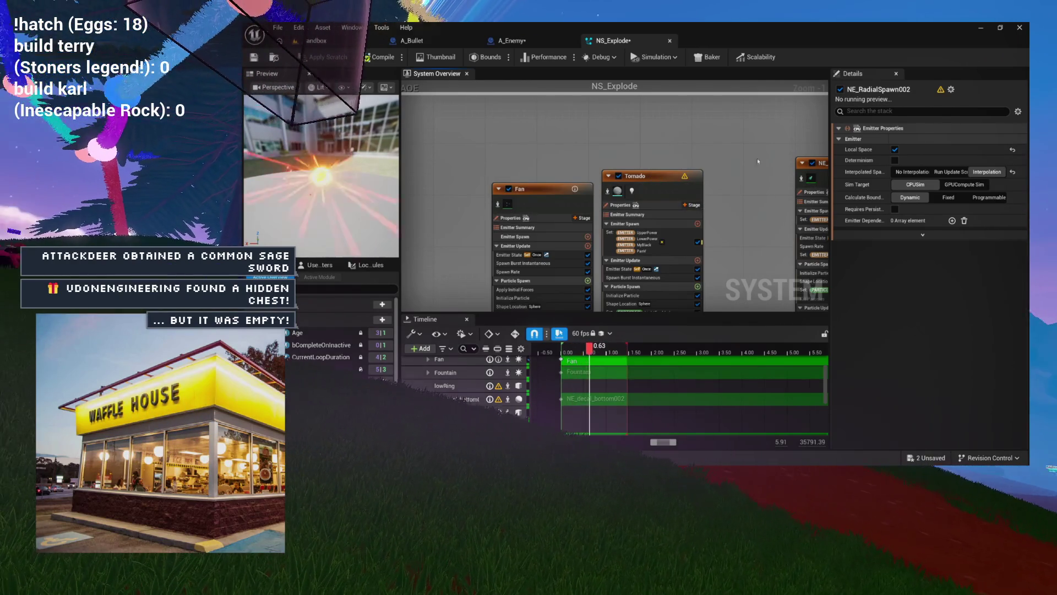
- Toggle NE_RadialSpawn002 off, on, and off again, leaving it disabled
drag(779, 158, 628, 165)
click(662, 171)
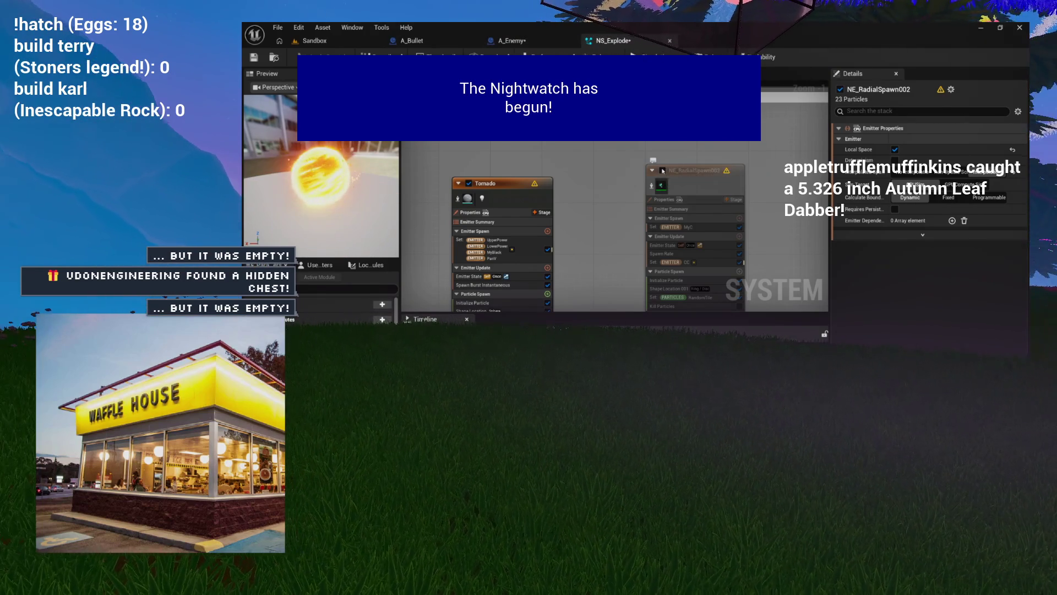
click(663, 171)
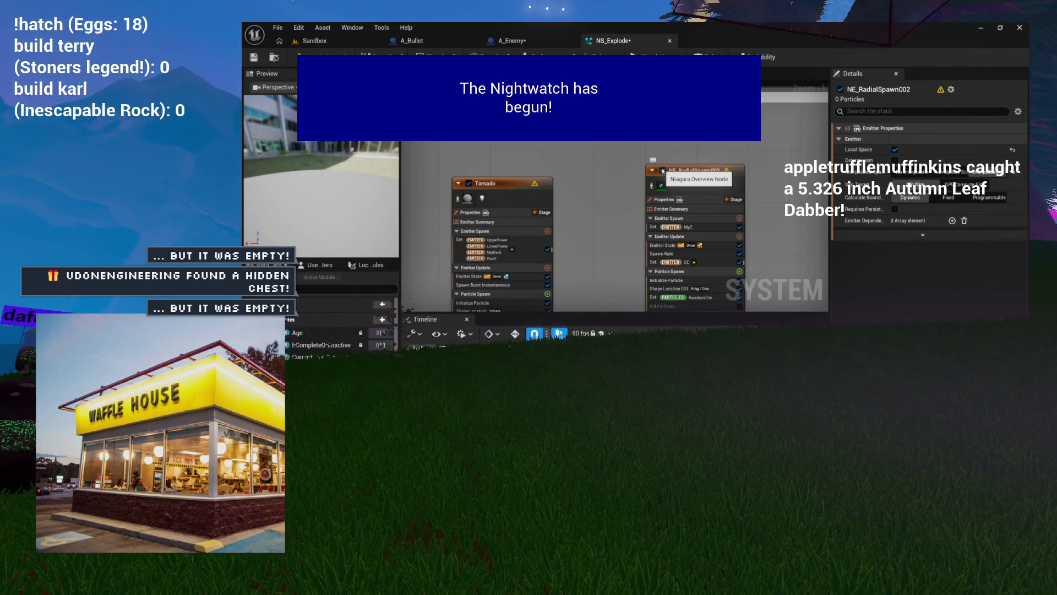
click(662, 171)
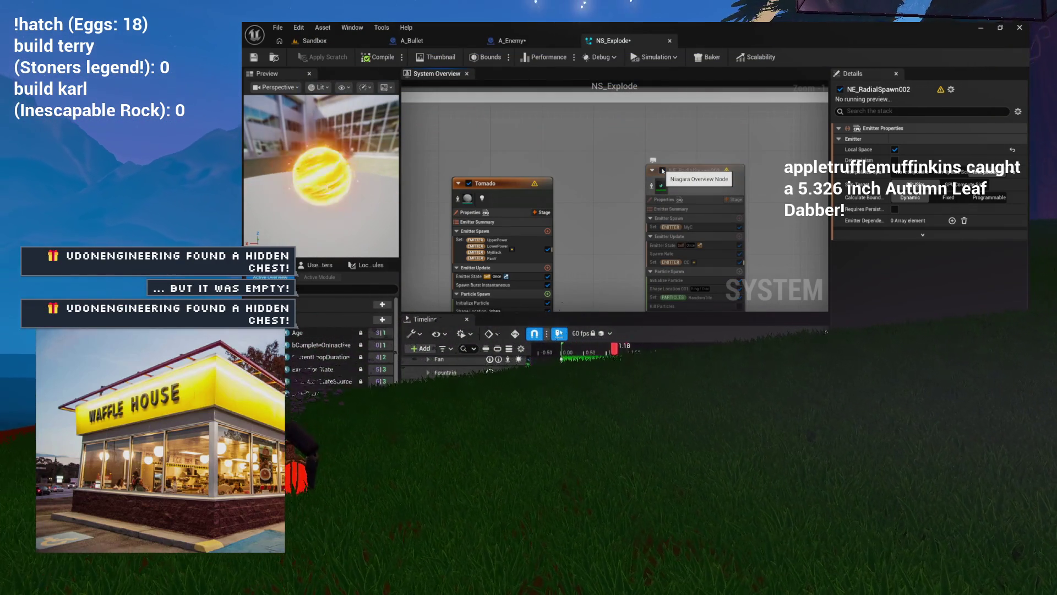
- Zoom out and marquee-select the unused emitters beyond NE_RadialSpawn007
drag(820, 158, 514, 169)
scroll(560, 165, down, 8)
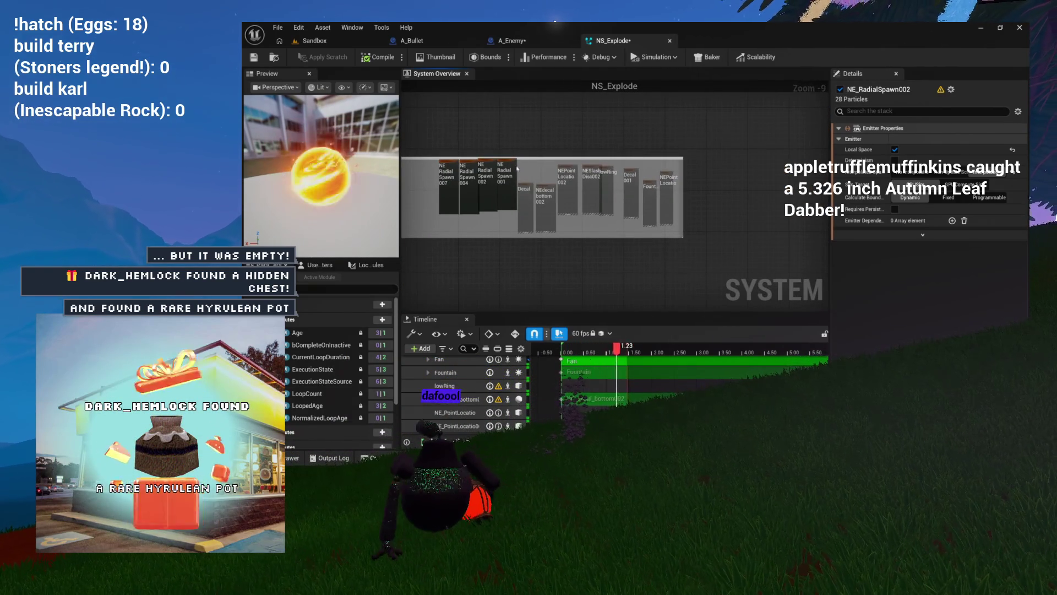
drag(669, 209, 668, 207)
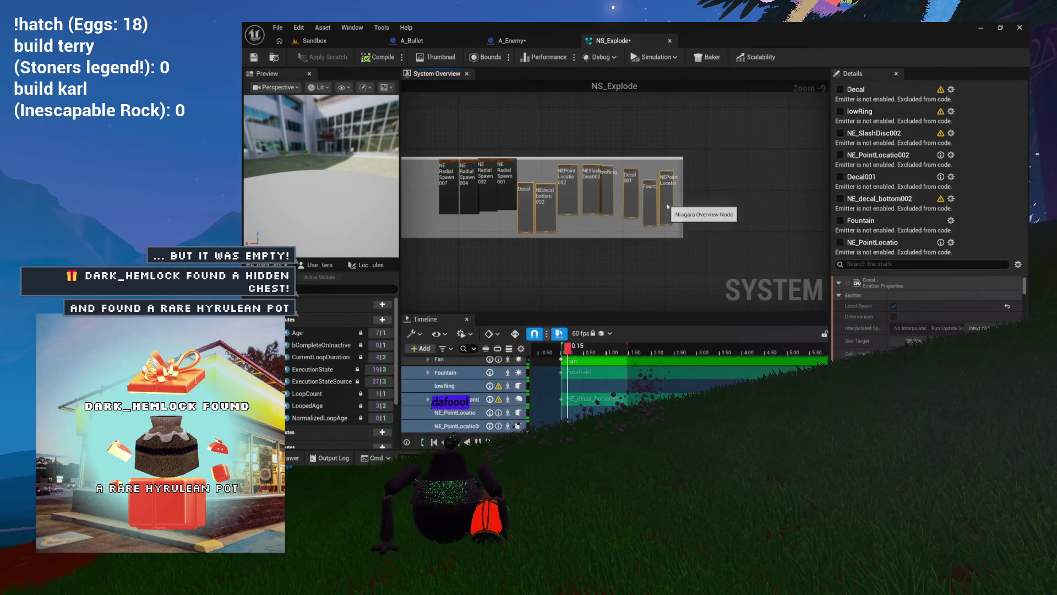
- Delete the selected unused emitters and the NE_RadialSpawn003 emitter
key(Delete)
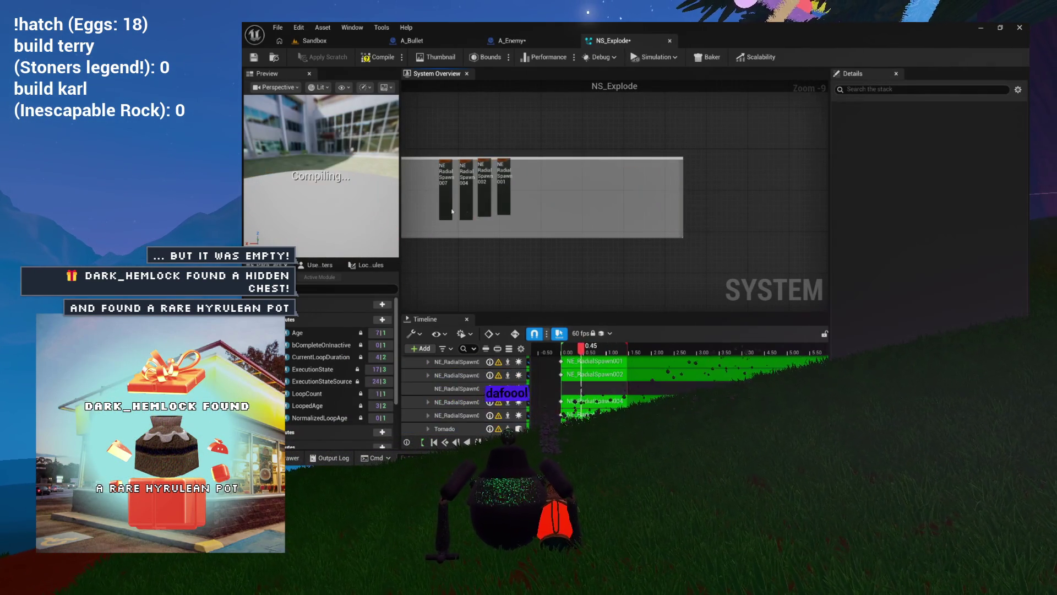
scroll(621, 187, up, 2)
drag(593, 193, 578, 201)
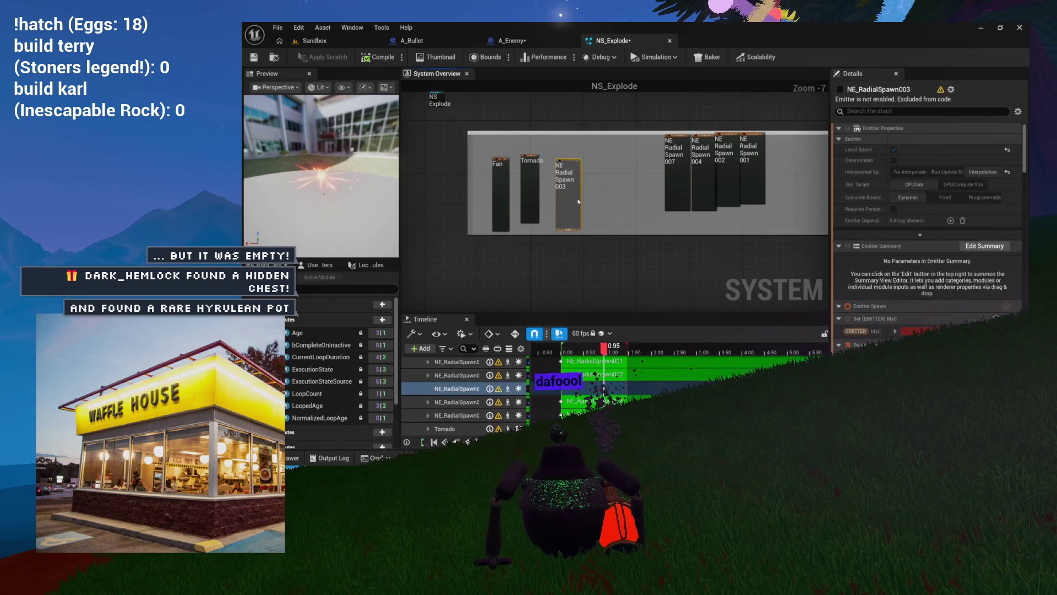
key(Delete)
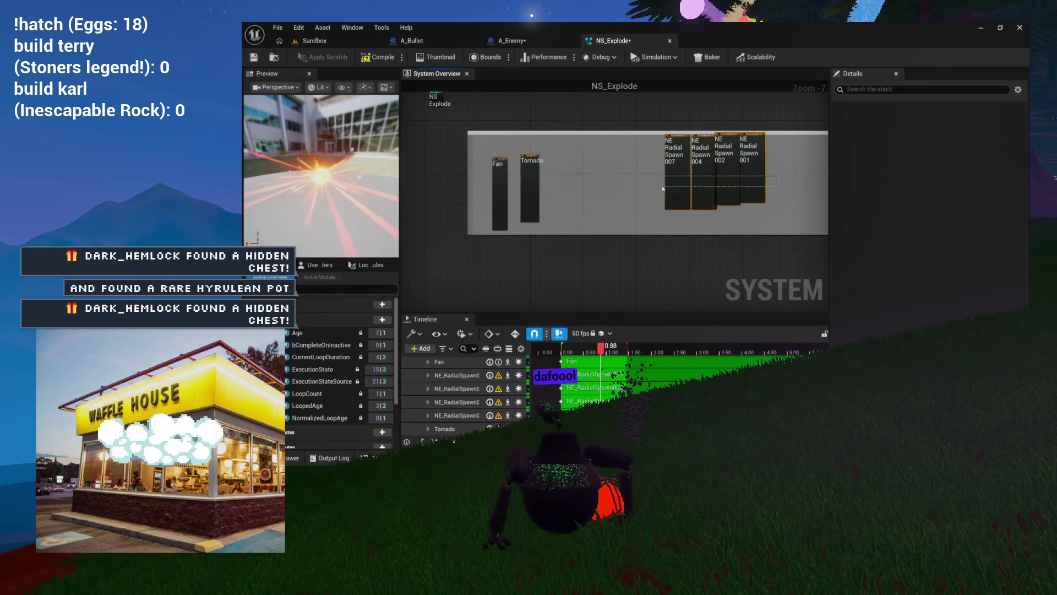
- Move the four remaining Radial Spawn emitters beside Tornado
drag(777, 220, 658, 131)
drag(680, 183, 570, 200)
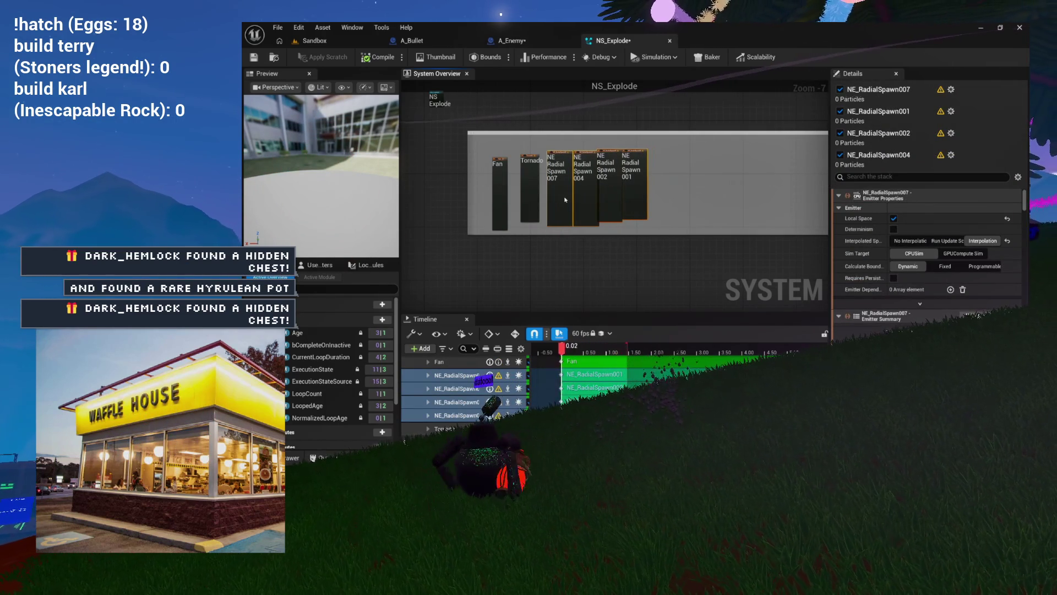
scroll(564, 200, down, 5)
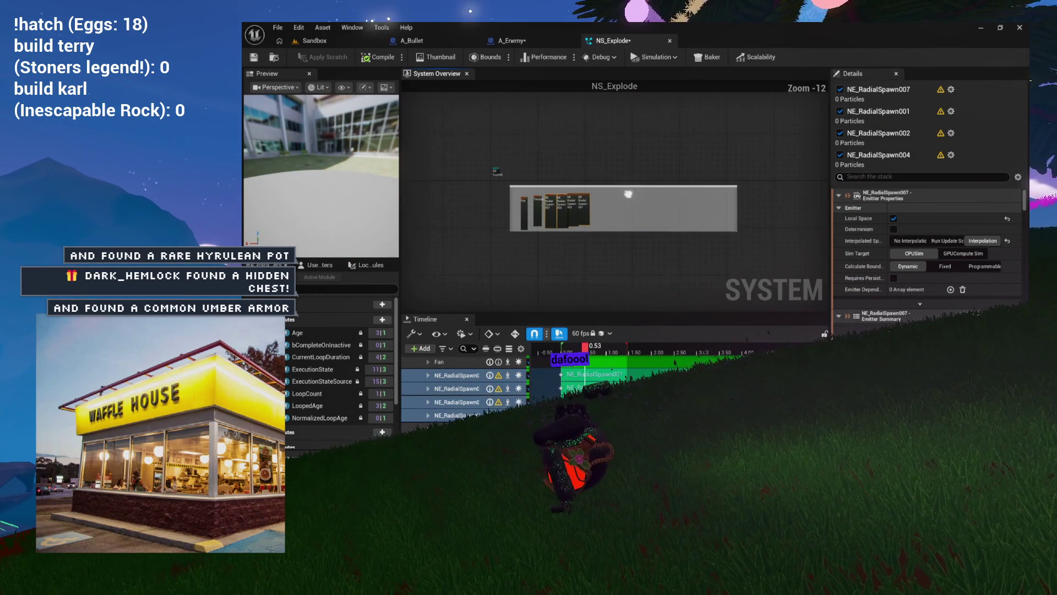
- Shrink the comment box's left edge inward to hug the Fan, Tornado and Radial Spawn nodes
click(723, 197)
drag(698, 196, 572, 196)
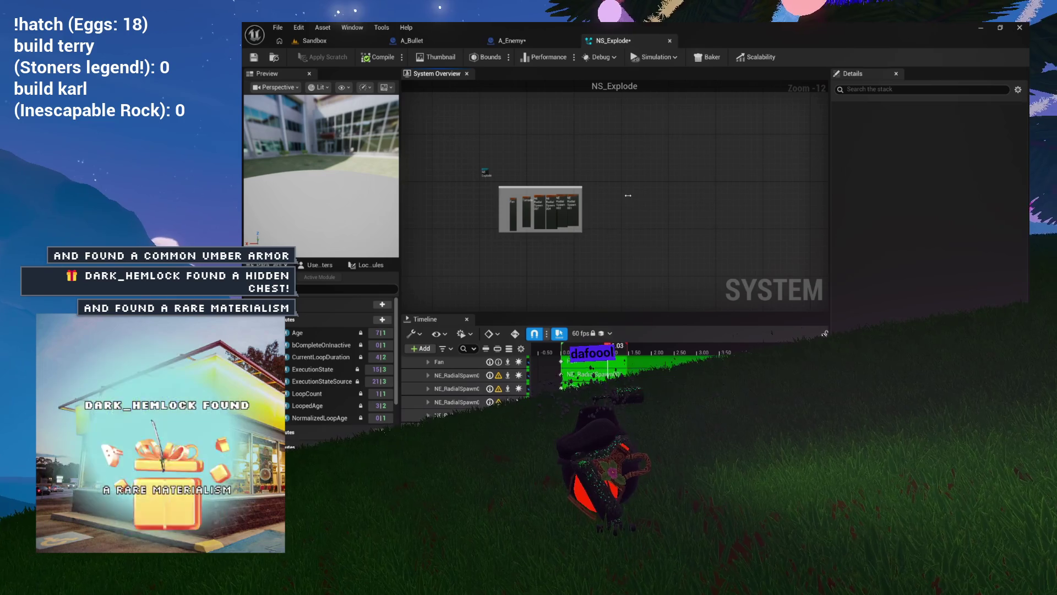
click(514, 188)
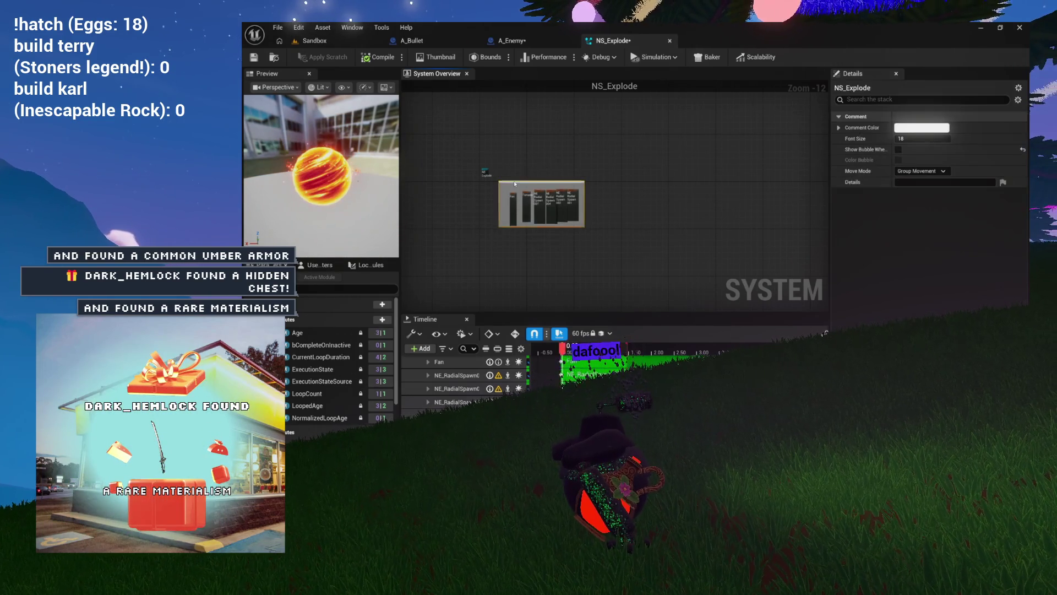
scroll(514, 188, up, 8)
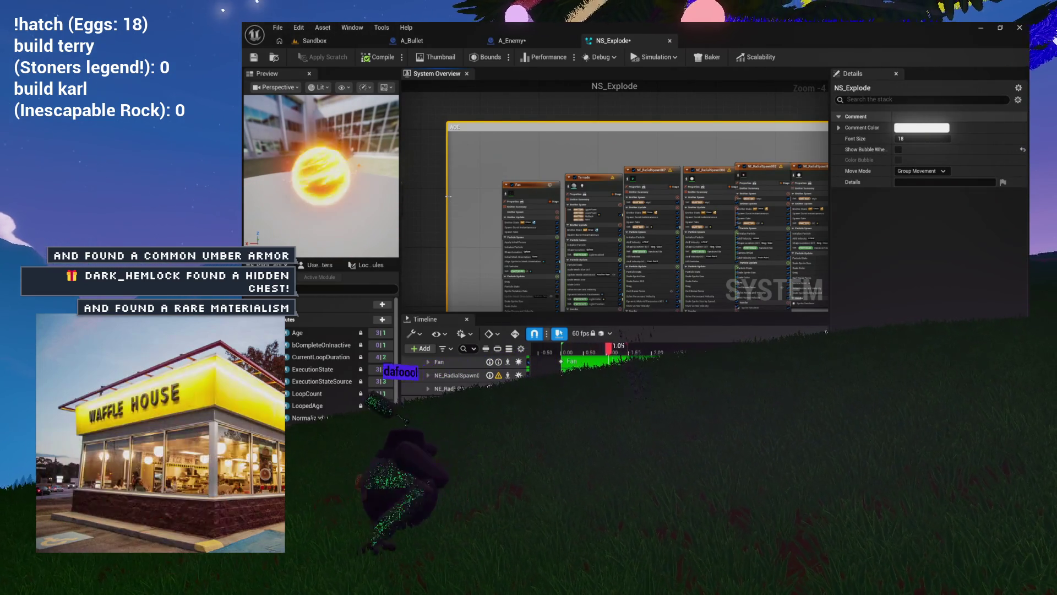
drag(447, 199, 474, 193)
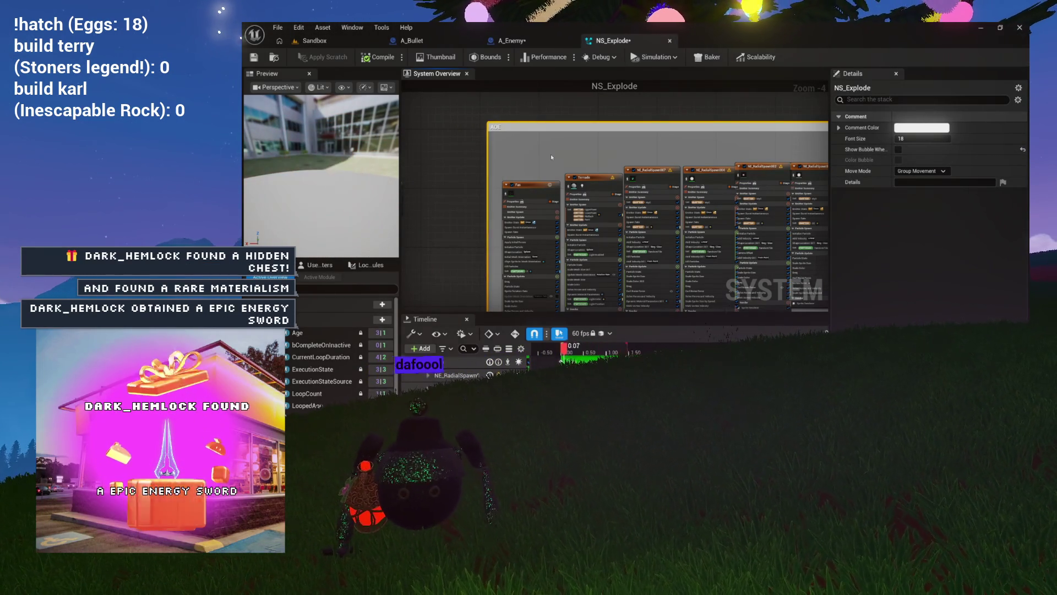
scroll(550, 154, down, 2)
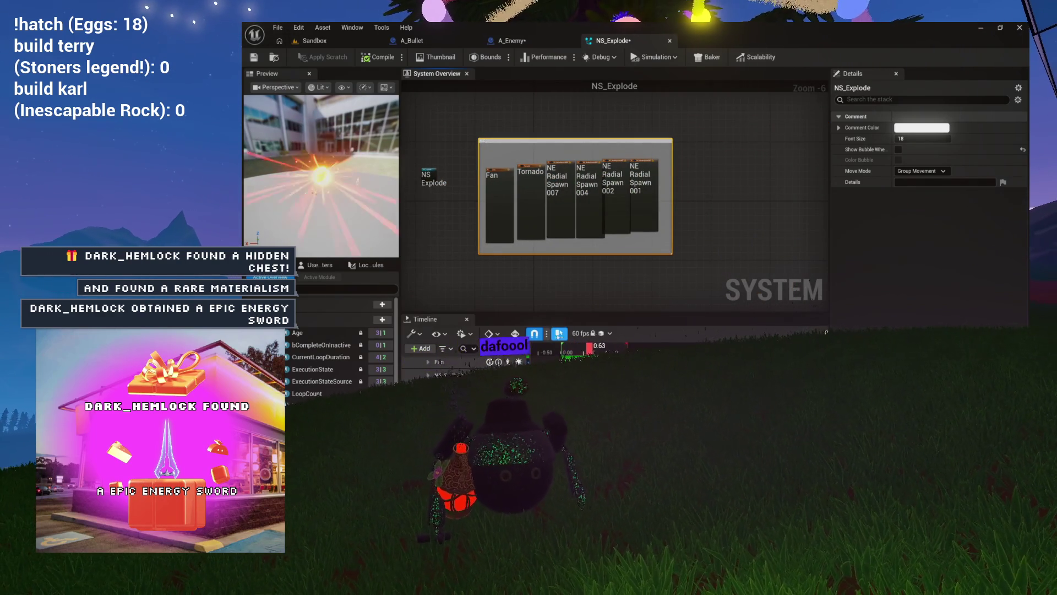
scroll(492, 192, up, 7)
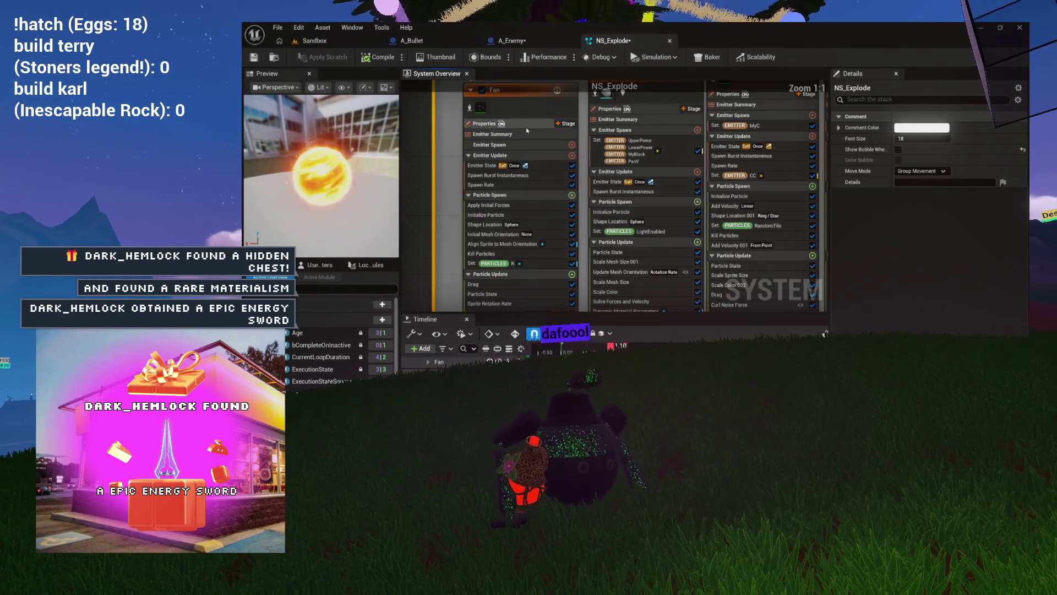
- Select the Fan emitter's Emitter Spawn section
right_click(517, 175)
click(490, 144)
drag(444, 150, 412, 204)
scroll(411, 209, down, 3)
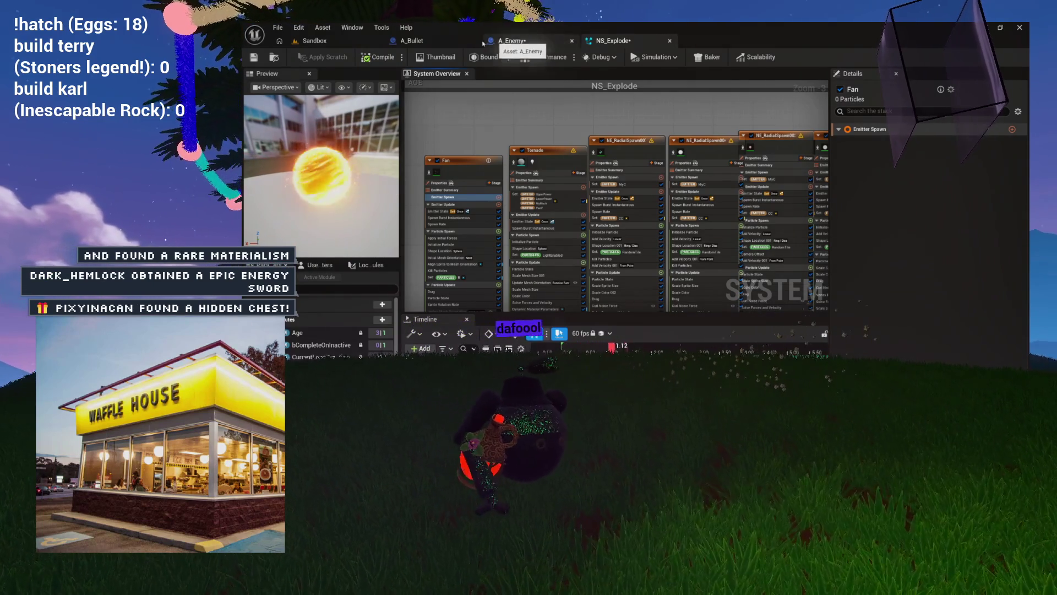
- Save and compile NS_Explode, then switch to the A_Enemy blueprint graph
click(253, 57)
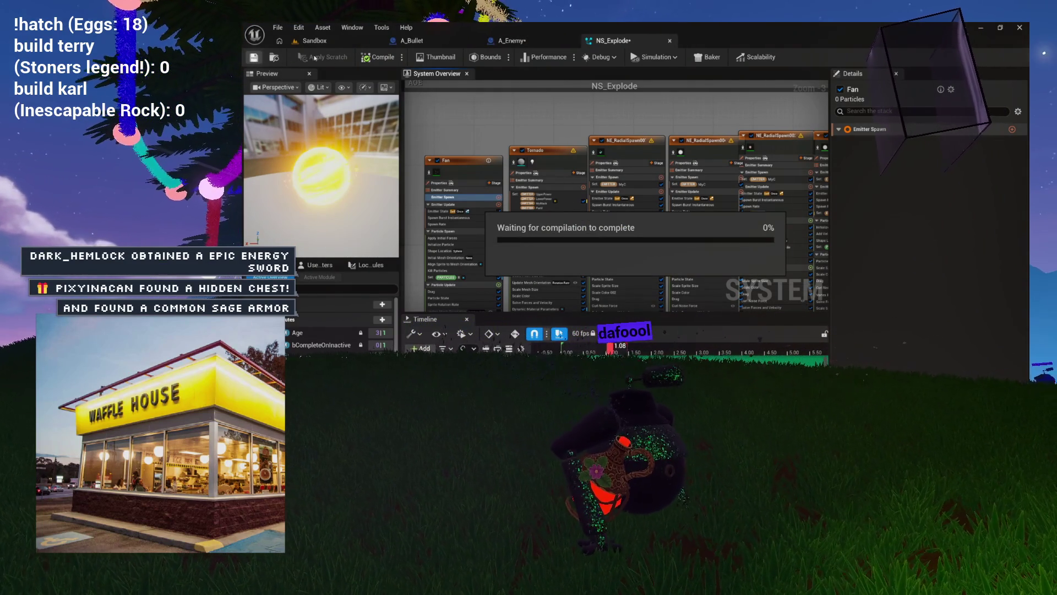
click(402, 57)
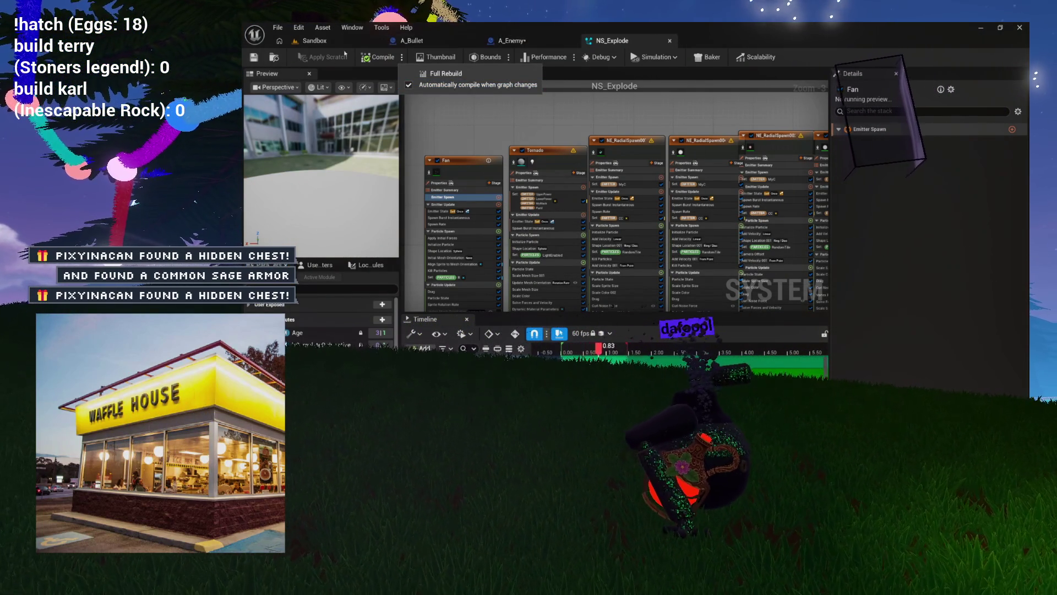
click(512, 41)
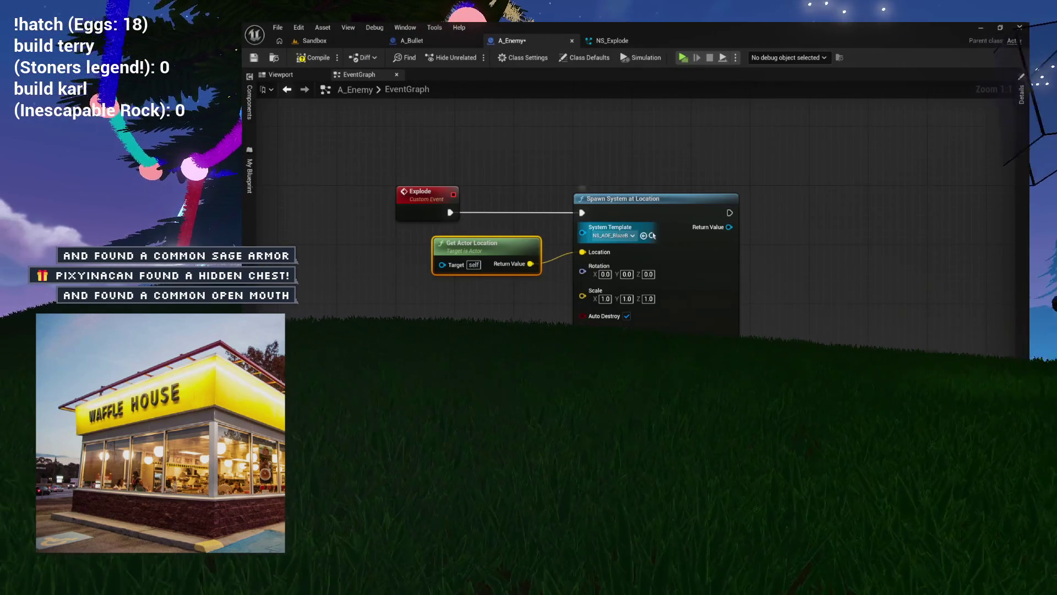
- Set Spawn System at Location to NS_Explode, followed by a 0.2 Delay and Destroy Actor
click(643, 236)
mouse_move(723, 236)
mouse_down()
mouse_move(590, 234)
mouse_move(646, 214)
mouse_up()
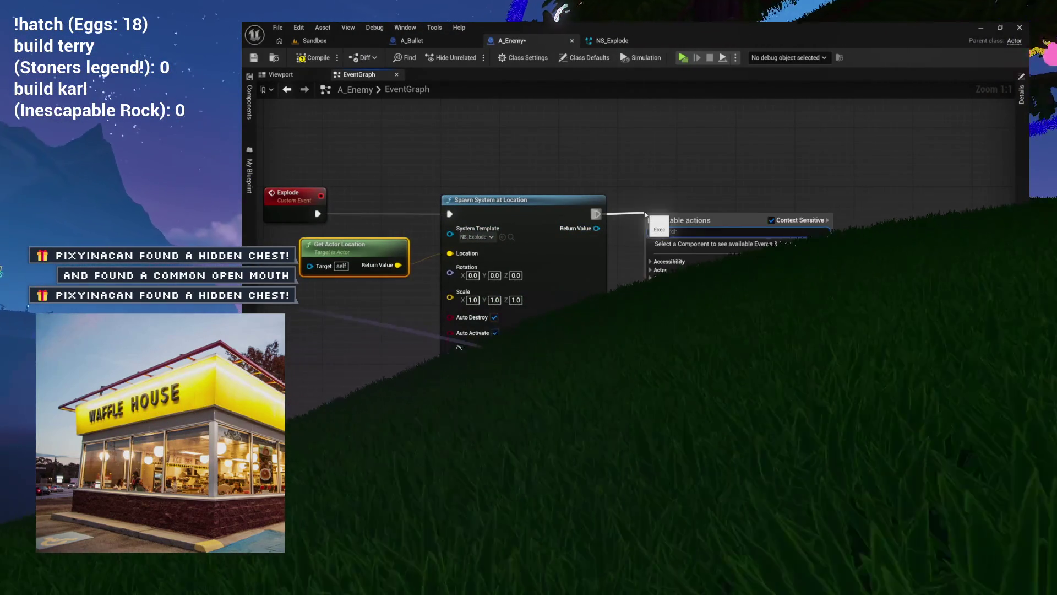
text(delay)
click(678, 257)
mouse_move(676, 215)
mouse_down()
mouse_move(712, 203)
mouse_move(597, 202)
mouse_move(695, 213)
mouse_up()
text(destroy)
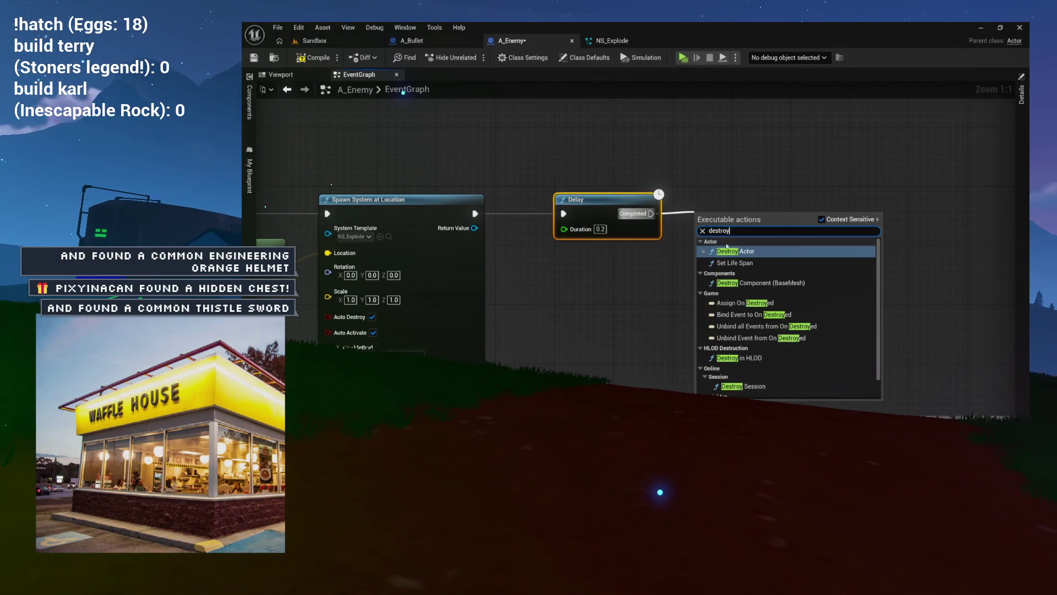
click(734, 252)
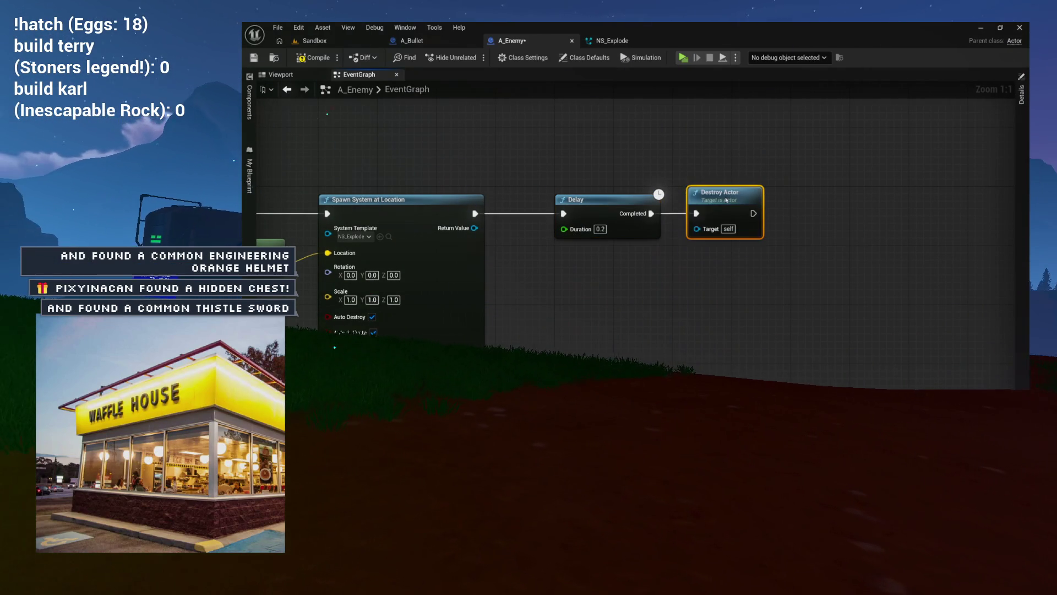
- Compile A_Enemy and switch to the A_Bullet blueprint graph
scroll(771, 203, down, 3)
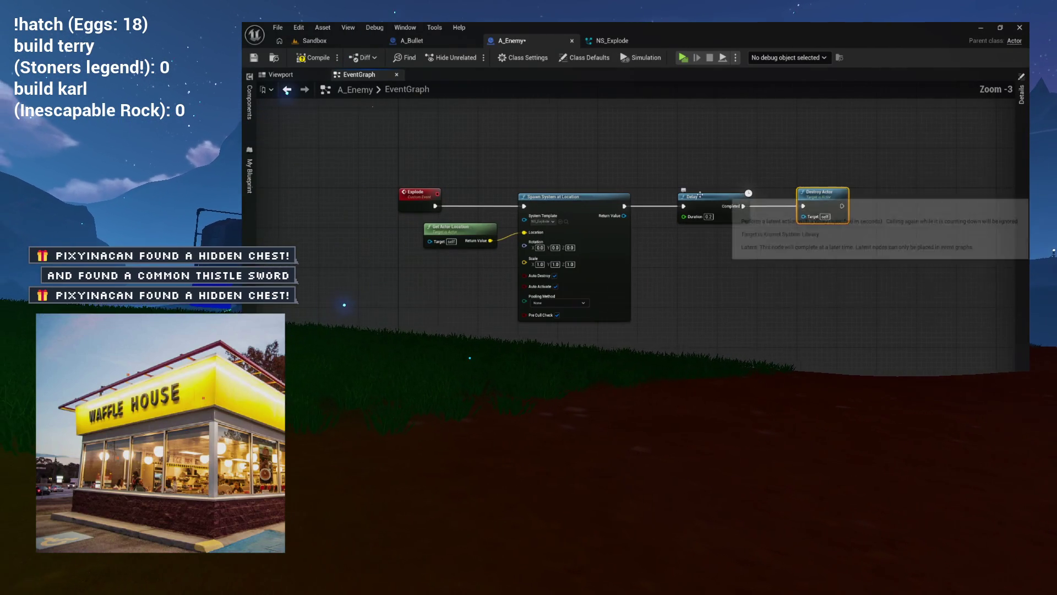
click(313, 57)
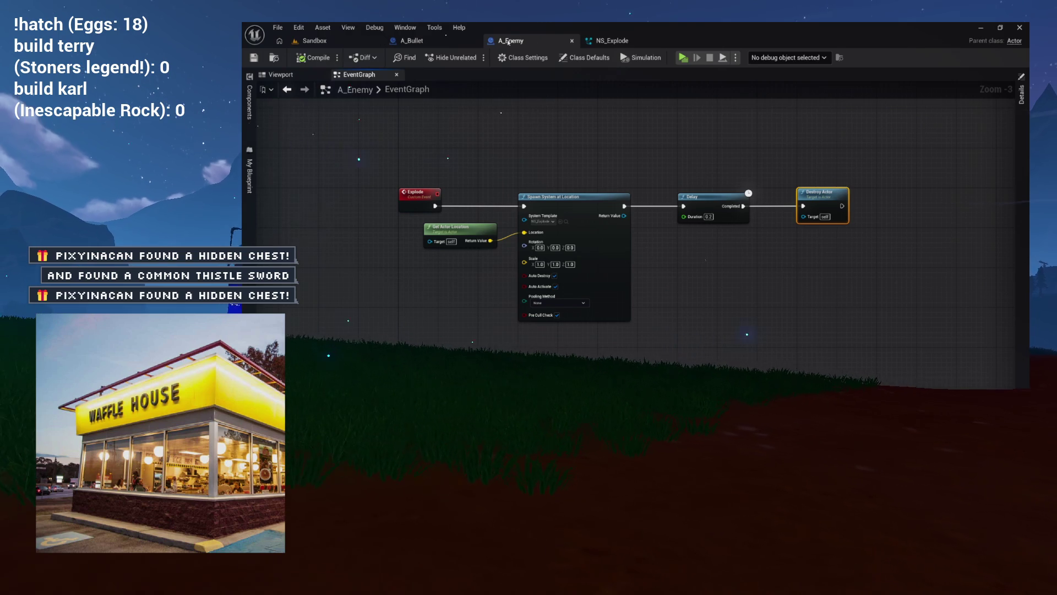
click(467, 41)
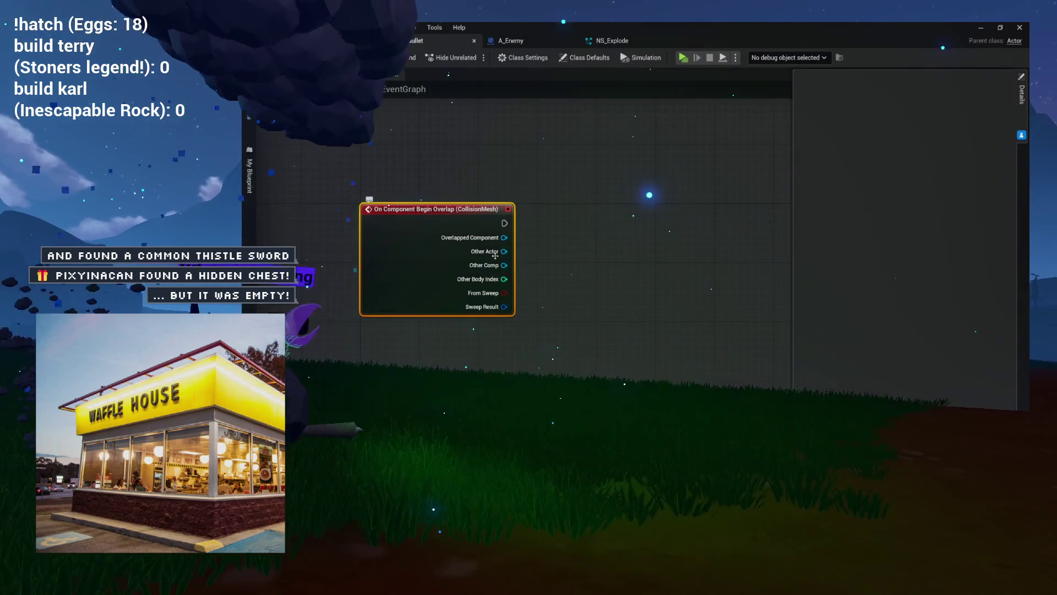
- Cast the overlap's Other Actor to A_Enemy and call Explode on it
drag(497, 252, 589, 223)
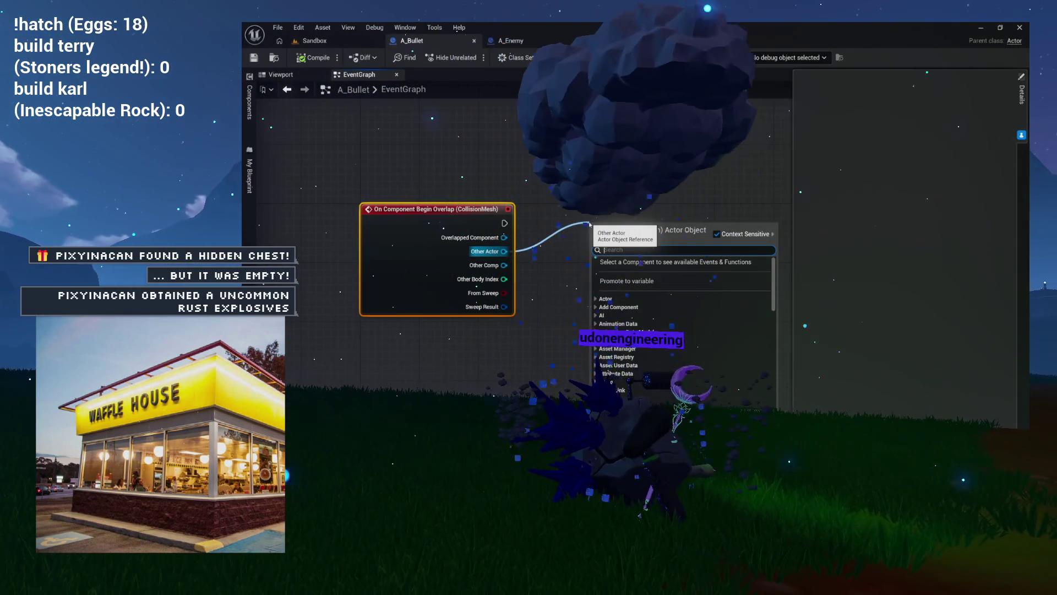
text(enemy)
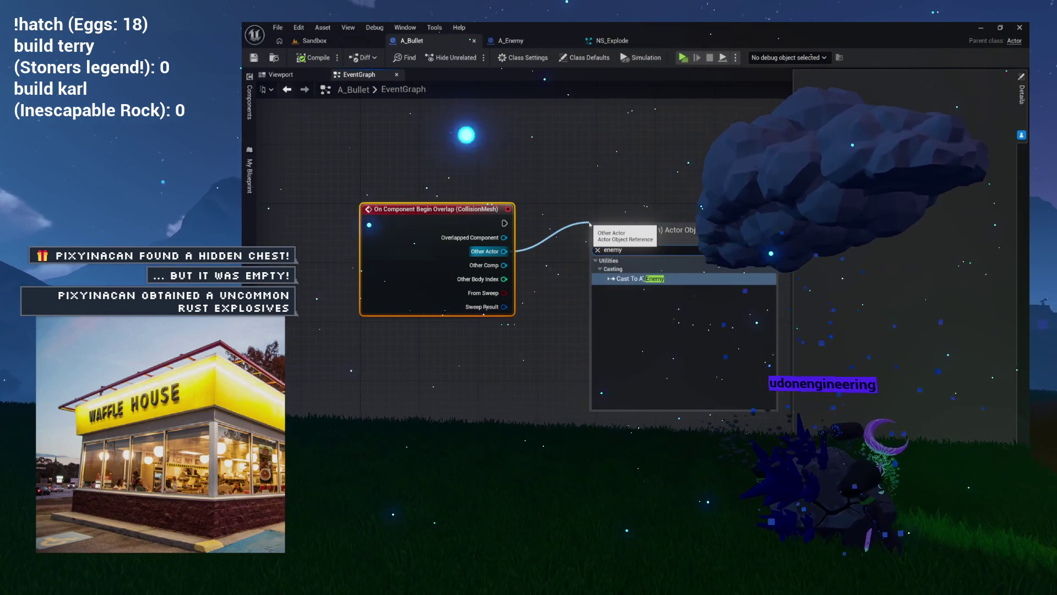
key(Return)
mouse_move(636, 240)
mouse_down()
mouse_move(582, 224)
mouse_move(495, 223)
mouse_move(578, 216)
mouse_up()
text(explo)
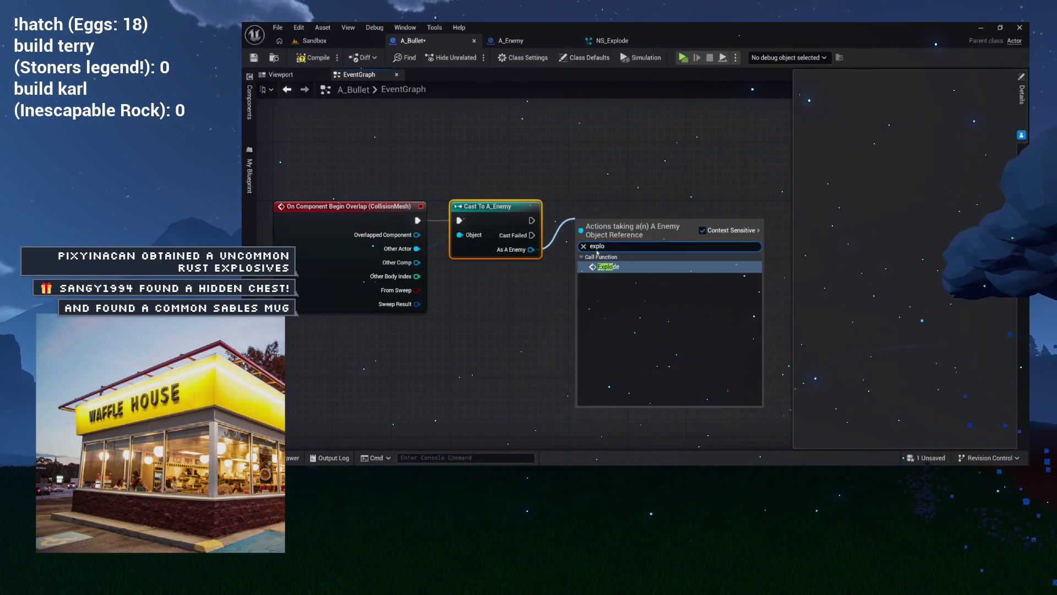
key(Return)
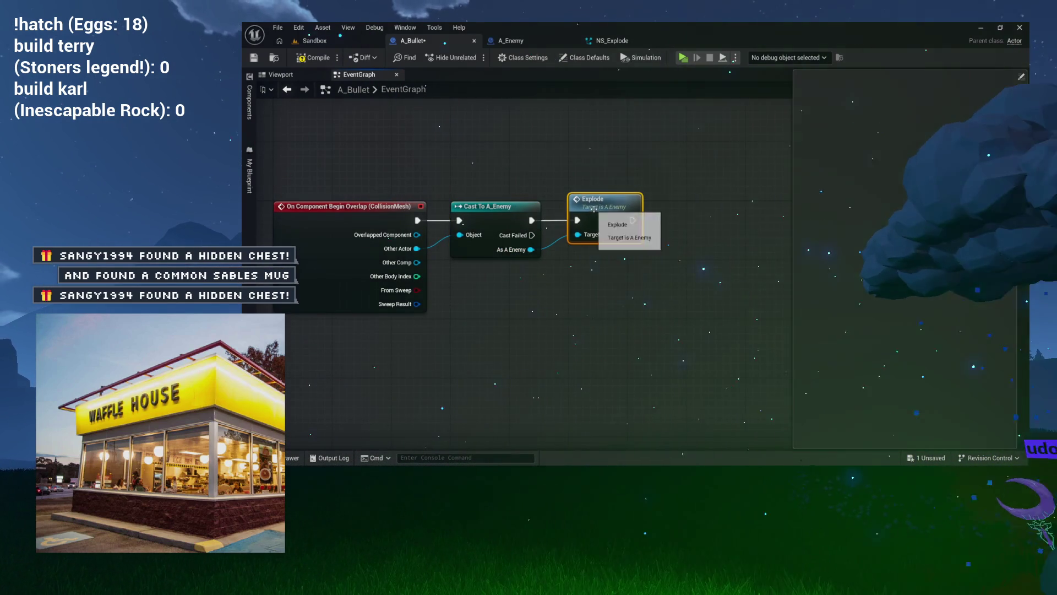
drag(595, 215, 645, 192)
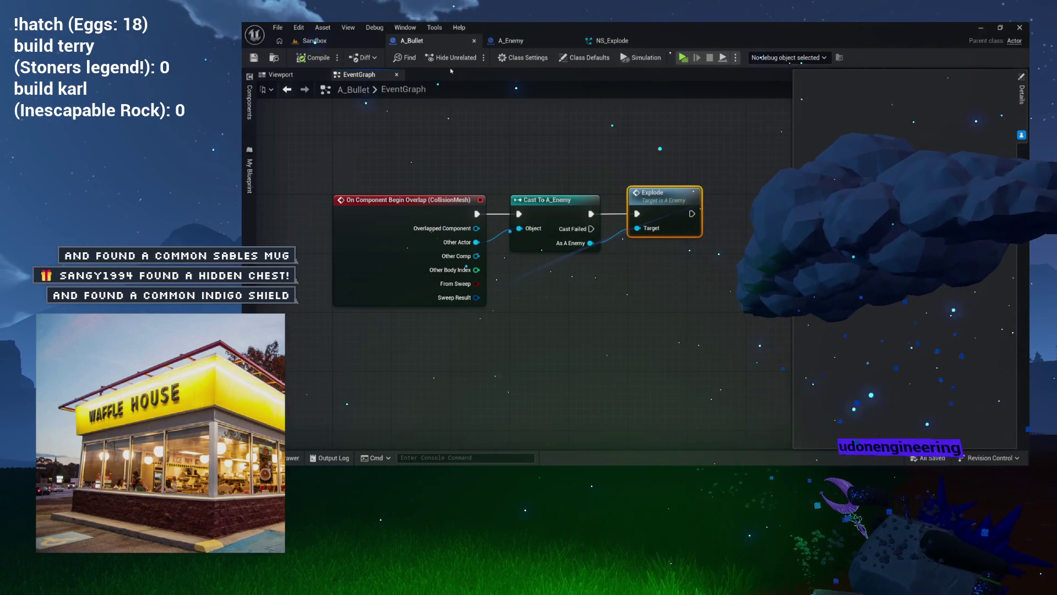
- Close the NS_Explode editor and return to the Sandbox level
click(643, 43)
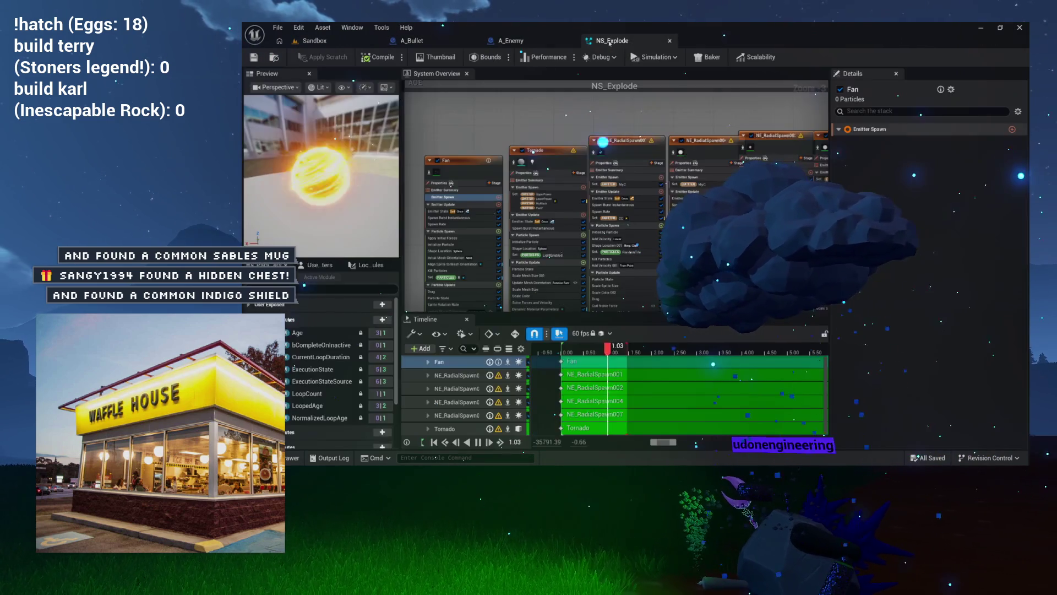
click(670, 41)
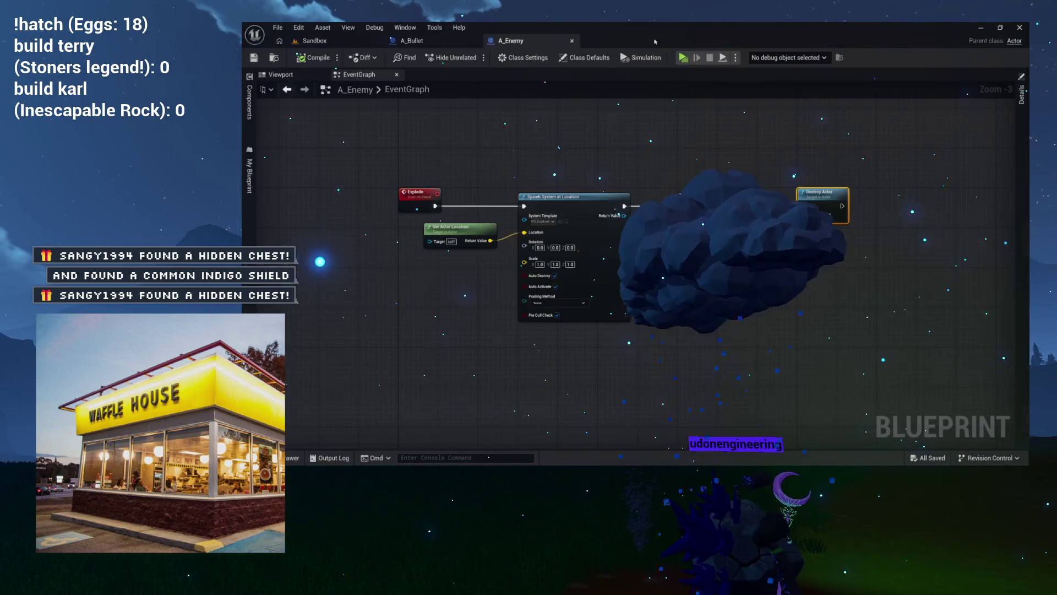
click(346, 40)
click(503, 42)
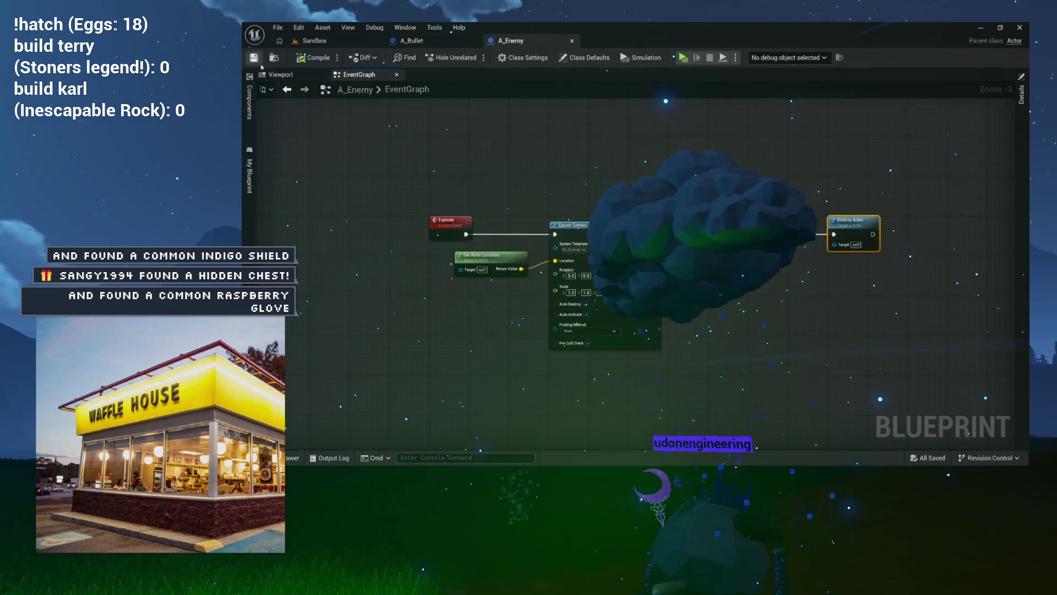
click(322, 41)
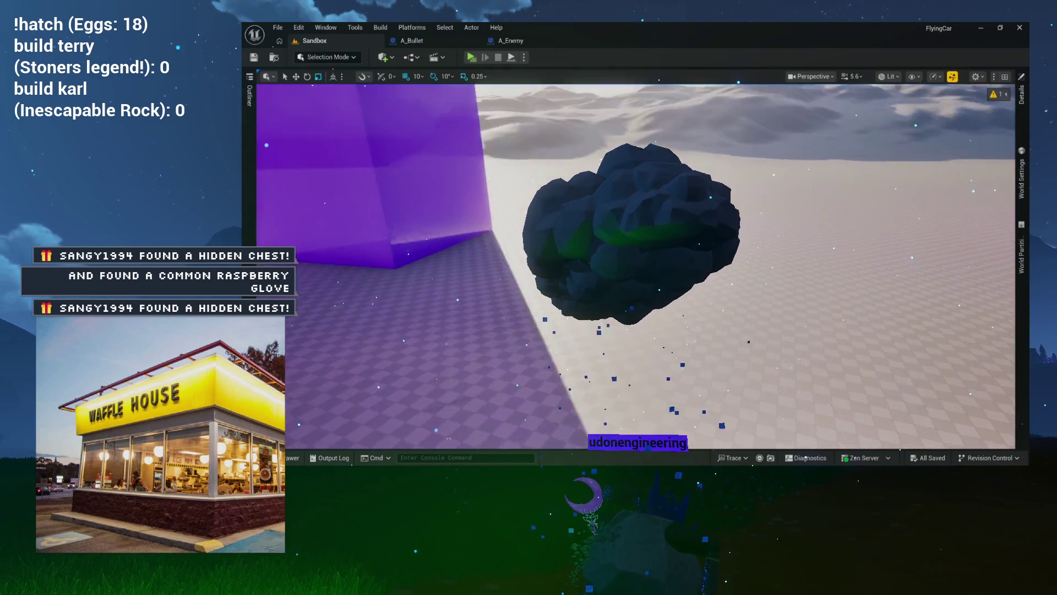
- Use the Content Drawer to place A_Enemy and locate its SM_StarSparrow01 mesh
key(ctrl+space)
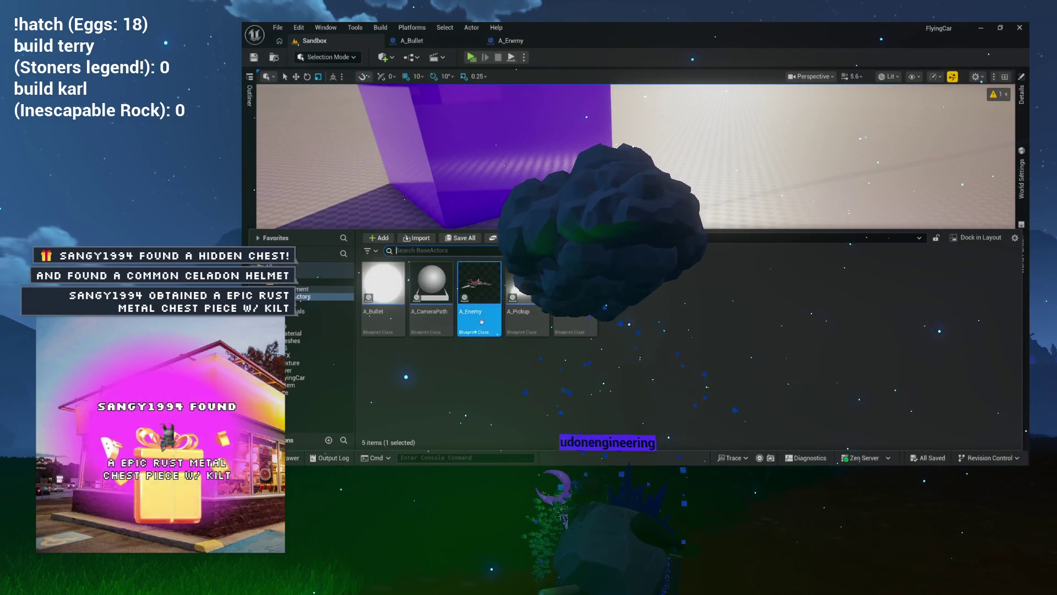
key(ctrl+space)
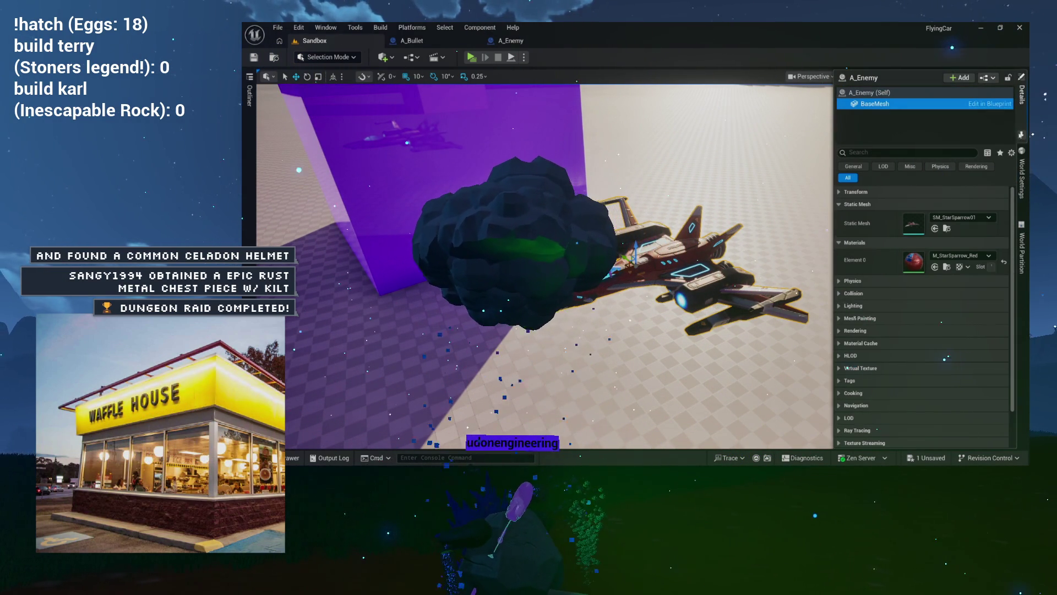
click(947, 229)
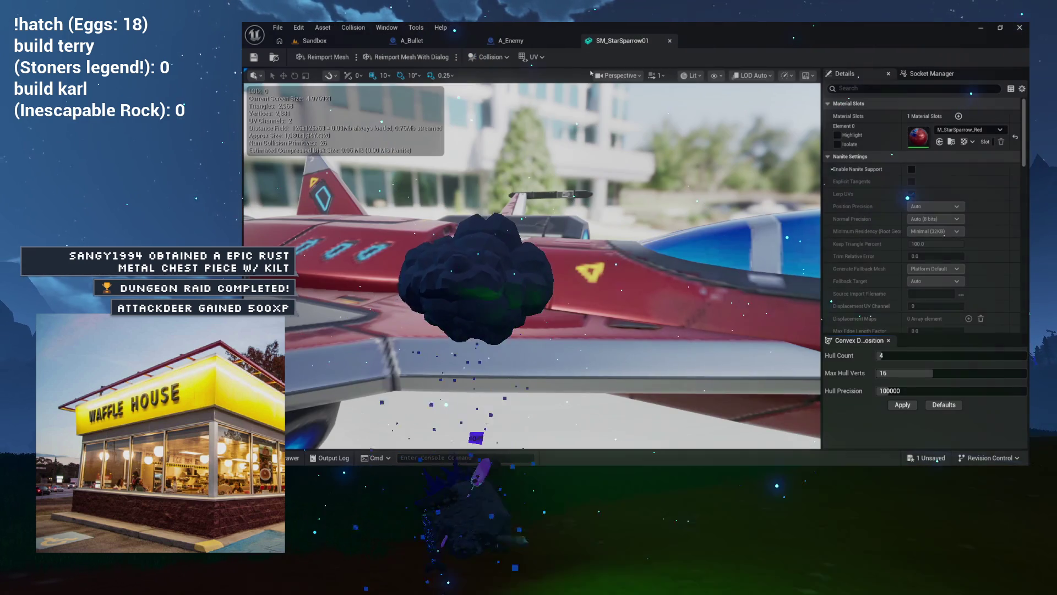
- Expand SM_StarSparrow01's Collision settings, show Simple Collision and orbit to inspect, then close the editor
drag(719, 202, 645, 205)
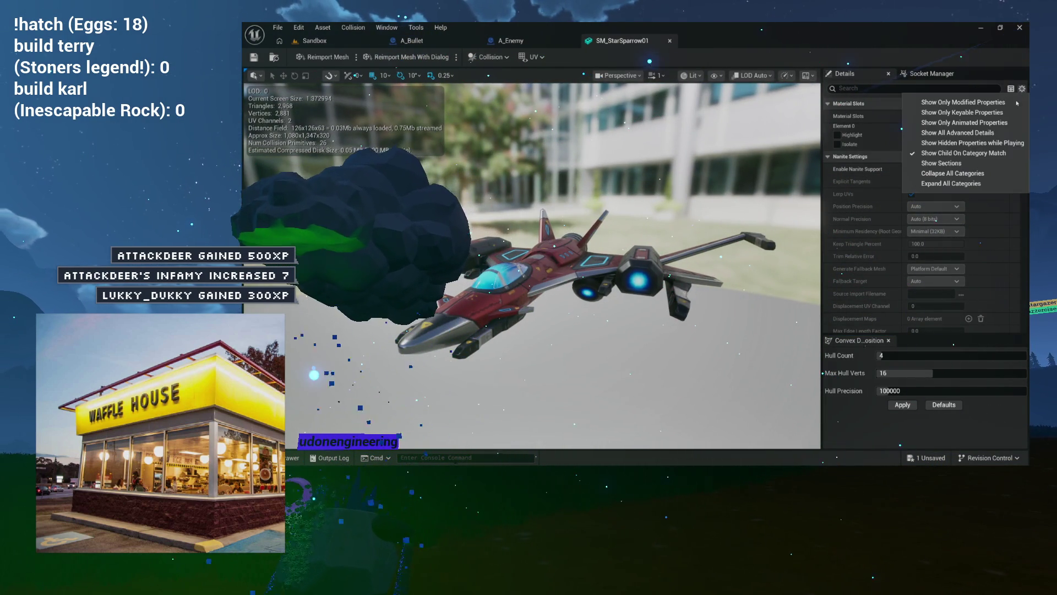
shift+click(827, 156)
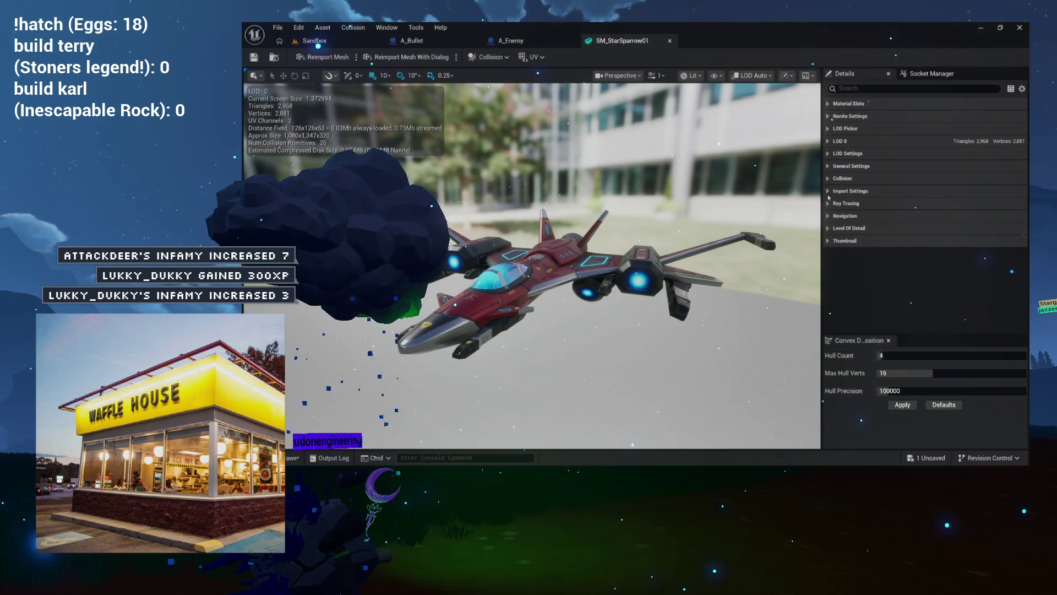
click(828, 179)
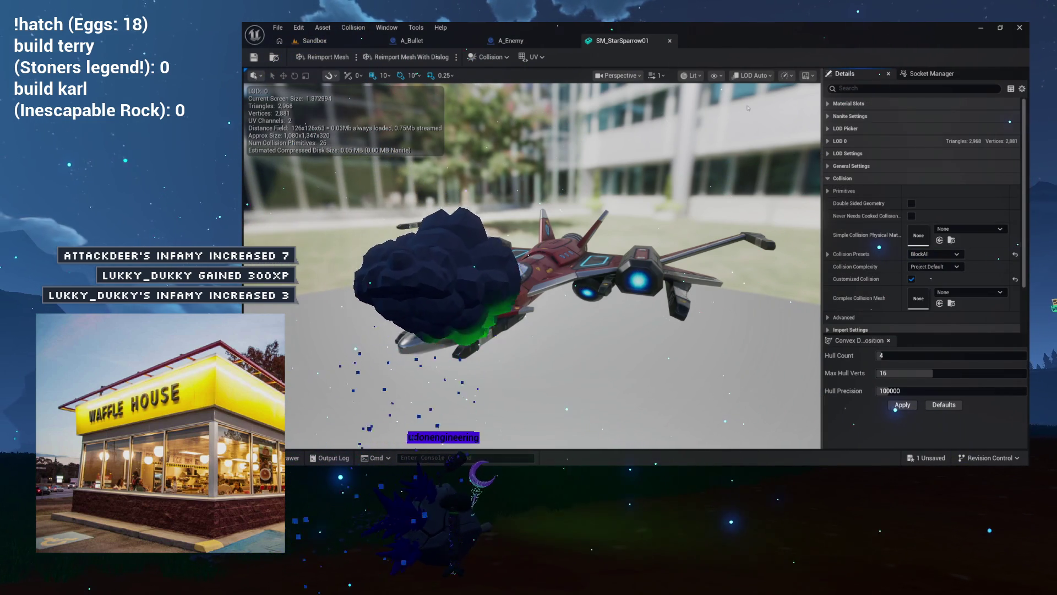
click(716, 76)
click(737, 243)
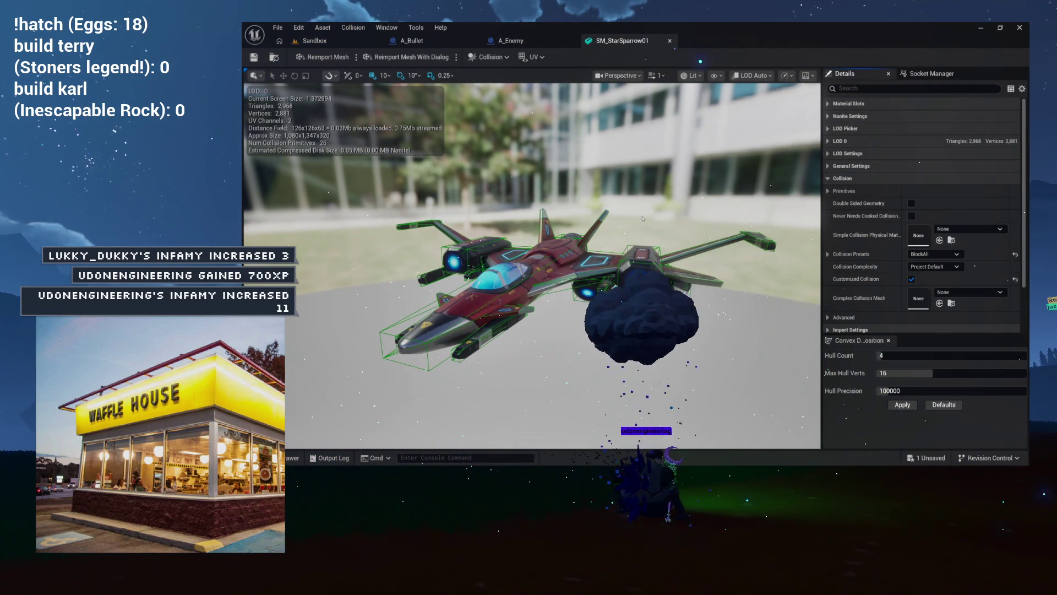
mouse_move(672, 208)
mouse_down()
mouse_move(485, 220)
mouse_move(451, 179)
mouse_move(408, 214)
mouse_move(396, 193)
mouse_up()
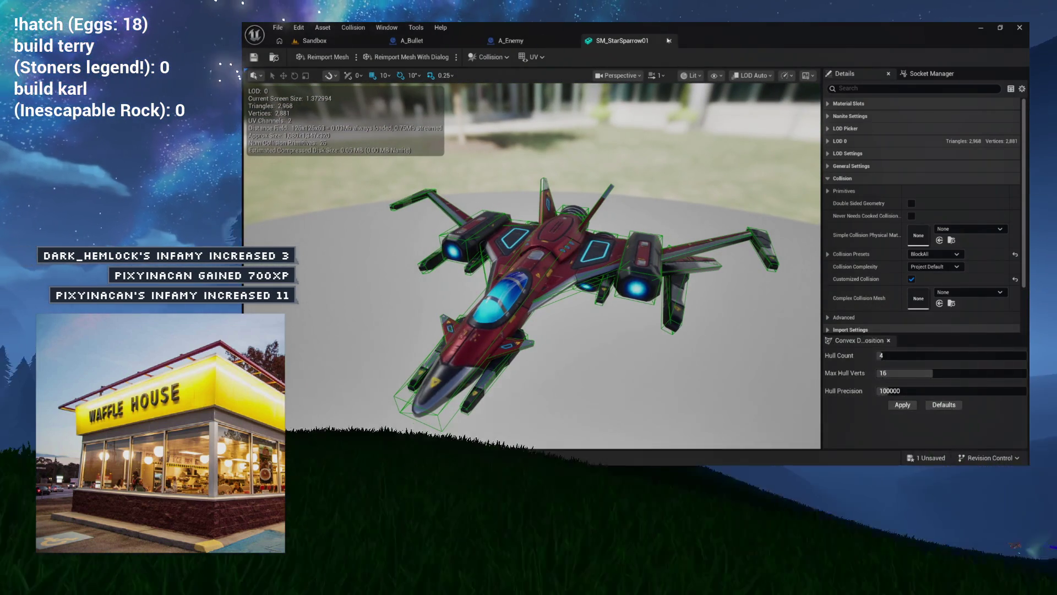
click(670, 41)
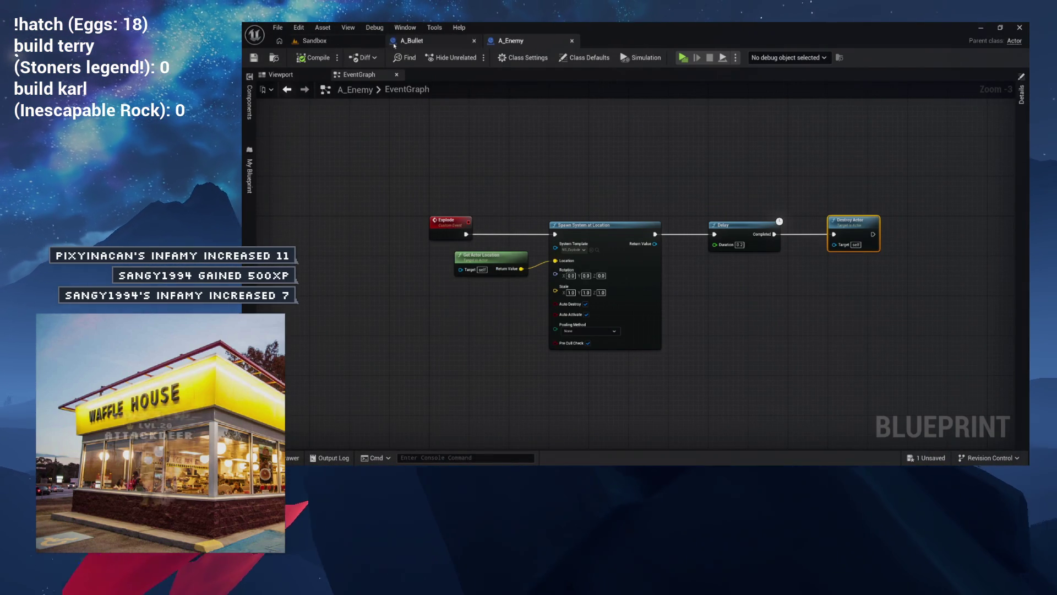
- In the Sandbox level, frame the A_Enemy ship and Alt-drag a duplicate to its right
click(417, 41)
click(315, 41)
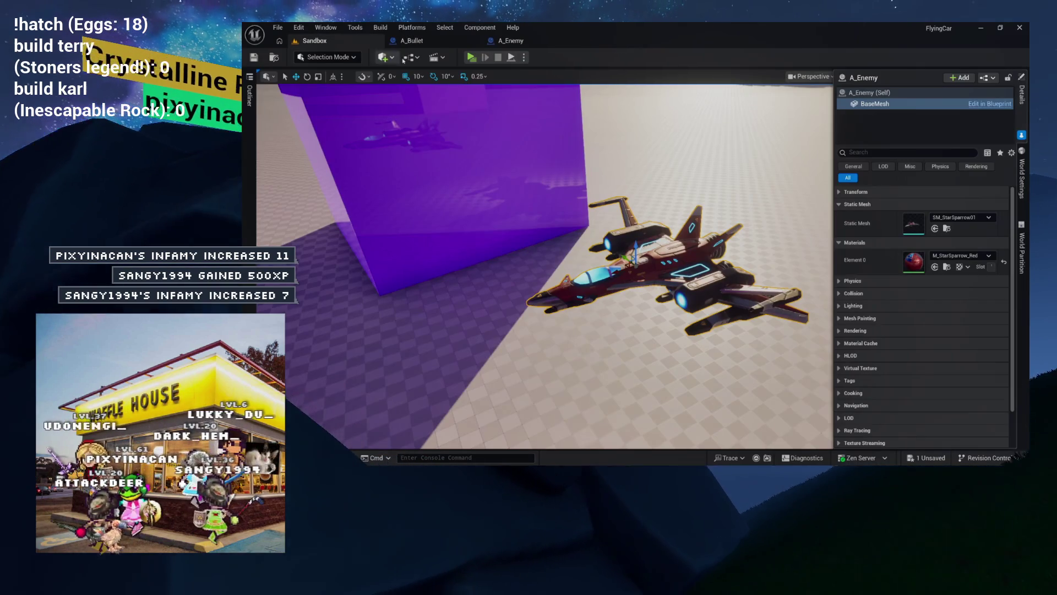
key(f)
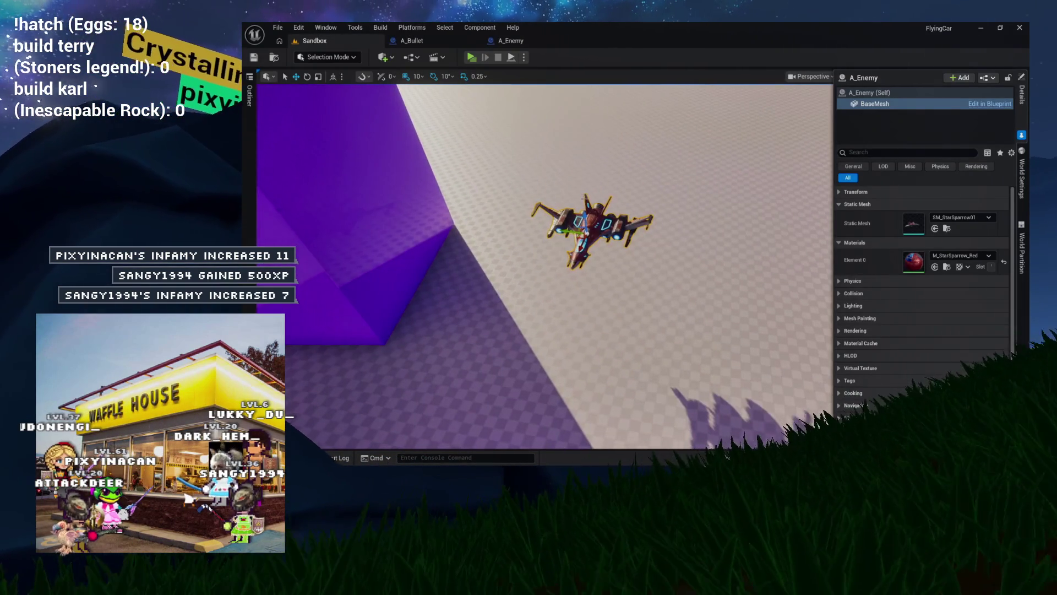
mouse_move(584, 233)
mouse_down()
mouse_move(771, 236)
mouse_move(716, 264)
mouse_move(694, 253)
mouse_move(625, 274)
mouse_up()
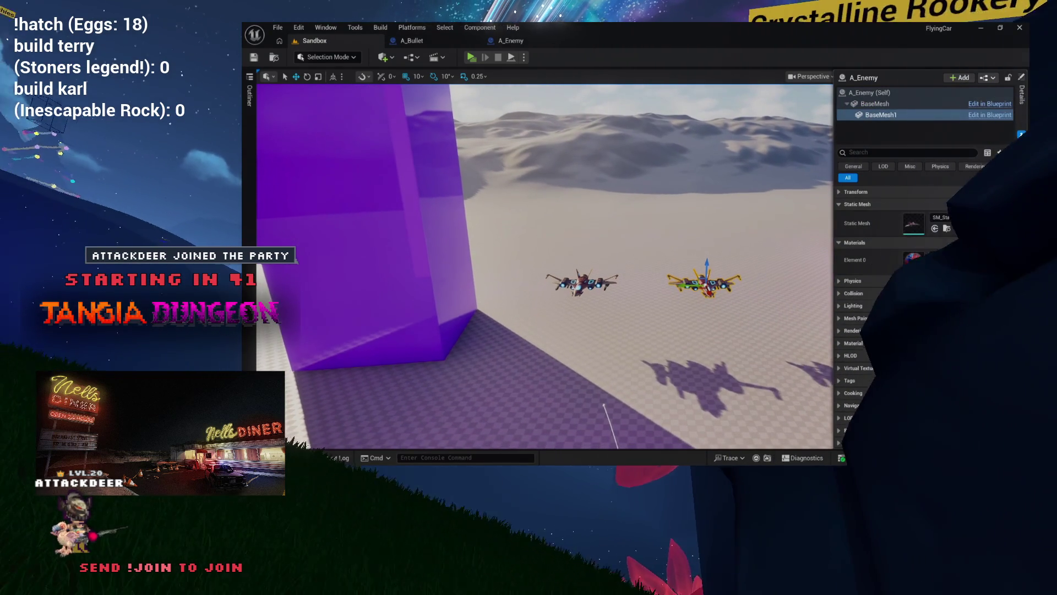
- Select the original ship, then a point on the A_CameraPath spline
click(583, 281)
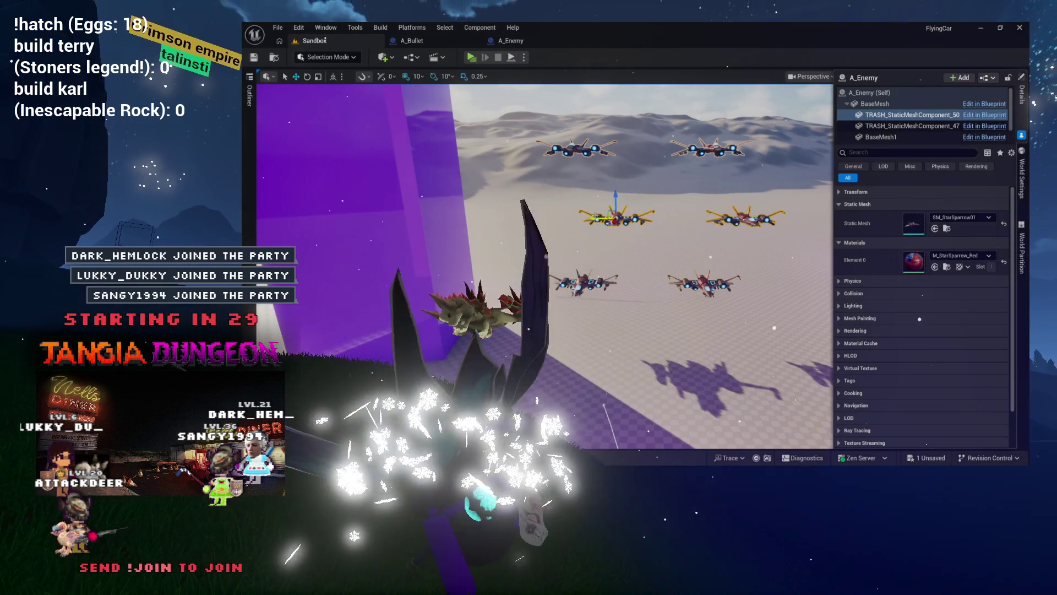
click(647, 323)
click(647, 323)
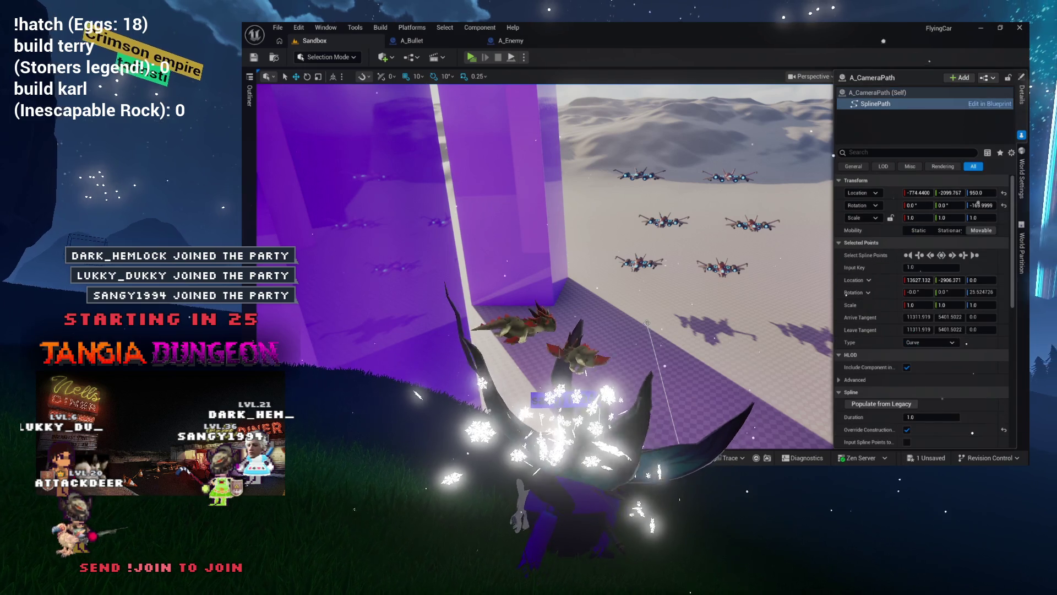
- Move the A_CameraPath spline point up and right, then play-test FlyingCar in standalone mode
click(647, 323)
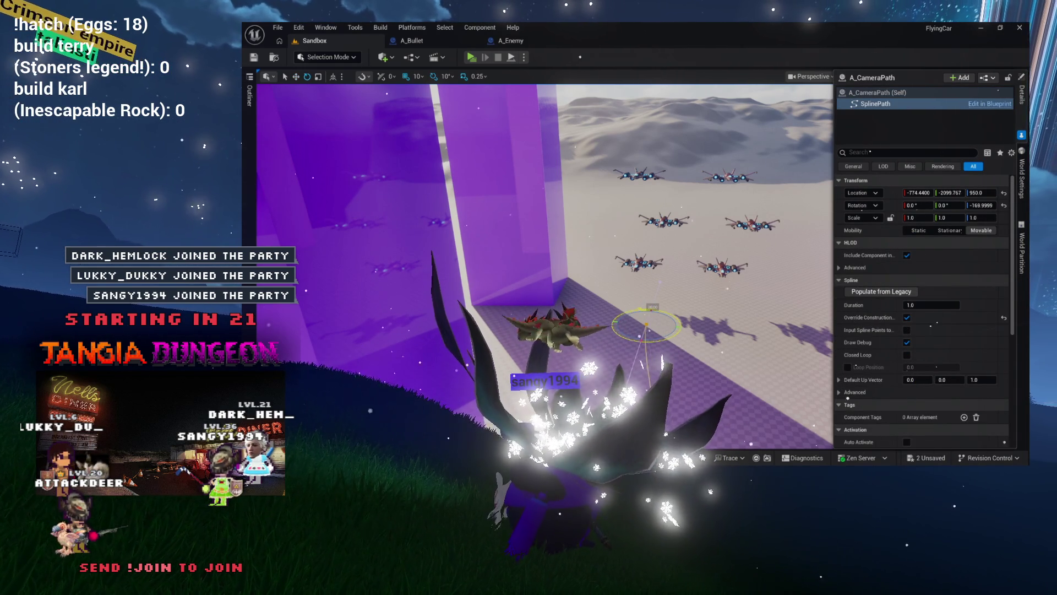
click(647, 324)
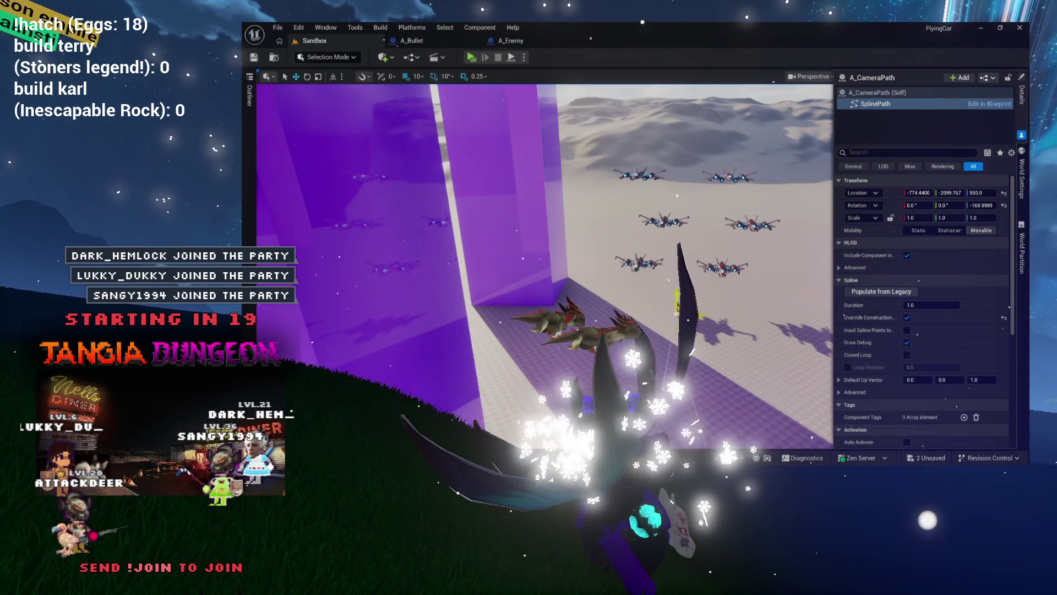
drag(648, 319, 681, 300)
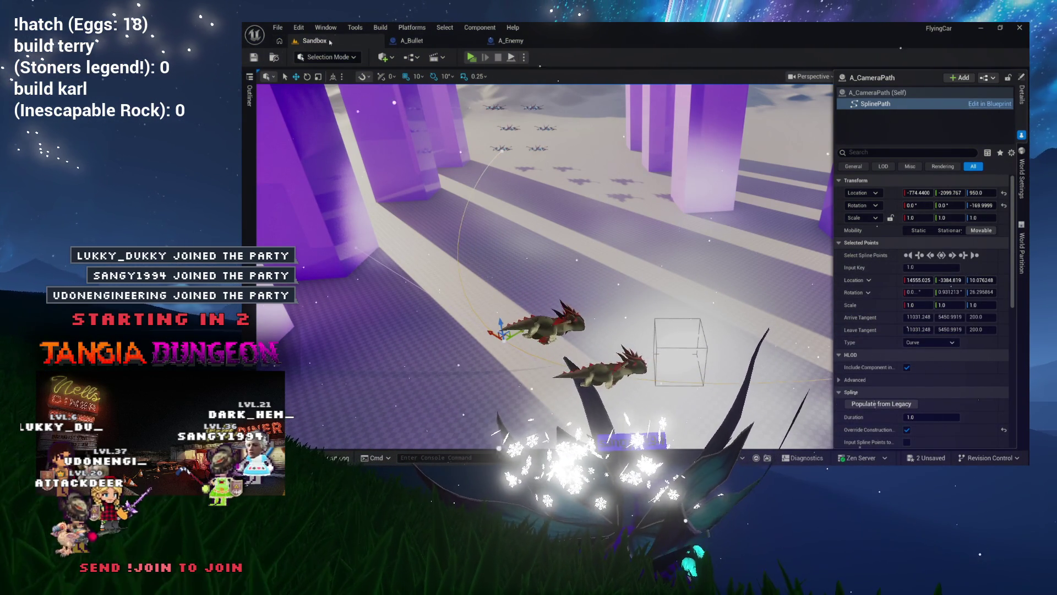
click(471, 57)
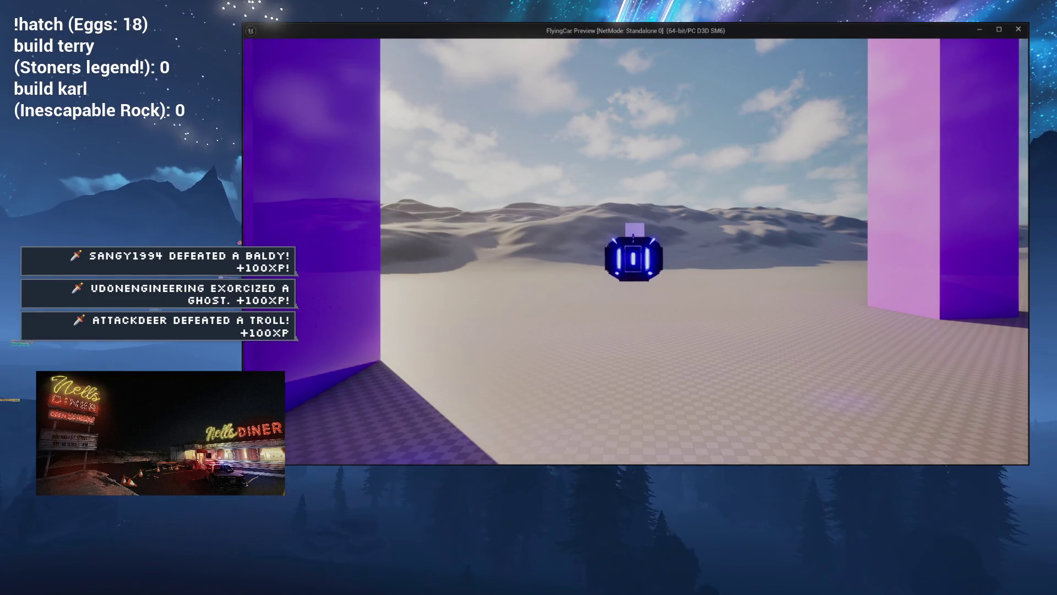
- Stop the game preview, frame the selected enemy ships, and show the Outliner actor list
key(Escape)
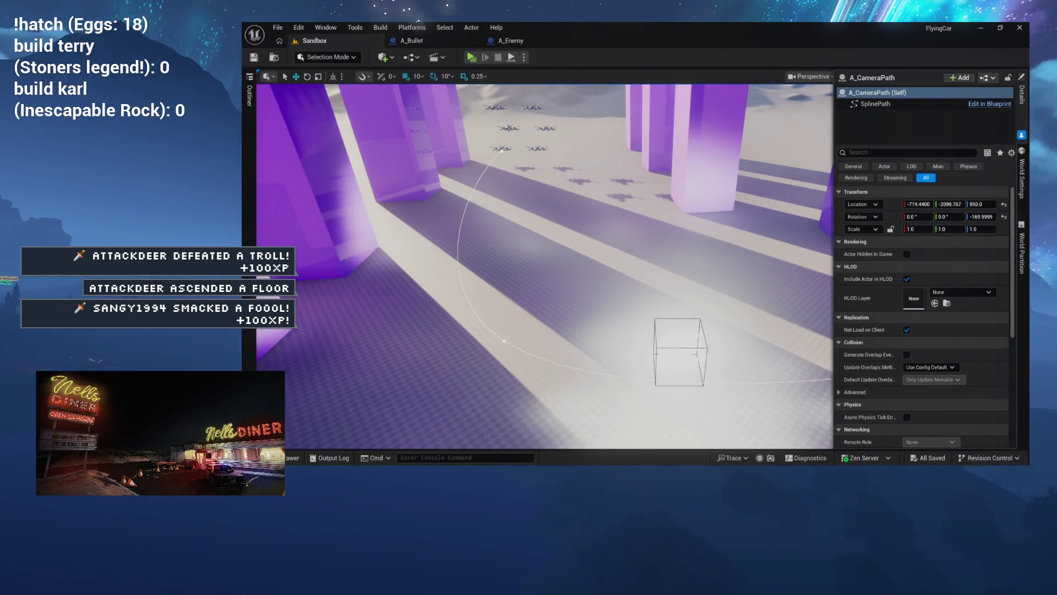
key(f)
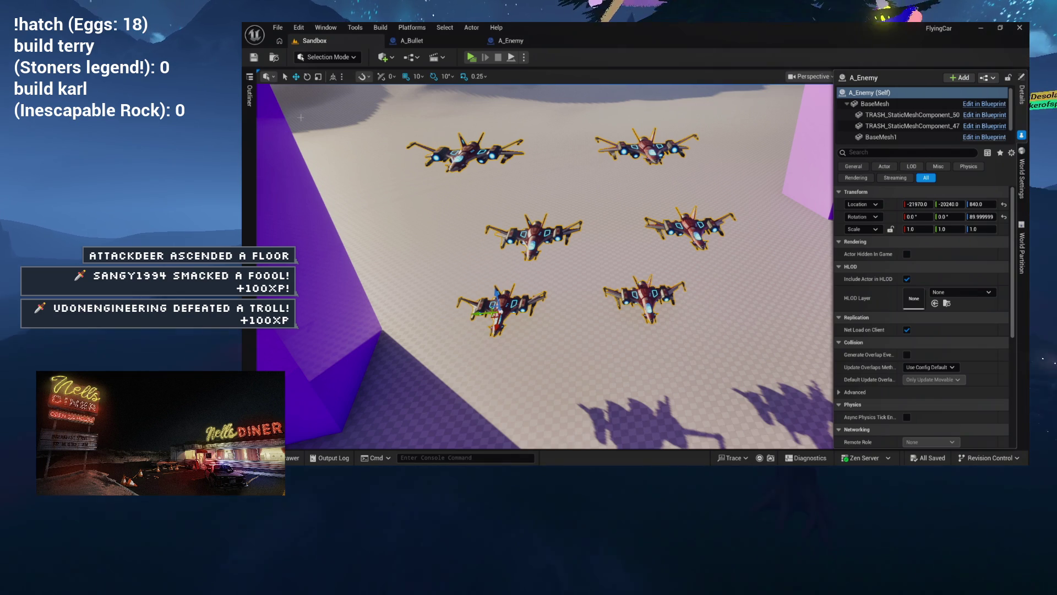
click(248, 96)
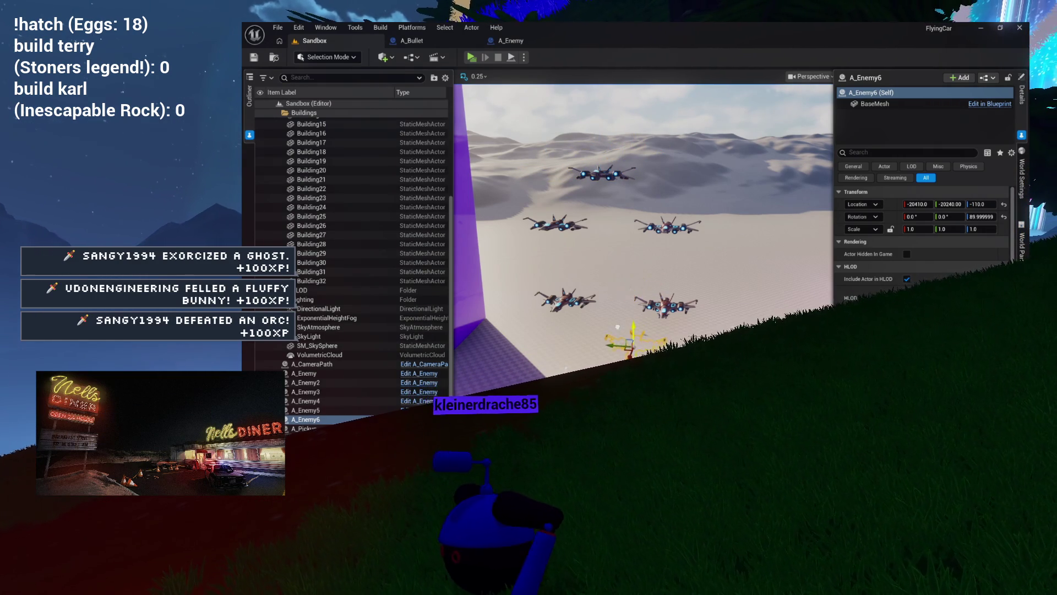
- Launch the standalone FlyingCar preview to play-test the enemy ship formation
click(474, 58)
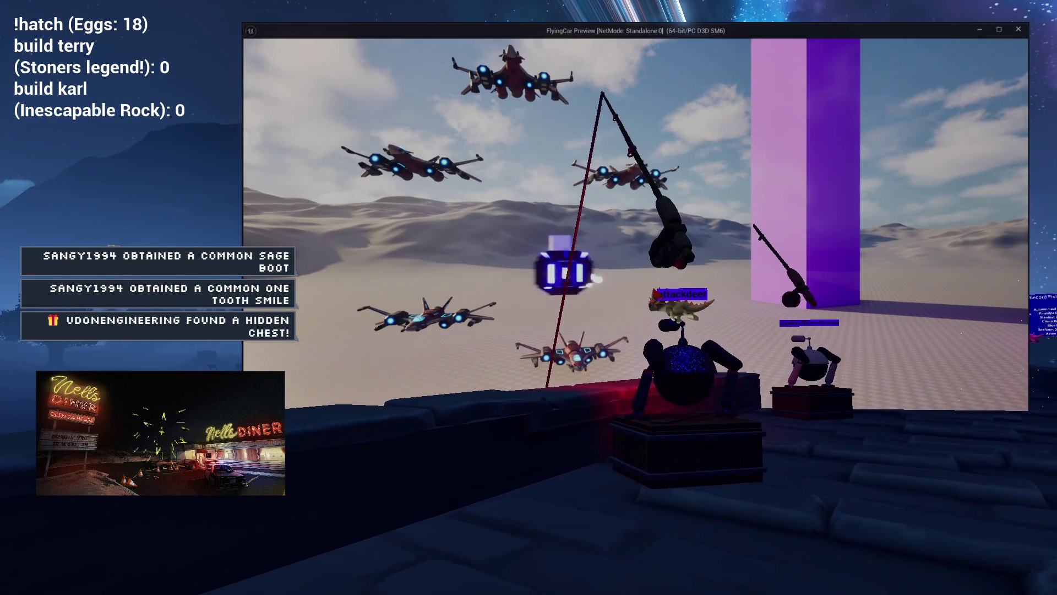
- Stop the preview, lower A_Enemy3 and A_Enemy4 on Z, select A_Enemy5, and play-test again
key(Escape)
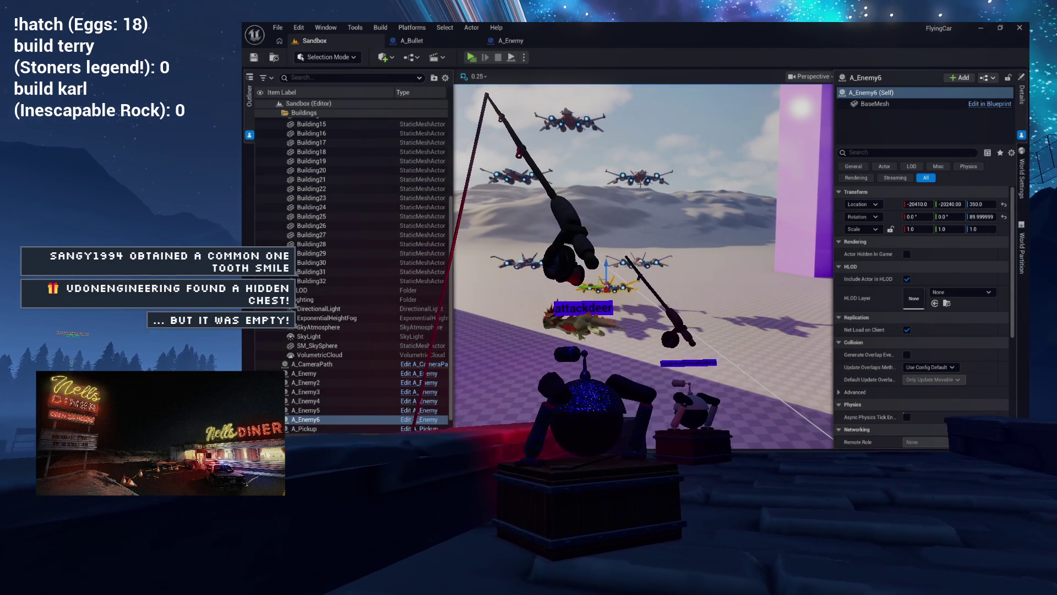
drag(640, 165, 640, 188)
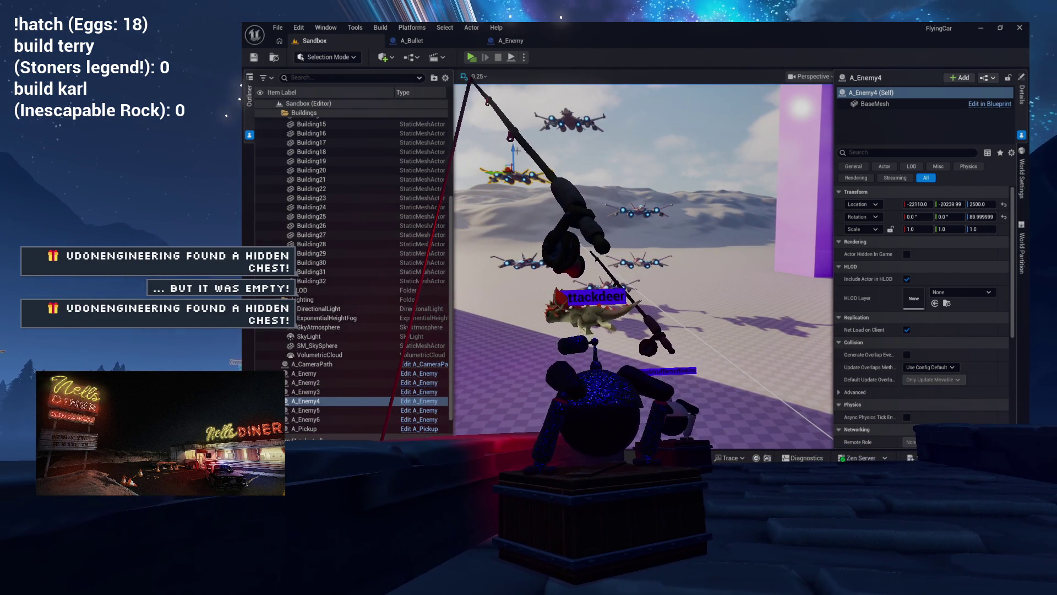
drag(516, 150, 515, 163)
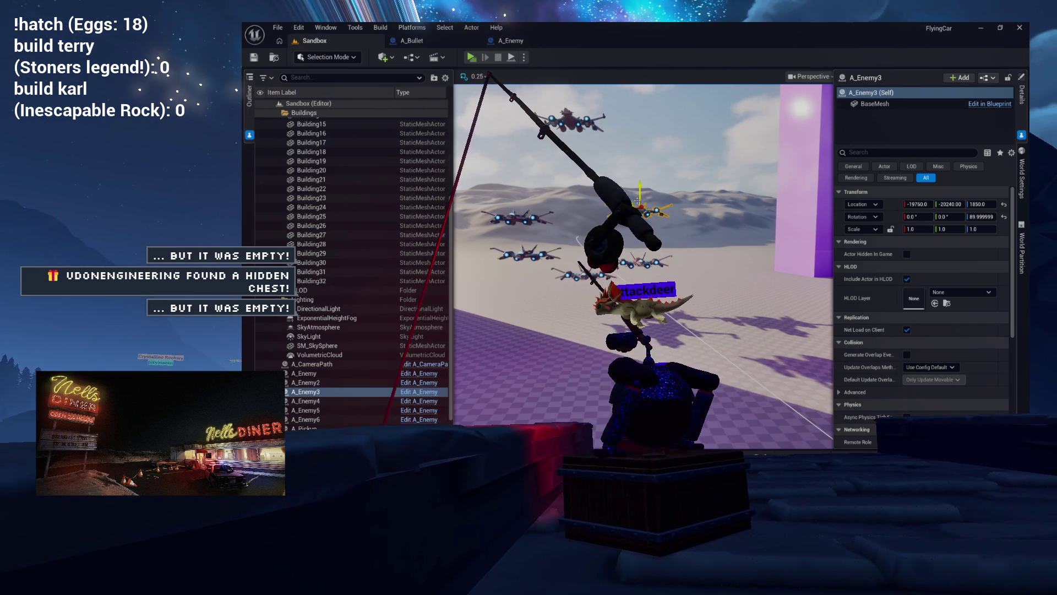
click(306, 411)
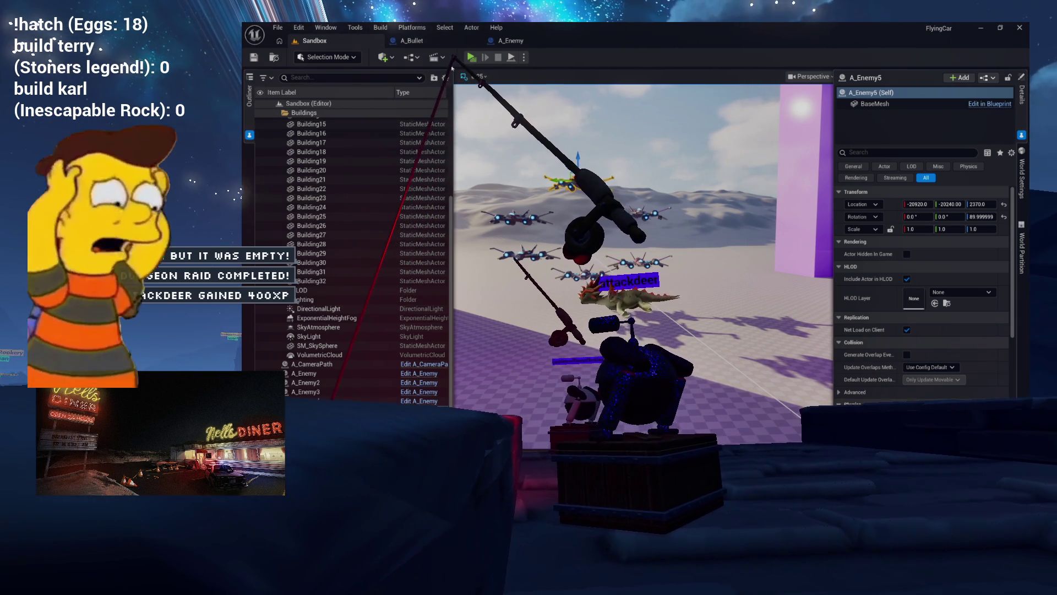
click(471, 58)
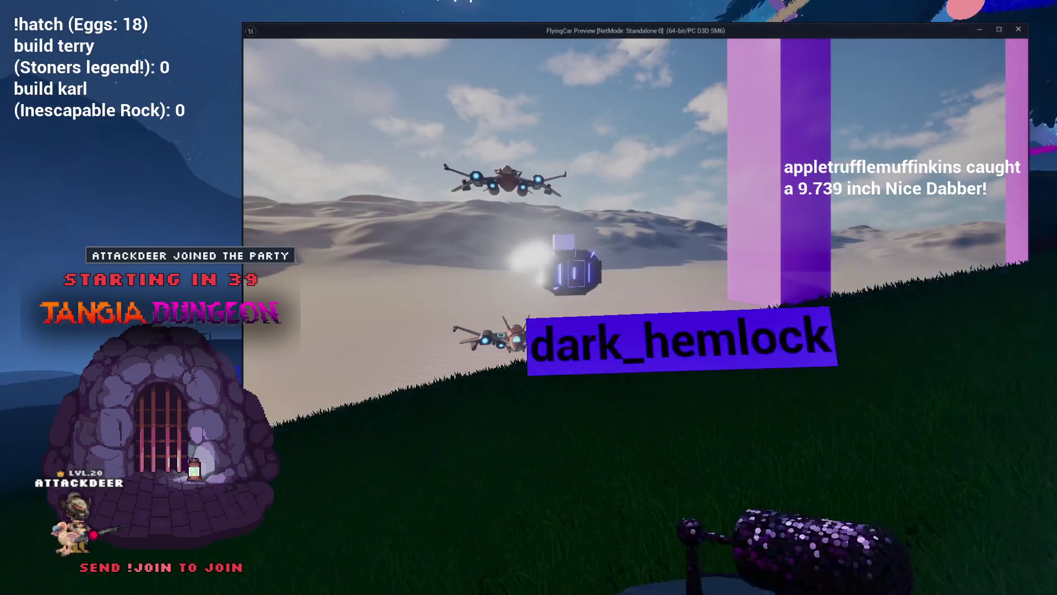
- Close the game preview and view A_Bullet's EventGraph, where overlap casts to A_Enemy and calls Explode
key(Escape)
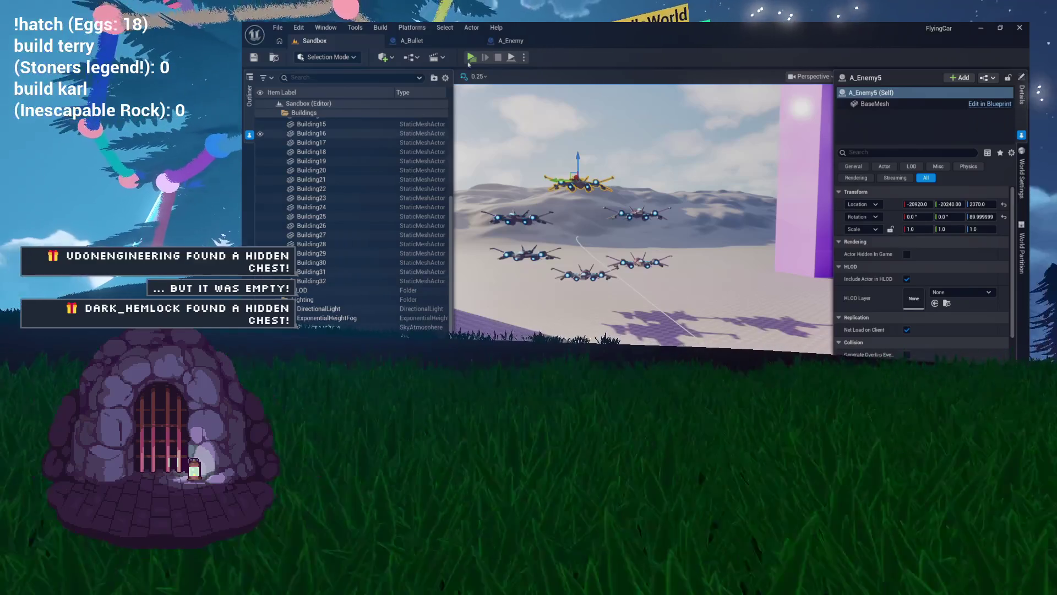
click(428, 43)
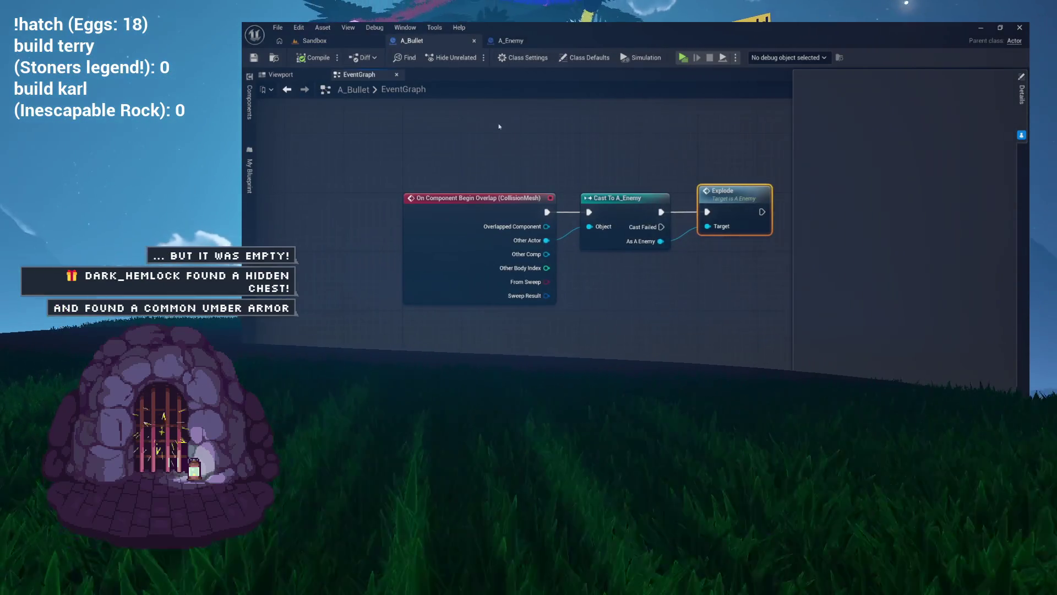
- Back in the Sandbox level, browse the Content Drawer through the Environment and Enemies folders
click(341, 42)
key(ctrl+space)
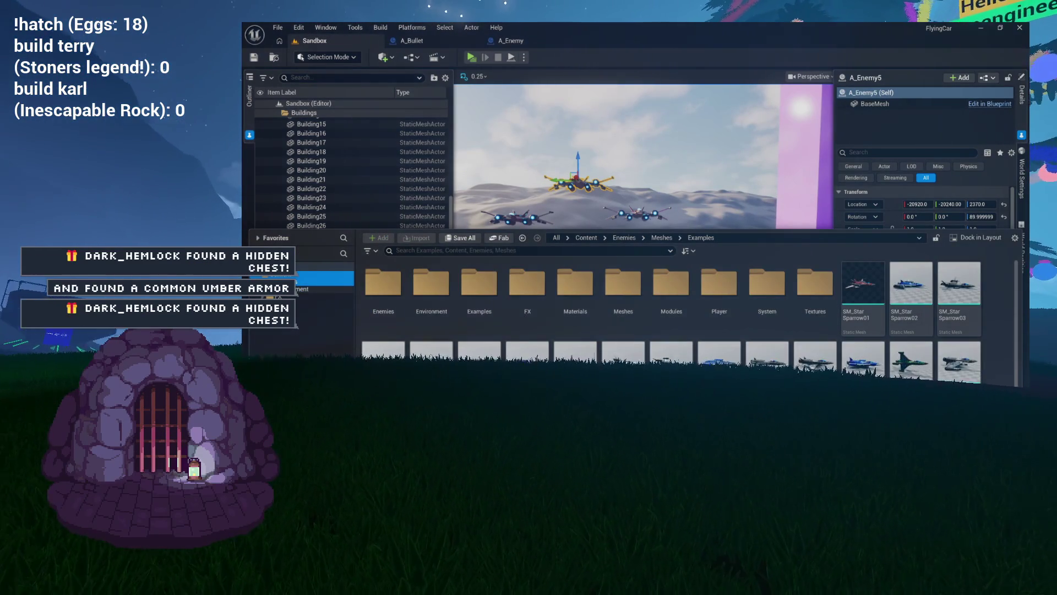
click(308, 289)
click(328, 281)
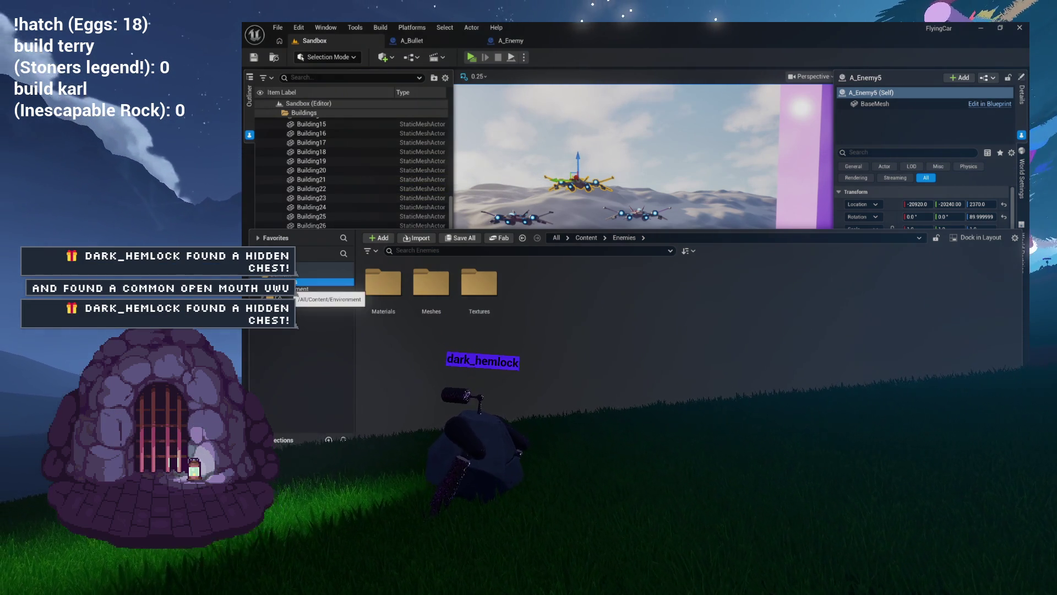
click(301, 289)
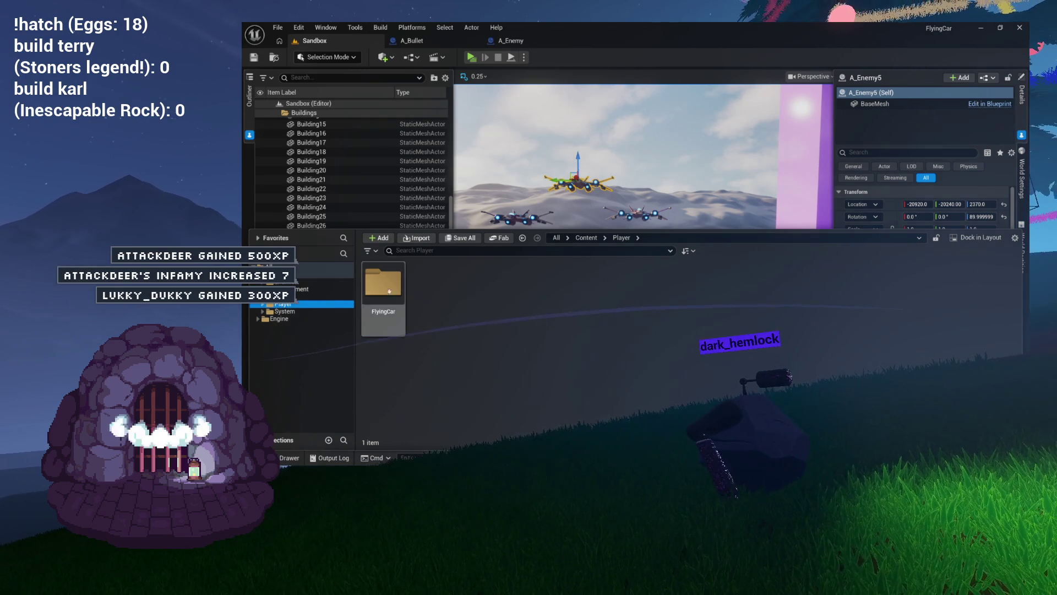
- Open the P_FlyingCar blueprint from the Player > FlyingCar folder
double_click(383, 282)
click(525, 285)
double_click(526, 285)
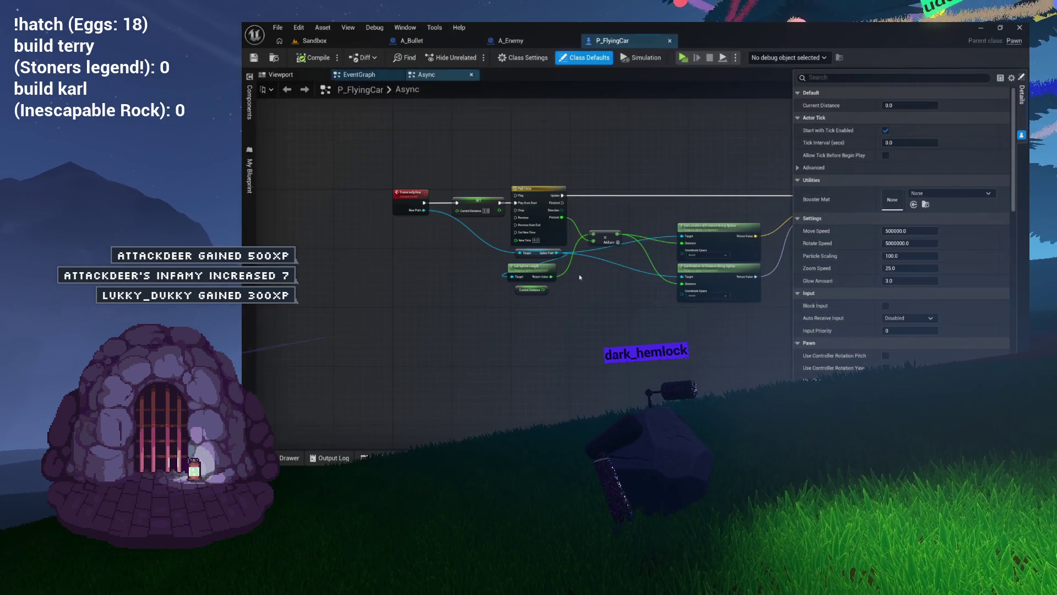
- Return to the EventGraph, frame the Event Tick and Camera Lock nodes, and show the component tree
scroll(754, 276, up, 3)
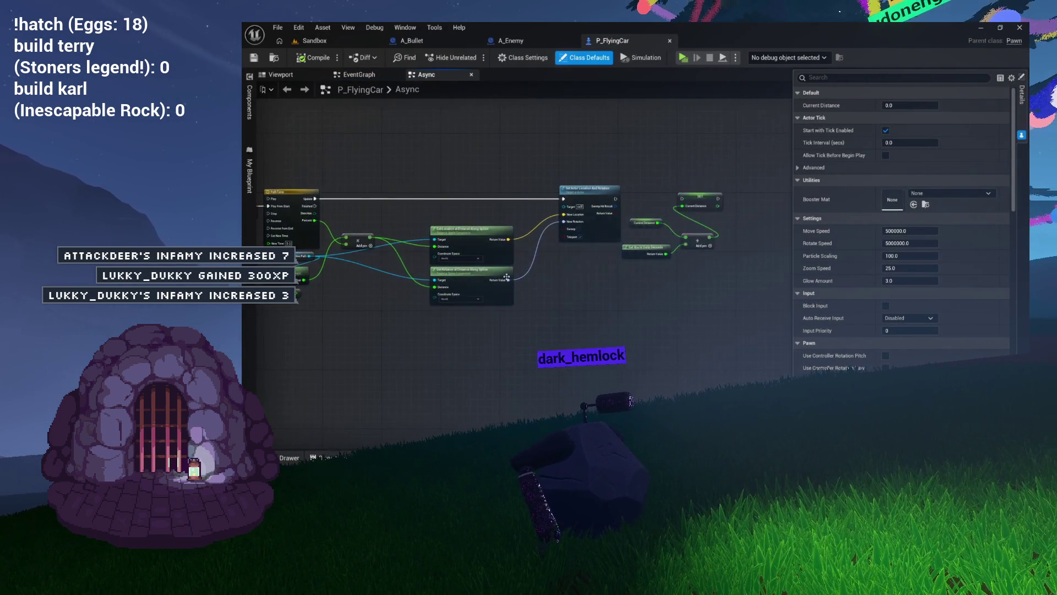
click(471, 74)
scroll(785, 116, up, 4)
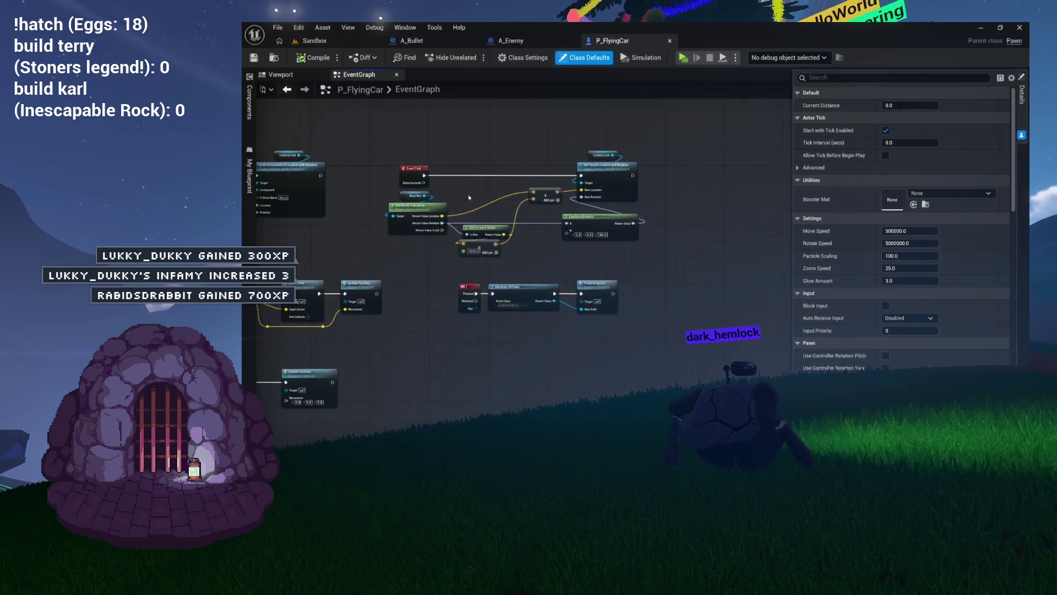
drag(527, 123, 683, 181)
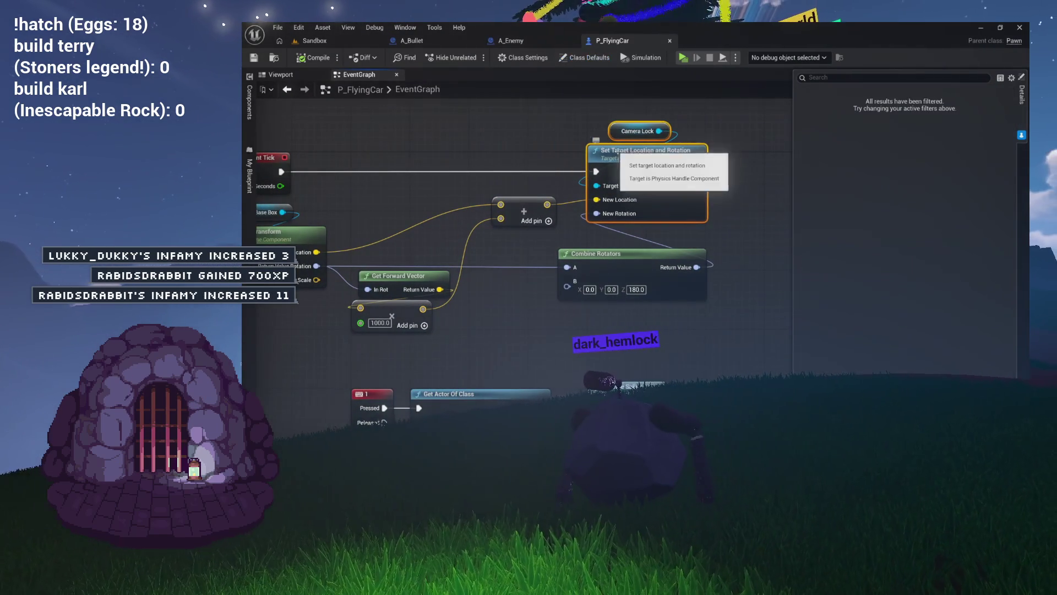
drag(576, 237, 430, 213)
click(488, 241)
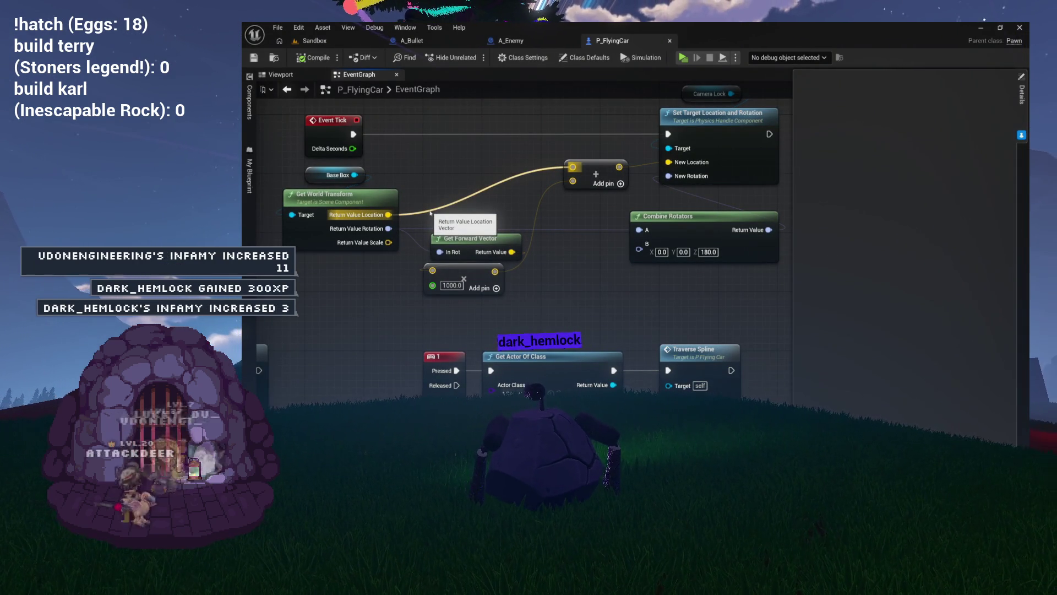
mouse_move(430, 214)
mouse_down()
mouse_move(436, 242)
mouse_move(472, 208)
mouse_move(461, 194)
mouse_up()
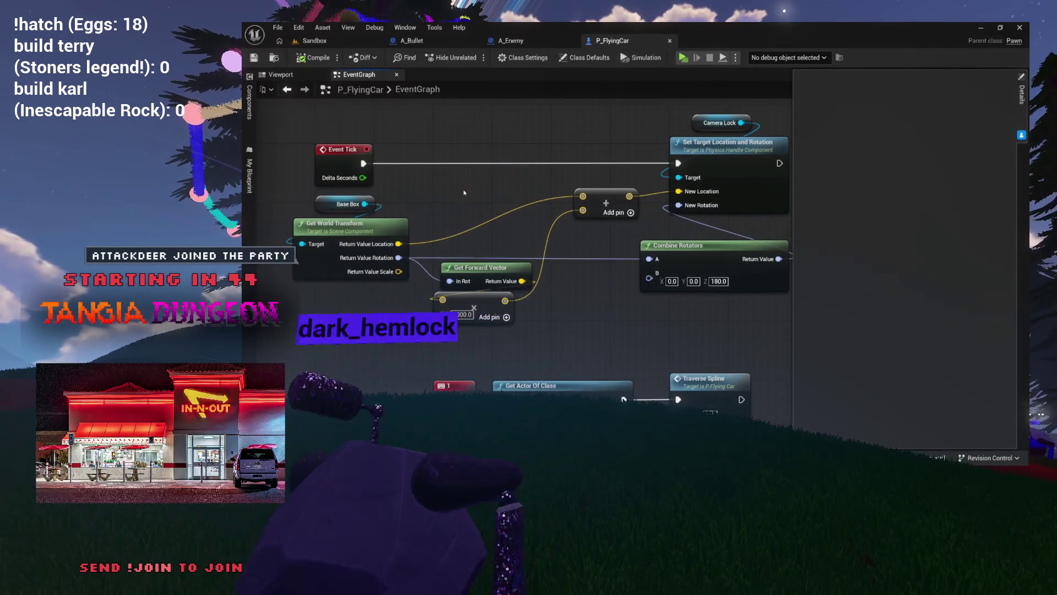
click(250, 104)
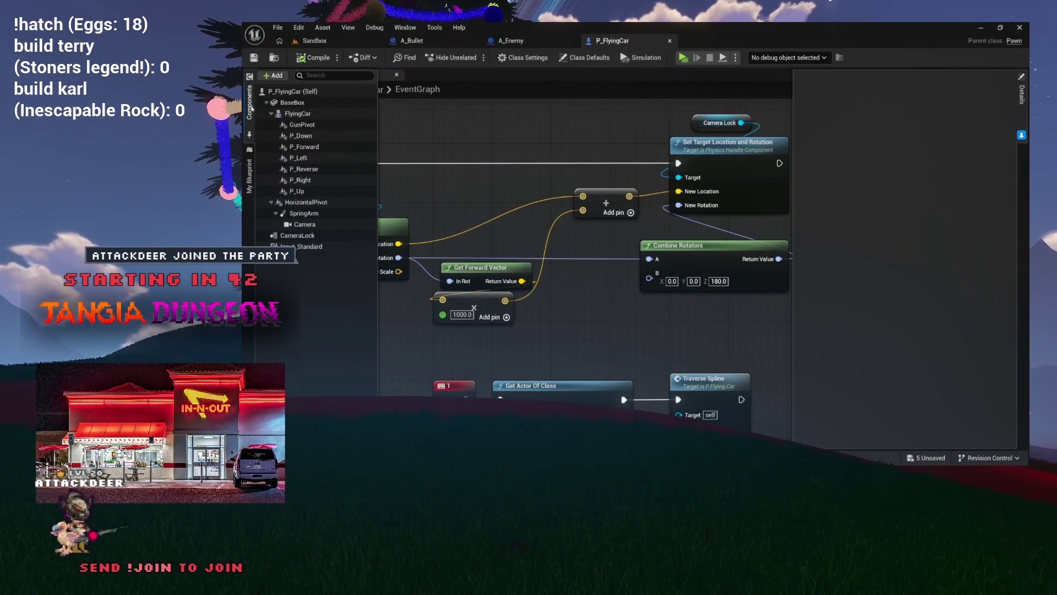
- Add a Flying Car getter to the EventGraph and move Get World Transform and Base Box down-left
mouse_move(298, 113)
mouse_down()
mouse_move(495, 142)
mouse_move(481, 201)
mouse_up()
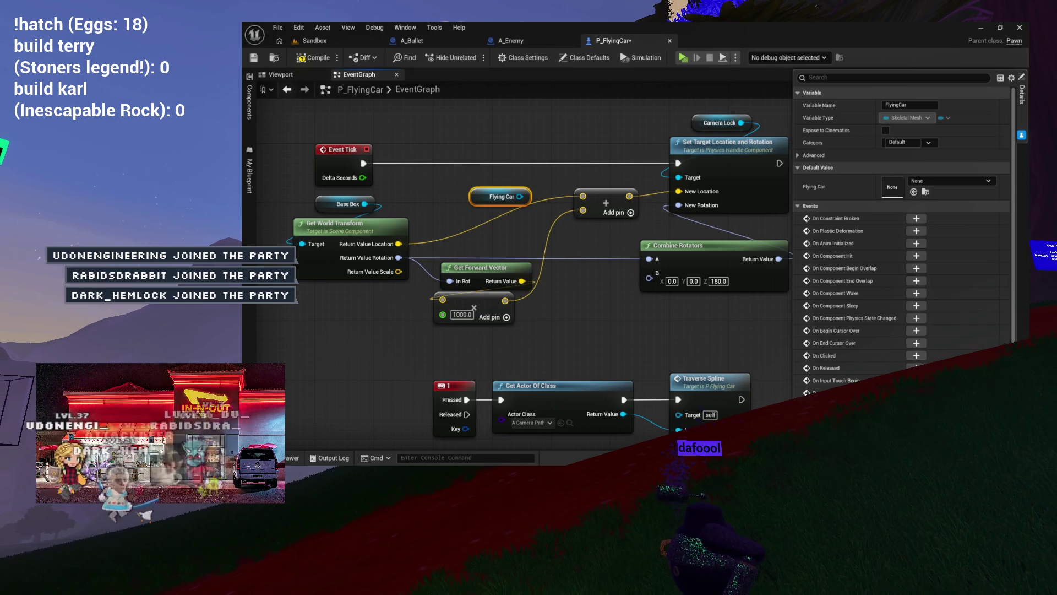
mouse_move(492, 273)
mouse_down()
mouse_move(558, 273)
mouse_move(593, 288)
mouse_move(514, 248)
mouse_move(485, 200)
mouse_up()
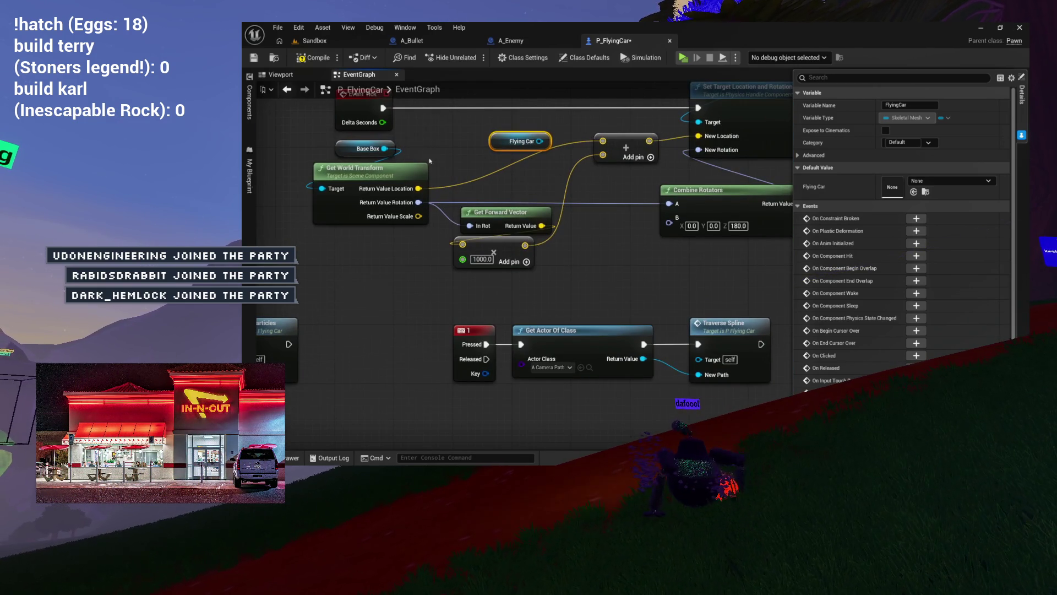
click(352, 175)
drag(352, 175, 306, 201)
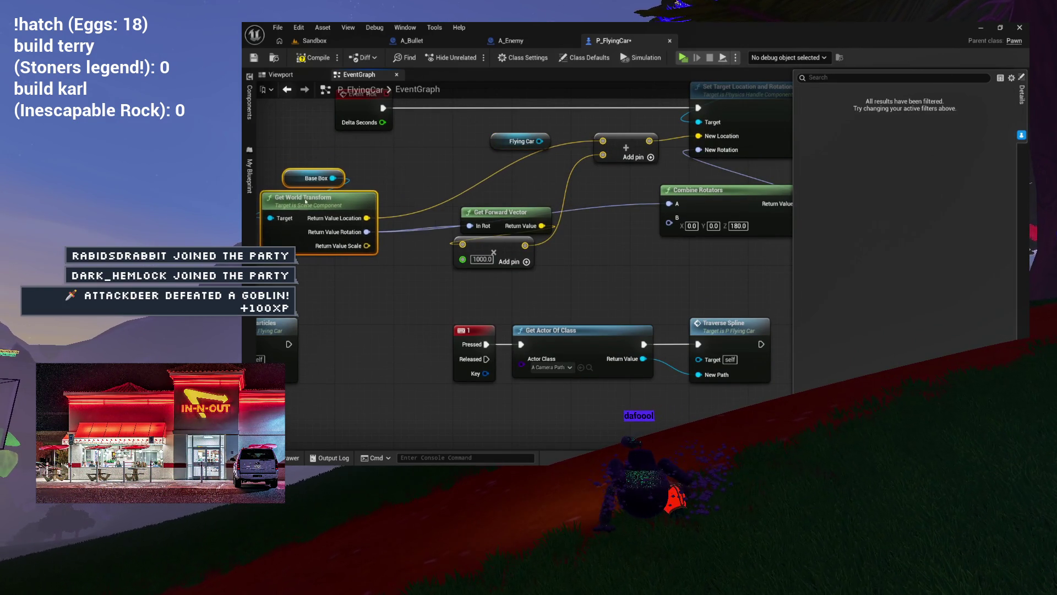
mouse_move(503, 166)
mouse_down()
mouse_move(453, 174)
mouse_move(405, 157)
mouse_move(524, 159)
mouse_move(530, 205)
mouse_move(520, 185)
mouse_up()
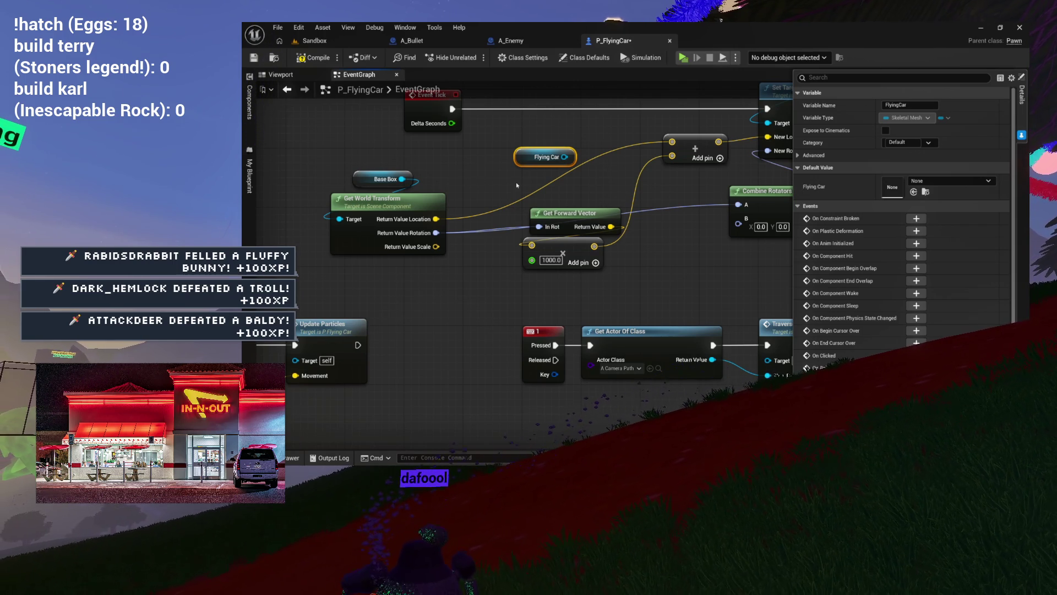
- Move Get Forward Vector and its 1000.0 multiply node further down to make room
drag(517, 186, 584, 250)
drag(566, 252, 560, 296)
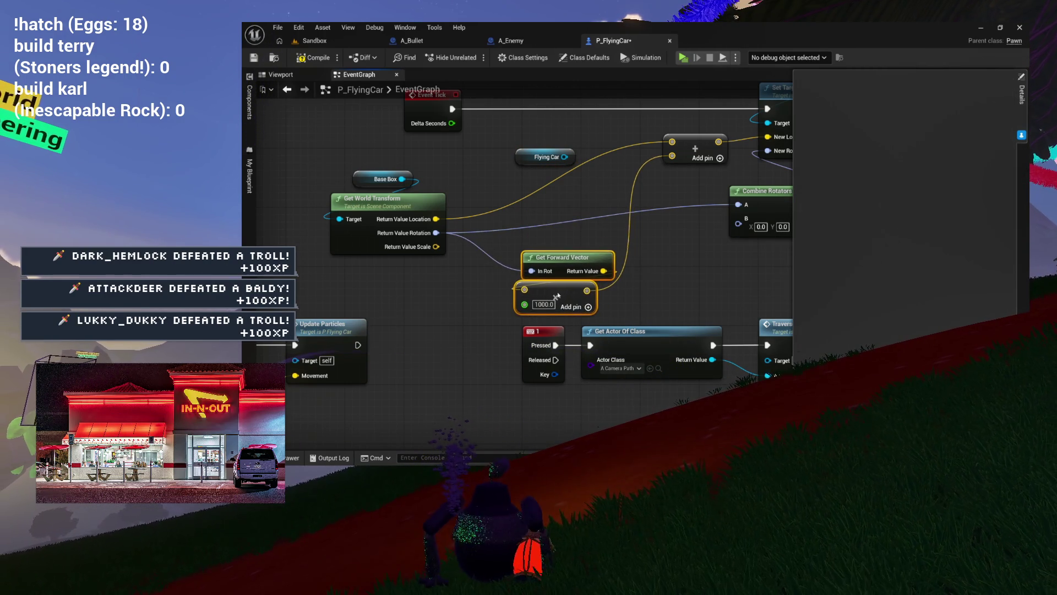
mouse_move(577, 232)
mouse_down()
mouse_move(533, 234)
mouse_move(525, 246)
mouse_move(461, 264)
mouse_move(534, 246)
mouse_move(469, 232)
mouse_move(462, 221)
mouse_move(473, 215)
mouse_up()
click(496, 228)
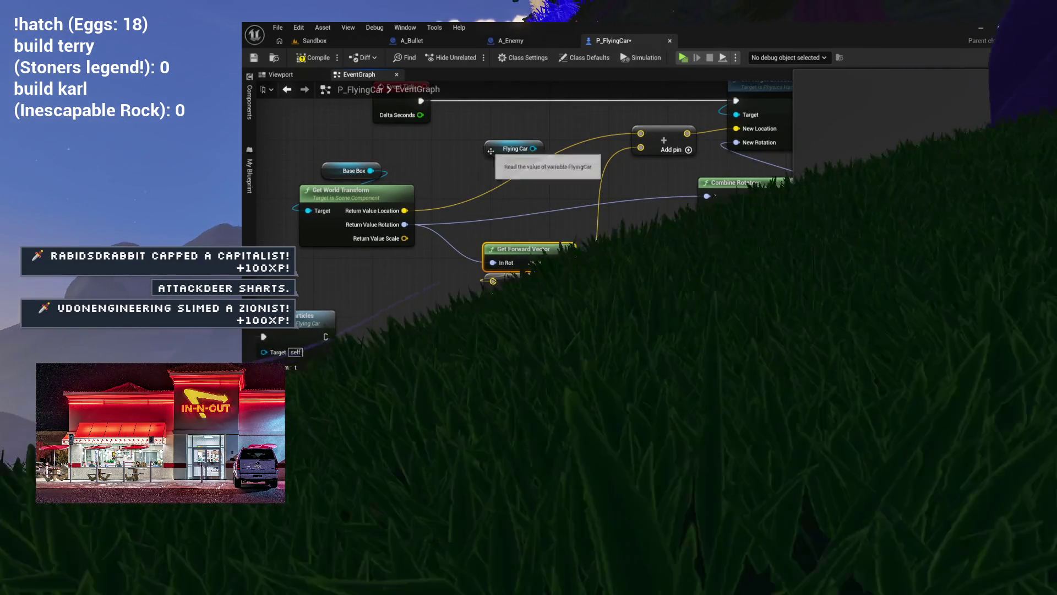
- Reposition the Flying Car getter and check the blueprint's Viewport preview twice before returning to the EventGraph
drag(489, 150, 475, 157)
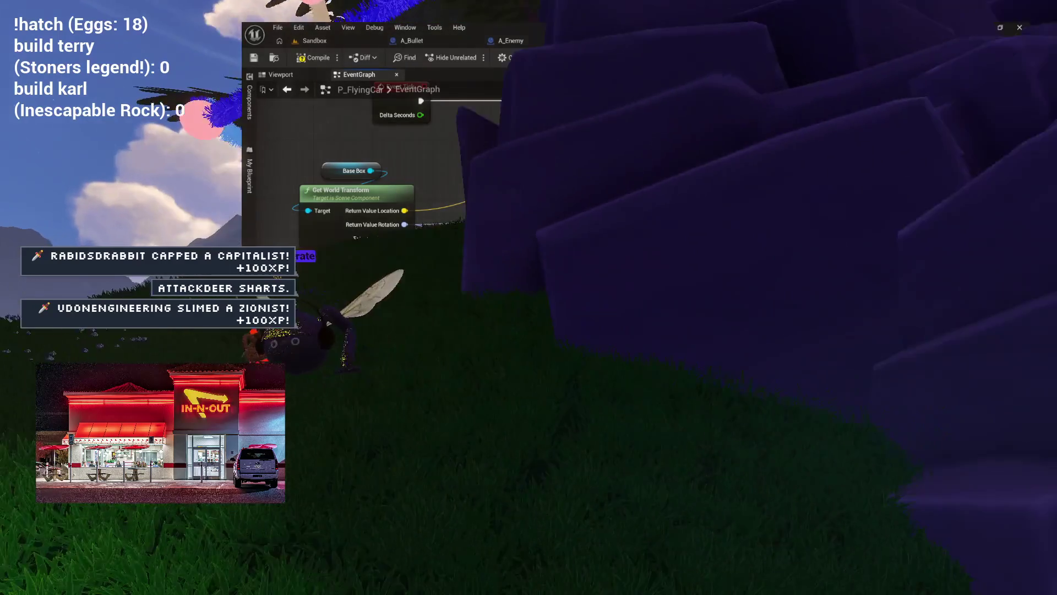
click(281, 75)
click(359, 74)
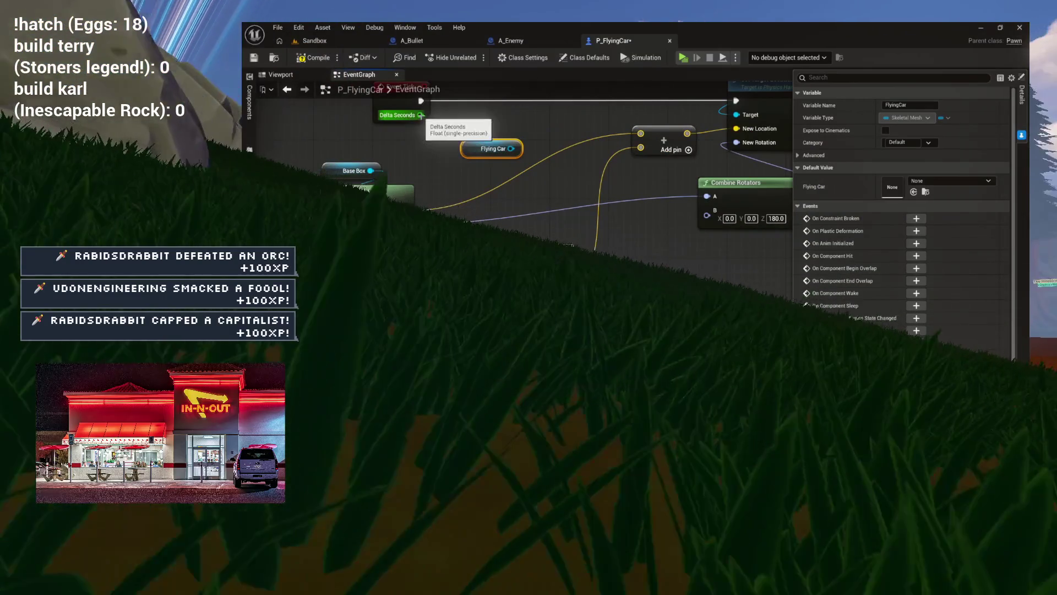
click(302, 75)
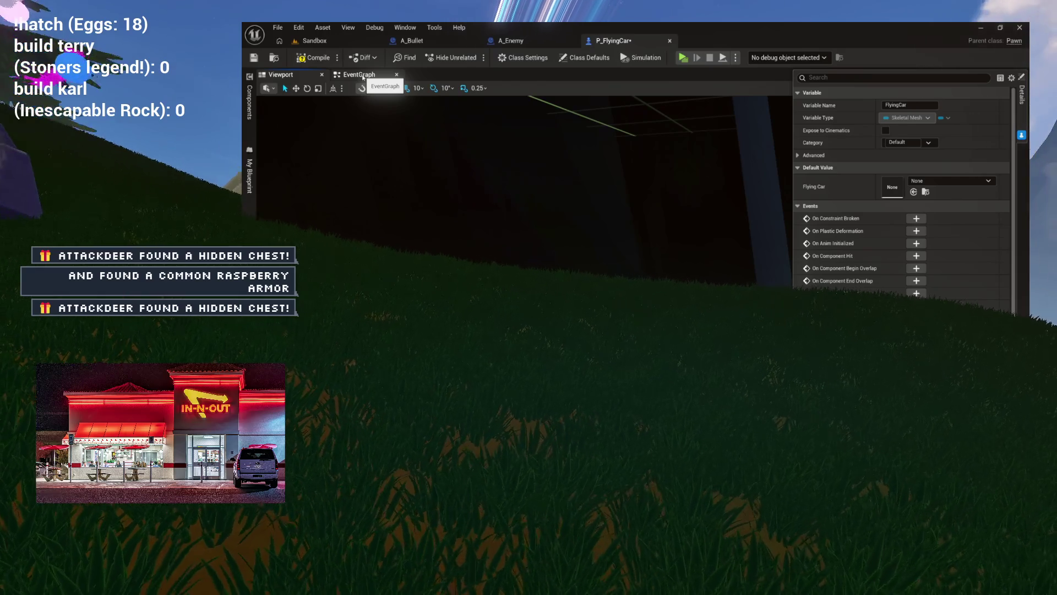
click(364, 75)
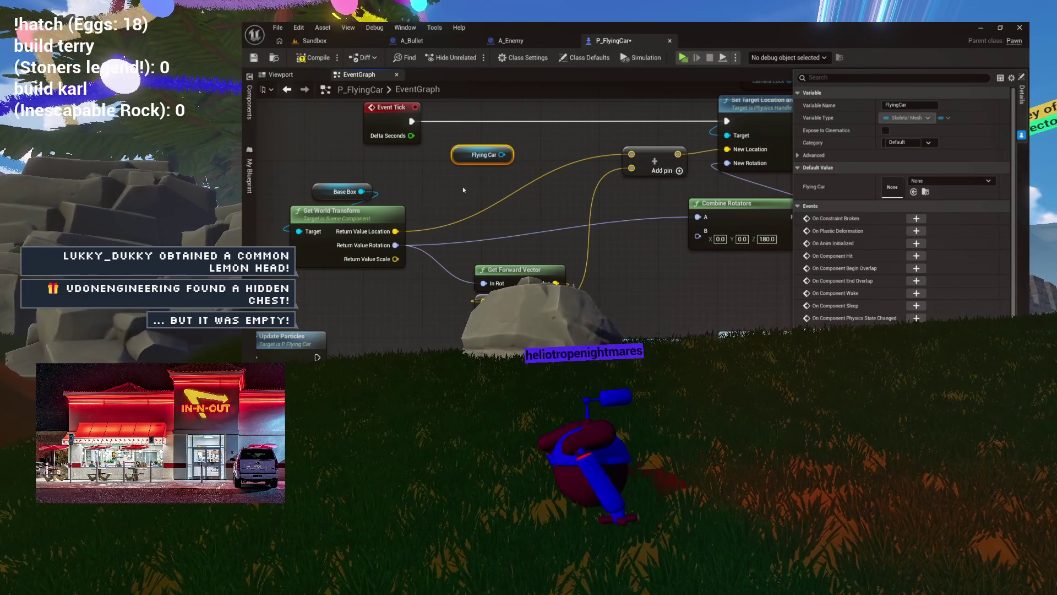
- Select the FlyingCar component and delete the duplicate Flying Car getter from the graph
click(250, 102)
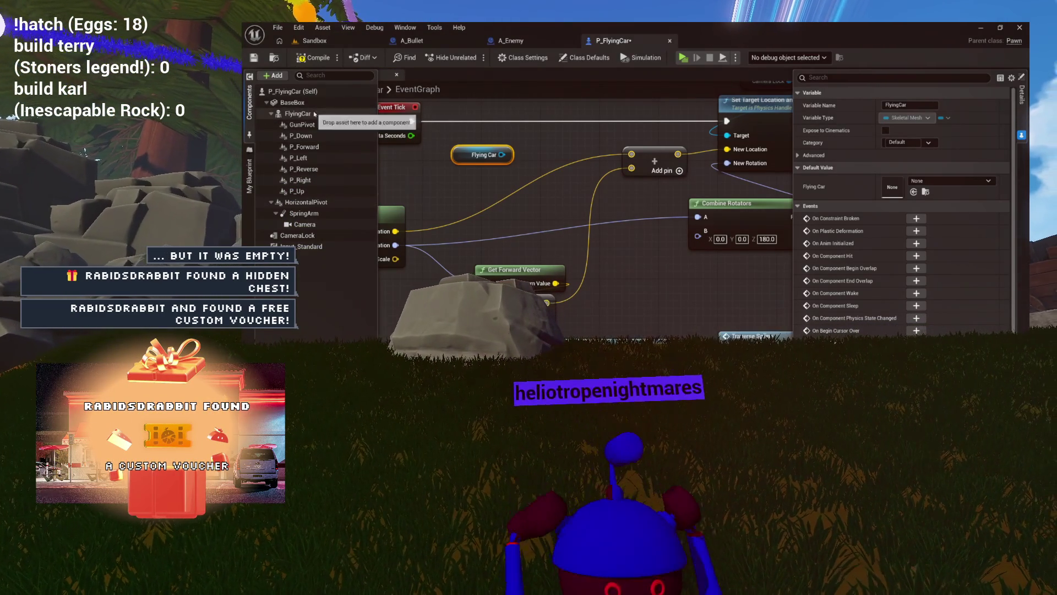
click(314, 114)
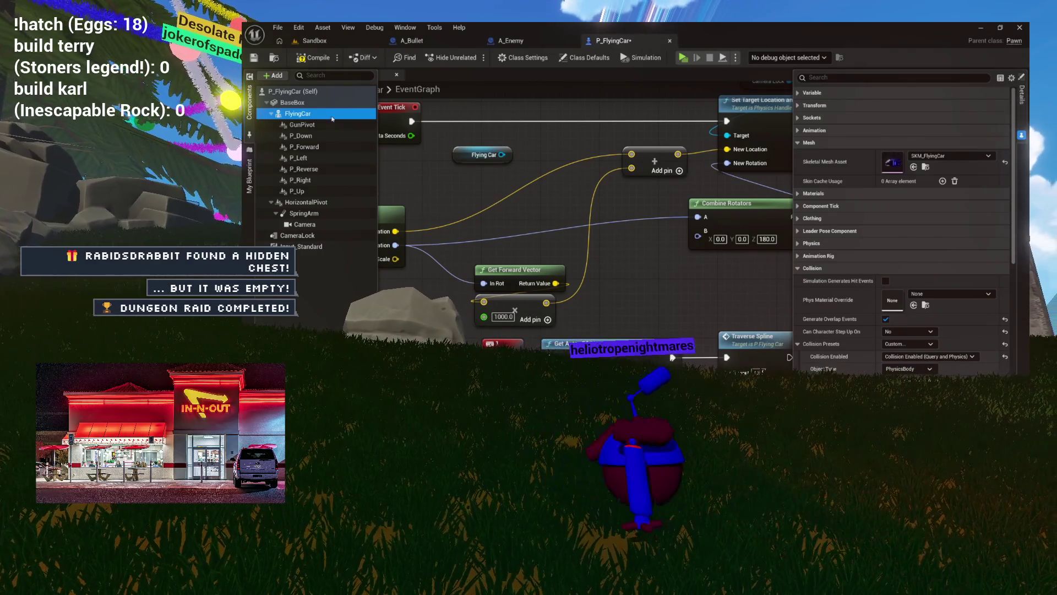
drag(399, 149, 397, 157)
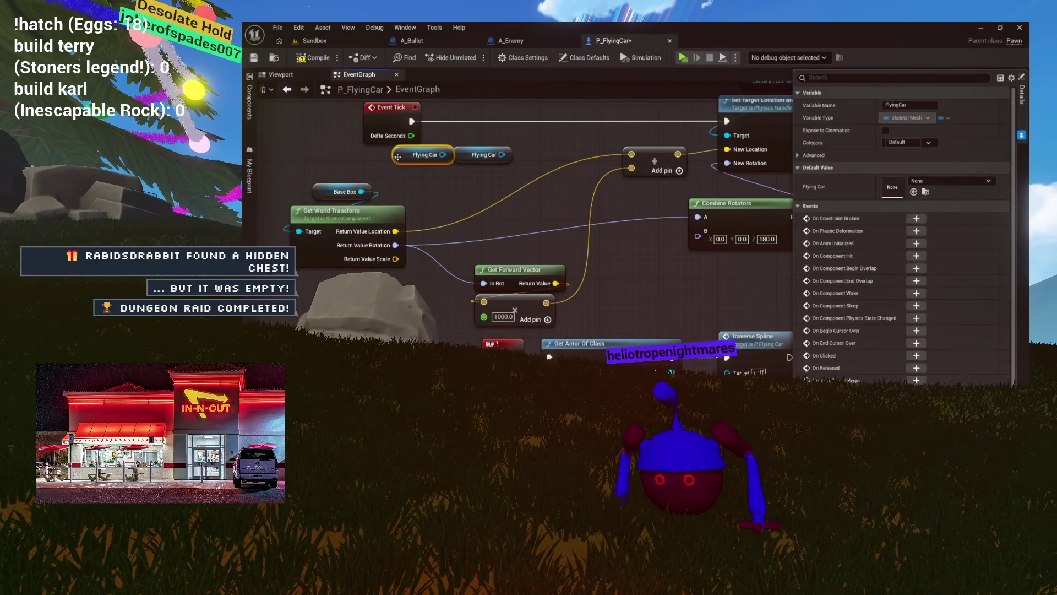
key(Delete)
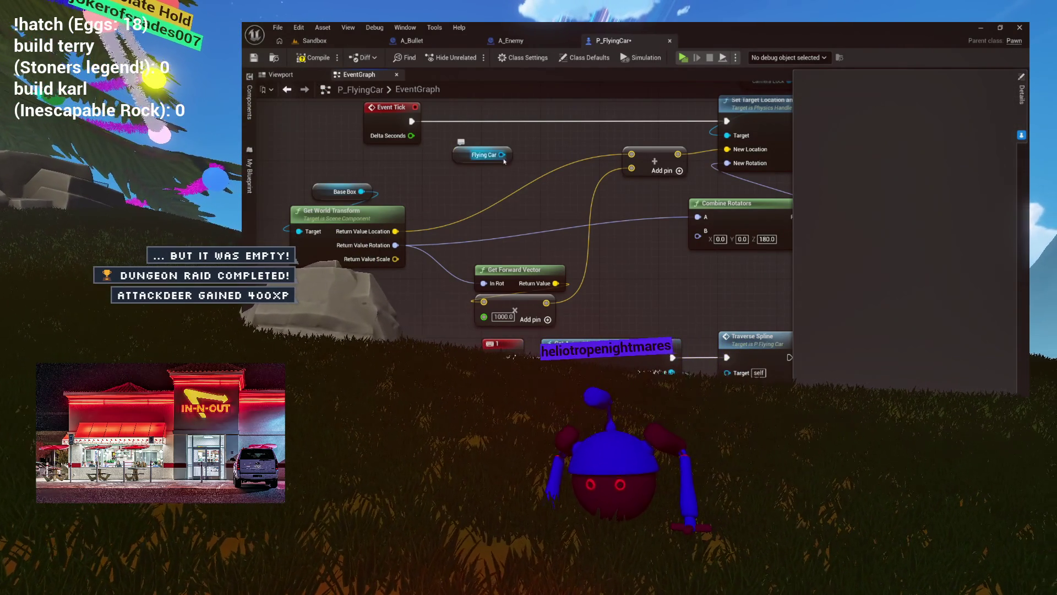
- Add a Get Relative Location node ('relative location') off the Flying Car reference
drag(492, 179, 492, 180)
text(relative)
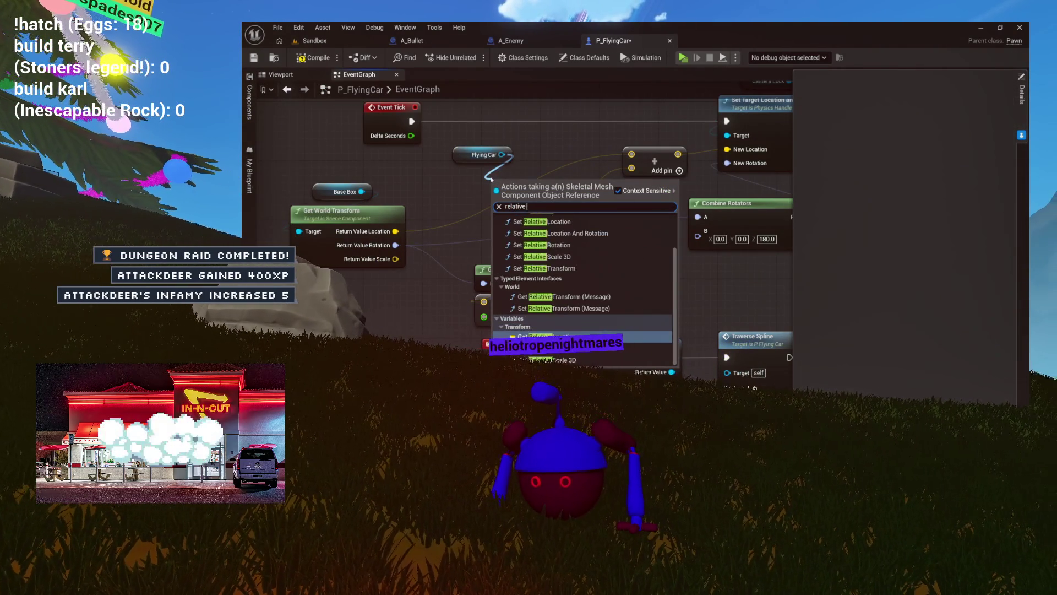
text( location)
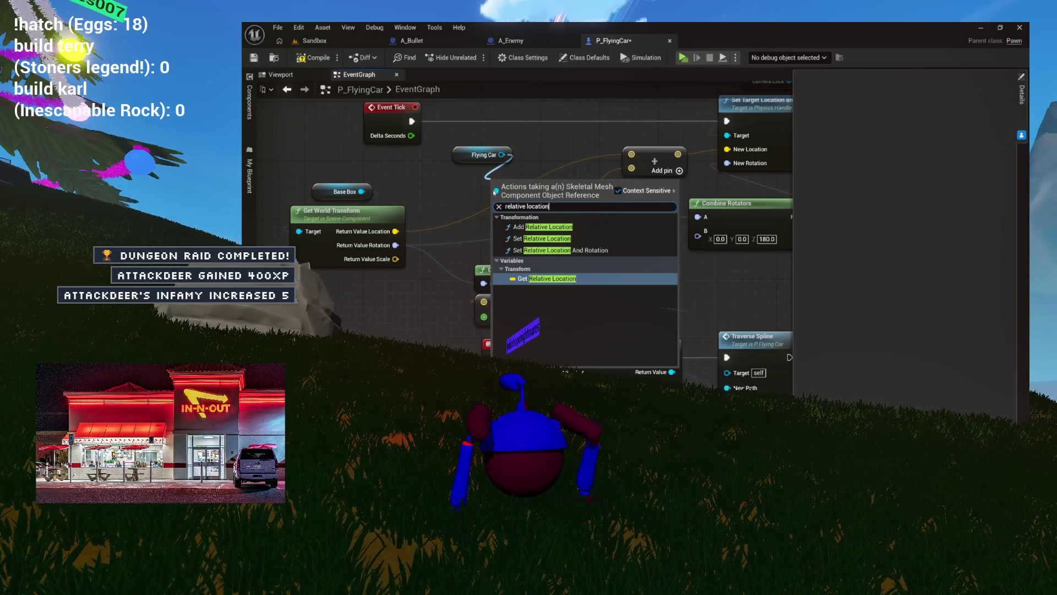
click(532, 279)
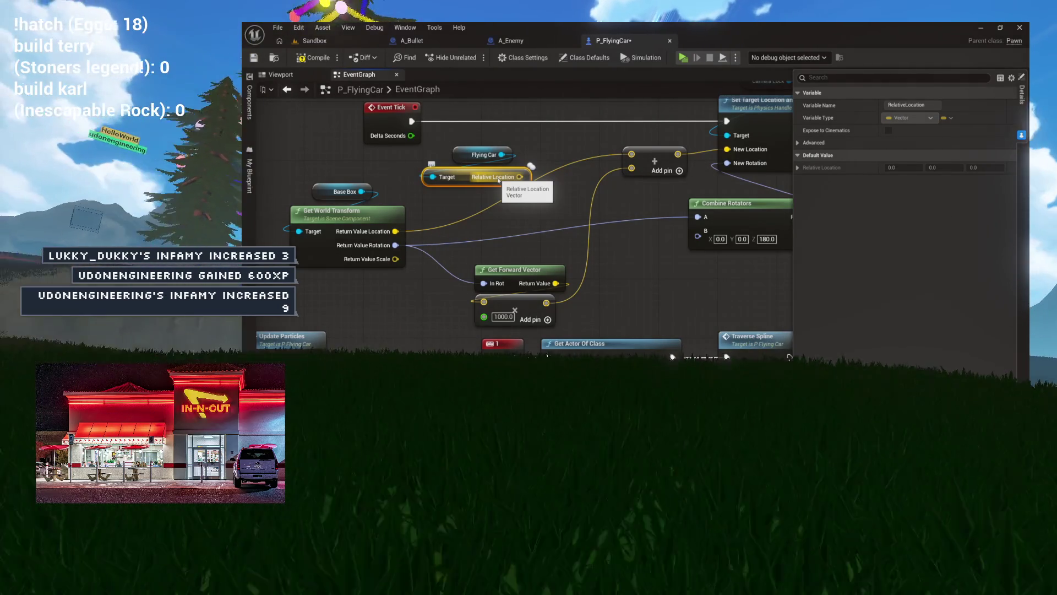
drag(520, 176, 521, 212)
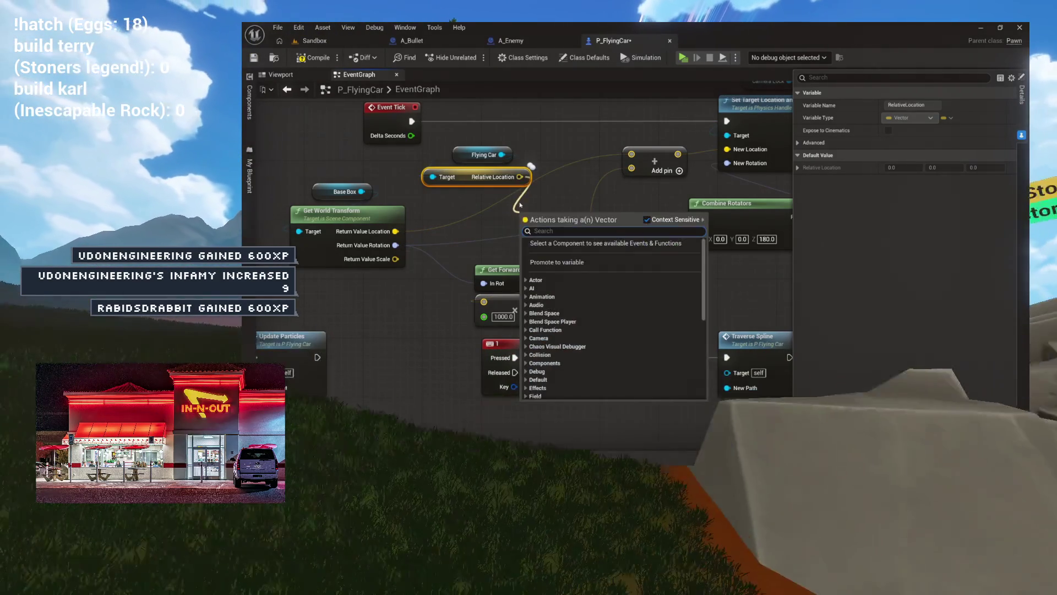
text(look)
key(Down)
key(Down)
key(Down)
key(Return)
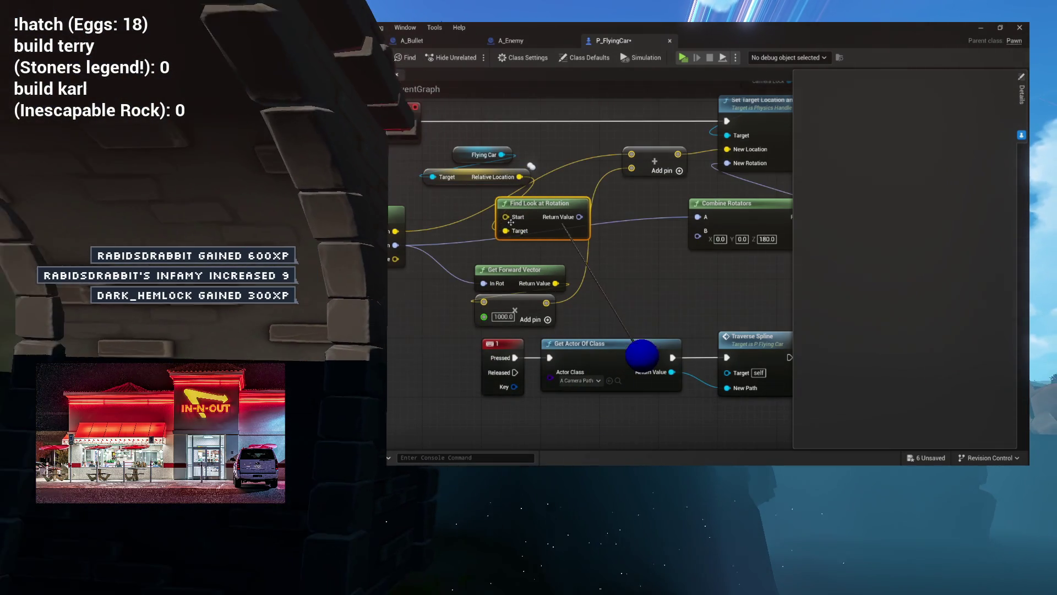
mouse_move(505, 217)
mouse_down()
mouse_move(453, 218)
mouse_move(396, 261)
mouse_move(361, 306)
mouse_up()
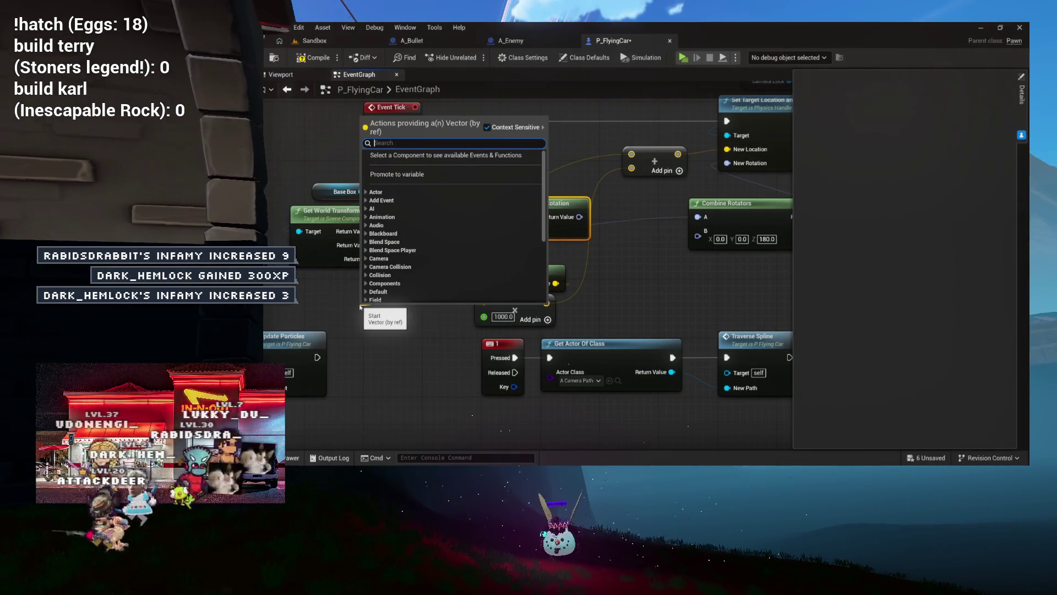
text(m)
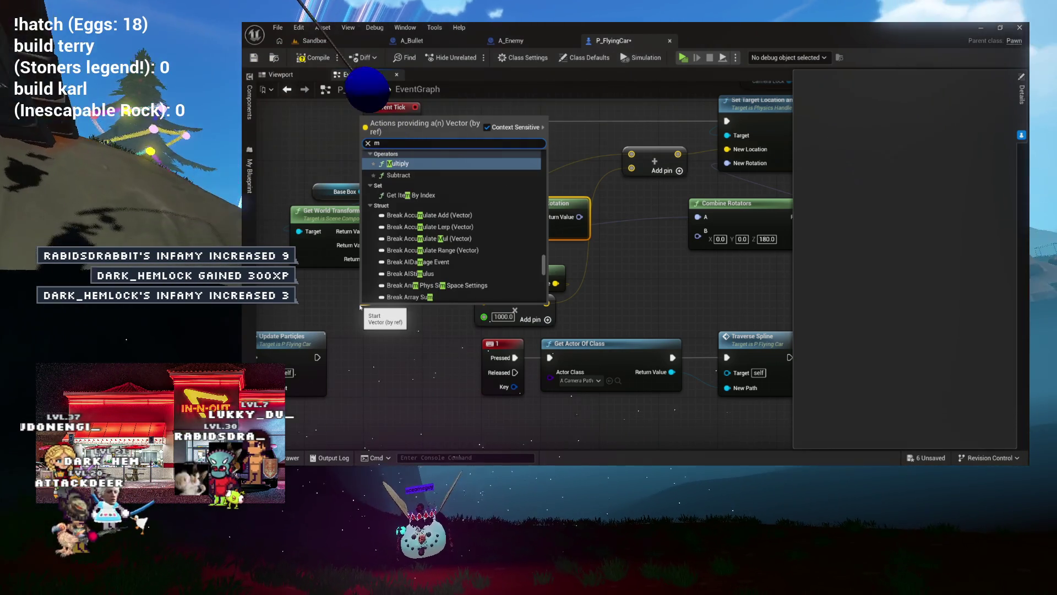
text(ake)
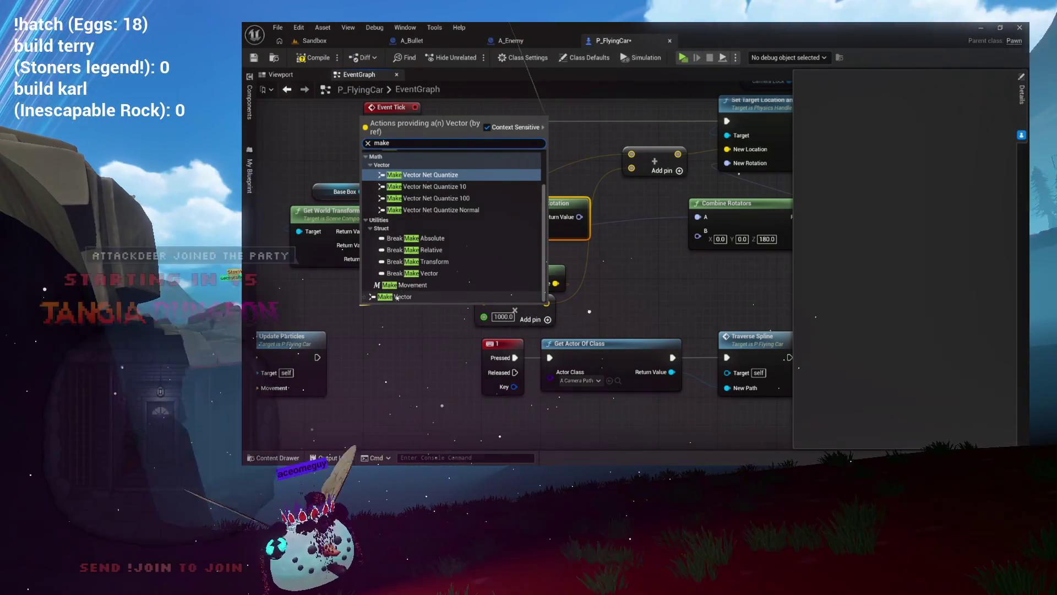
click(394, 296)
drag(542, 146, 463, 173)
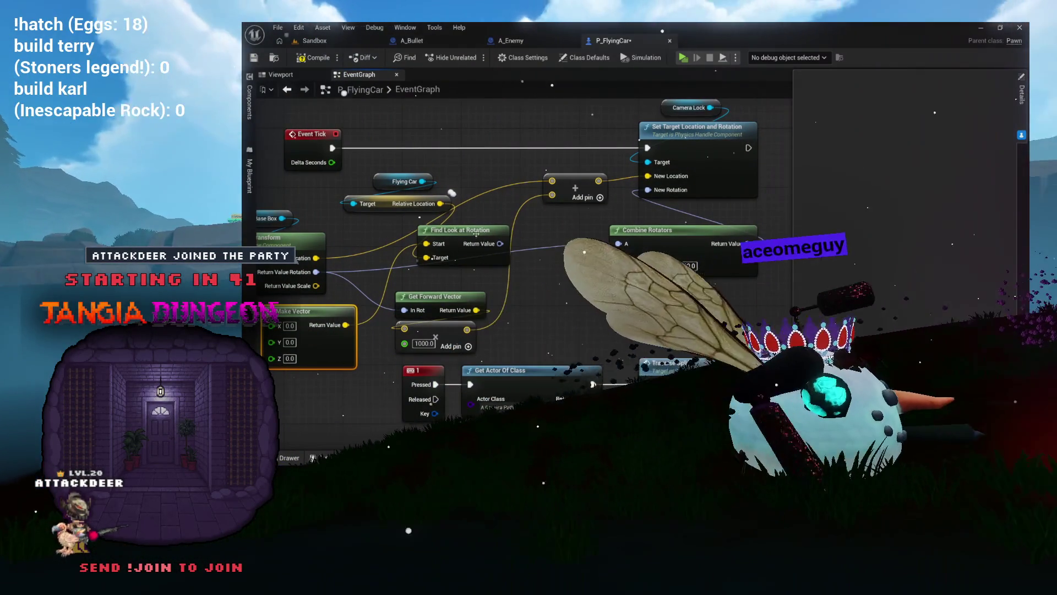
drag(513, 218, 553, 213)
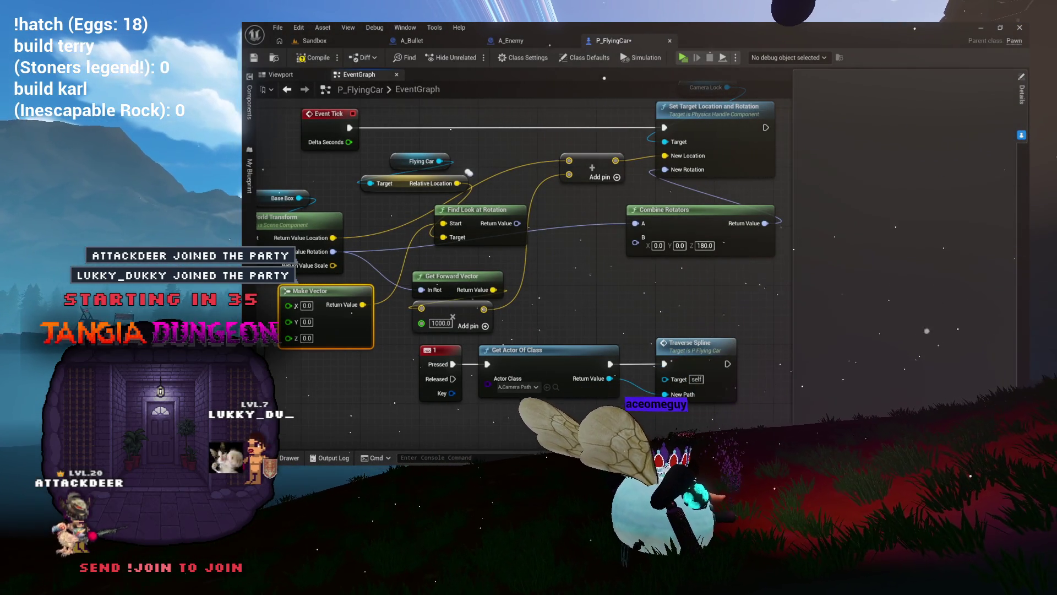
drag(636, 279, 630, 314)
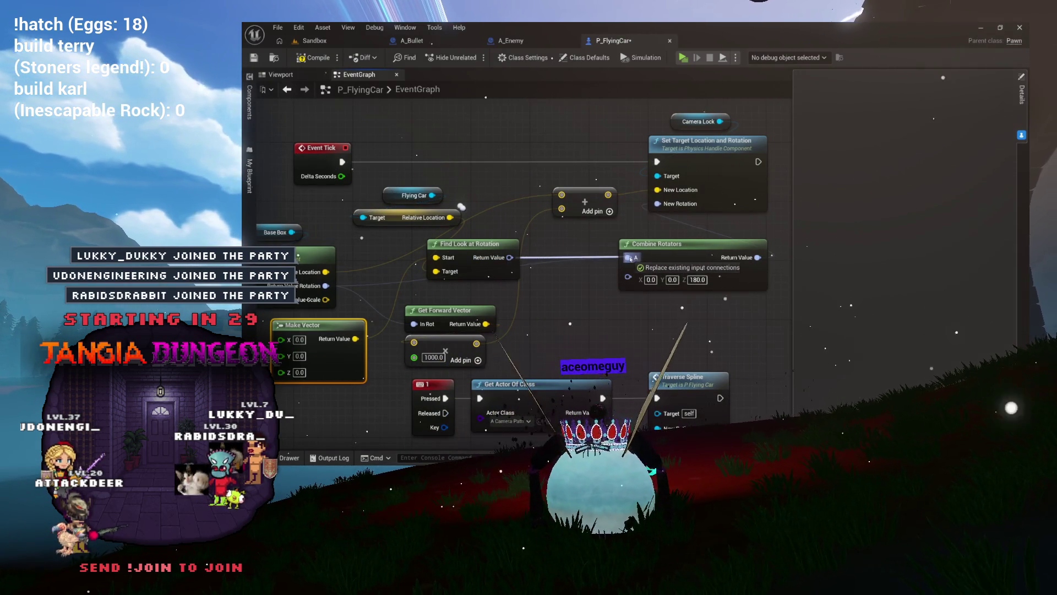
drag(655, 211, 670, 222)
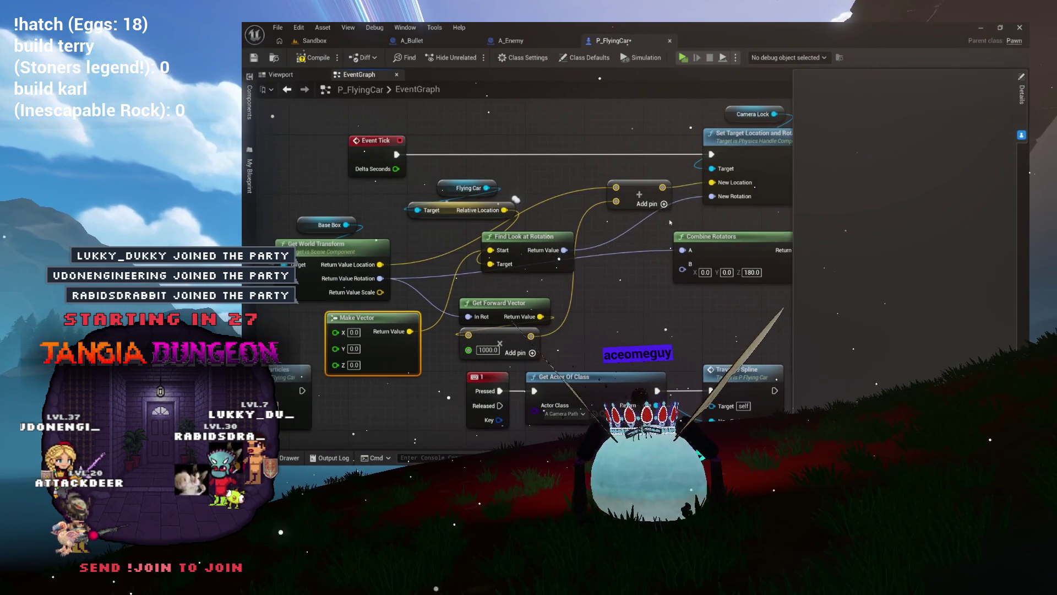
drag(568, 245, 627, 244)
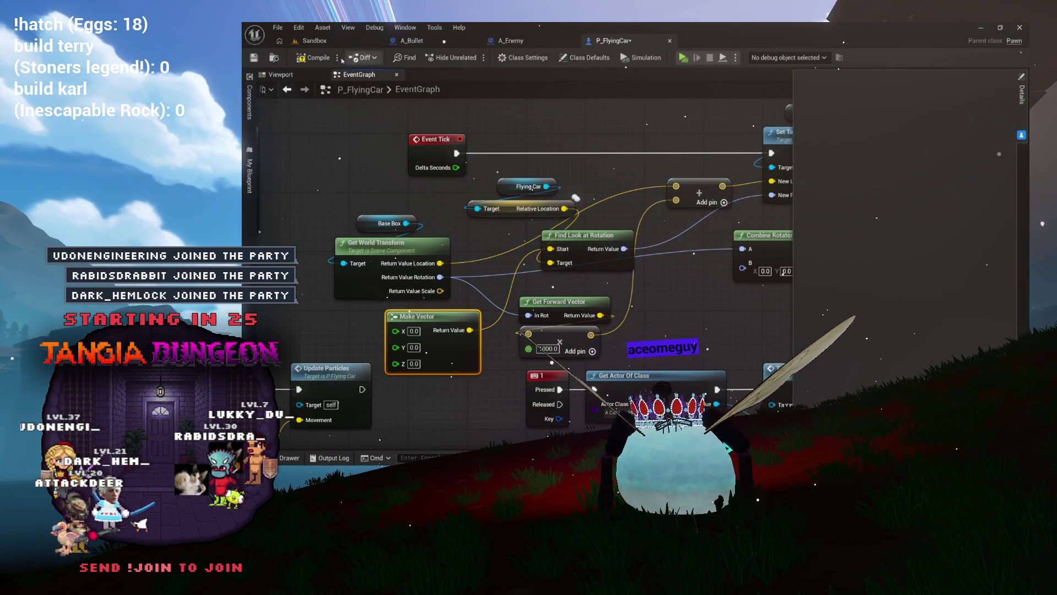
- Play-test the flying car with Alt+P, then stop the preview
key(alt+p)
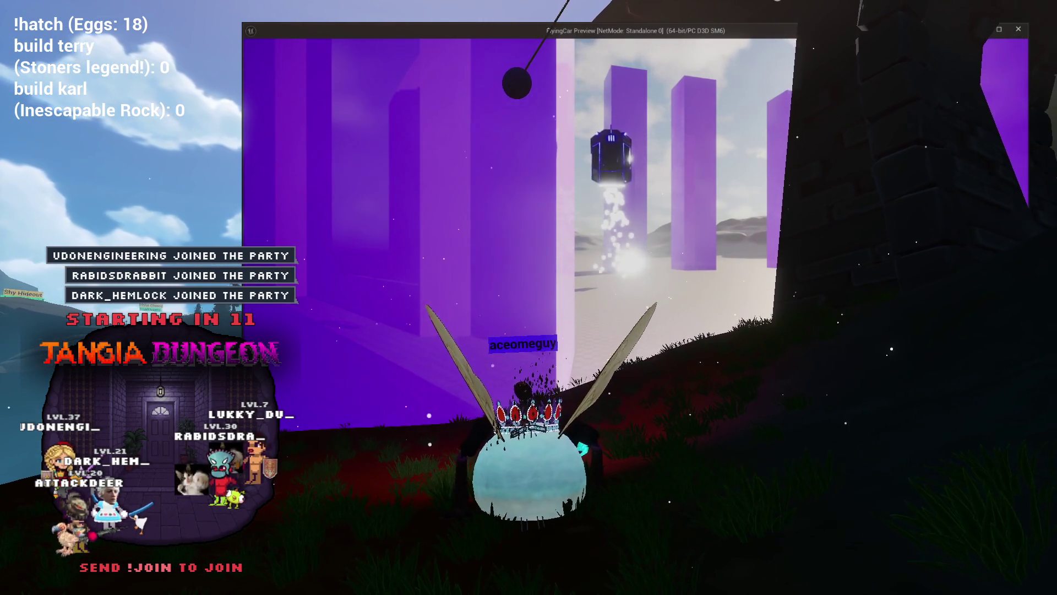
key(Escape)
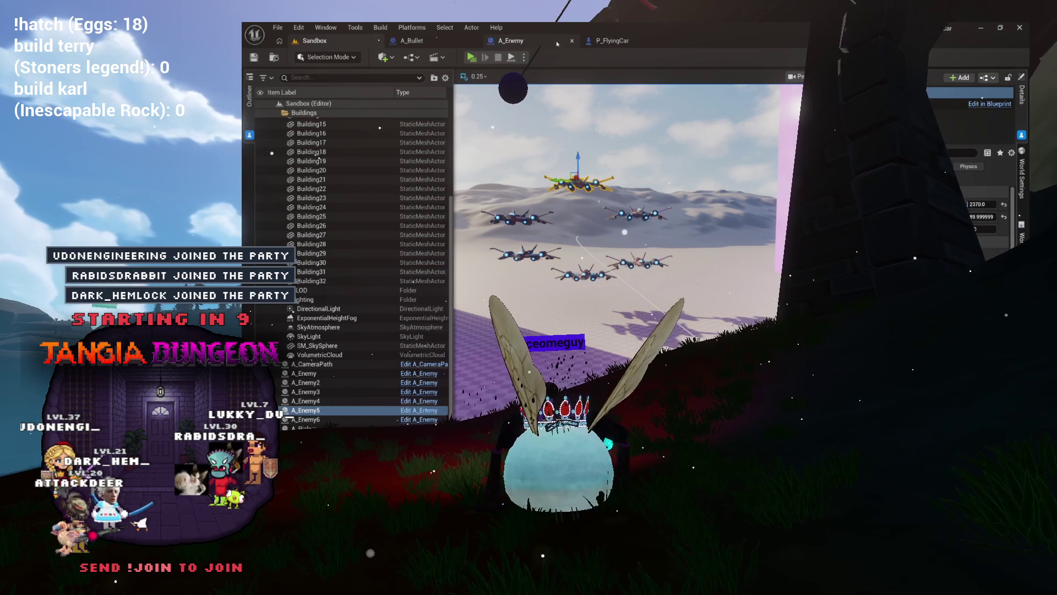
- Return to the P_FlyingCar event graph and save the blueprint
click(631, 43)
mouse_move(663, 244)
mouse_down()
mouse_move(539, 217)
mouse_move(605, 236)
mouse_move(628, 227)
mouse_up()
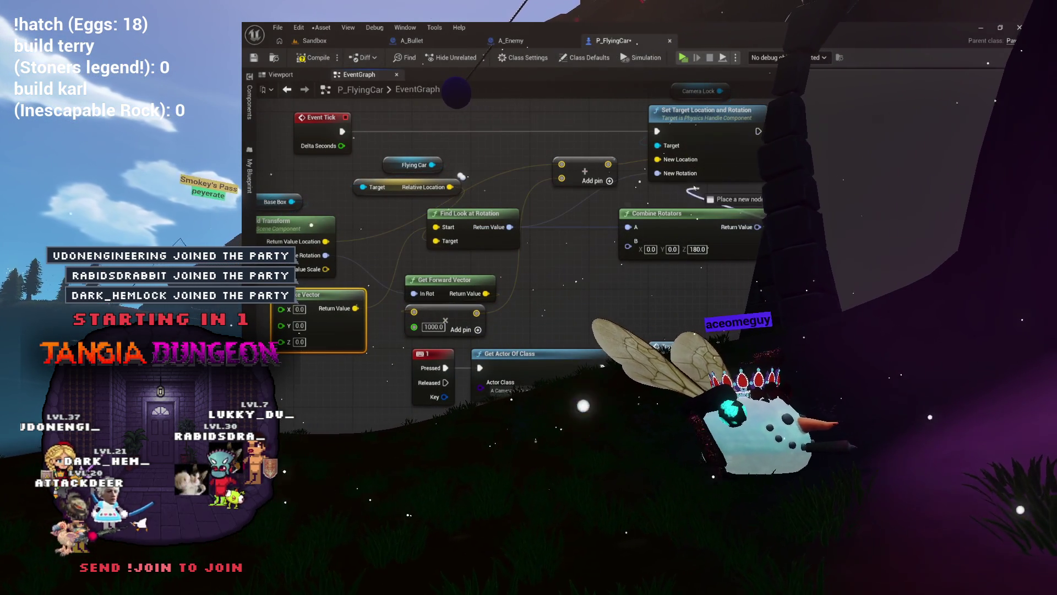
key(ctrl+s)
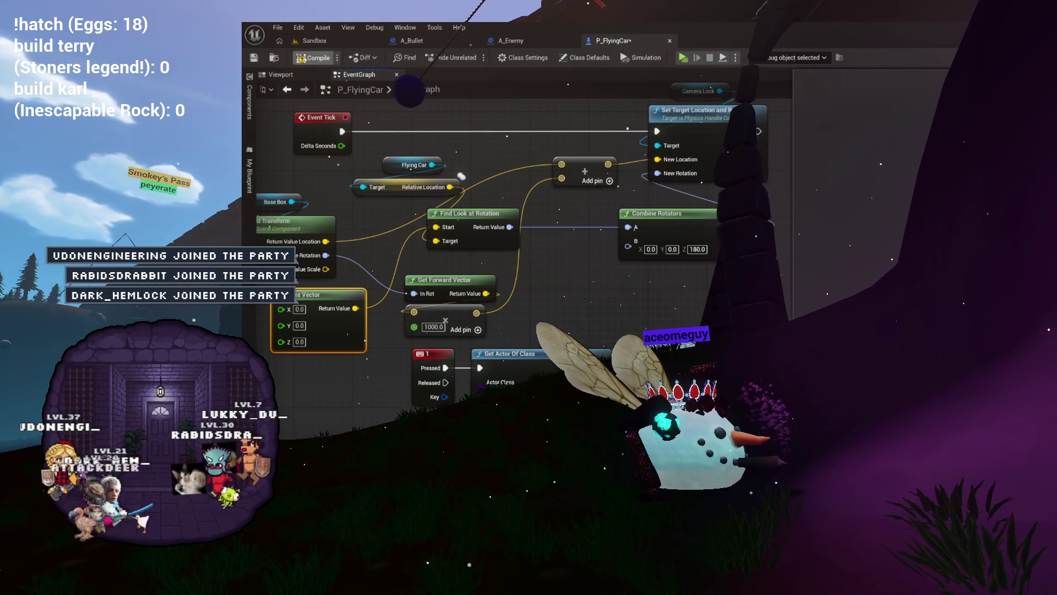
- Play-test the flying car, end the session, and select the BaseBox component
click(689, 58)
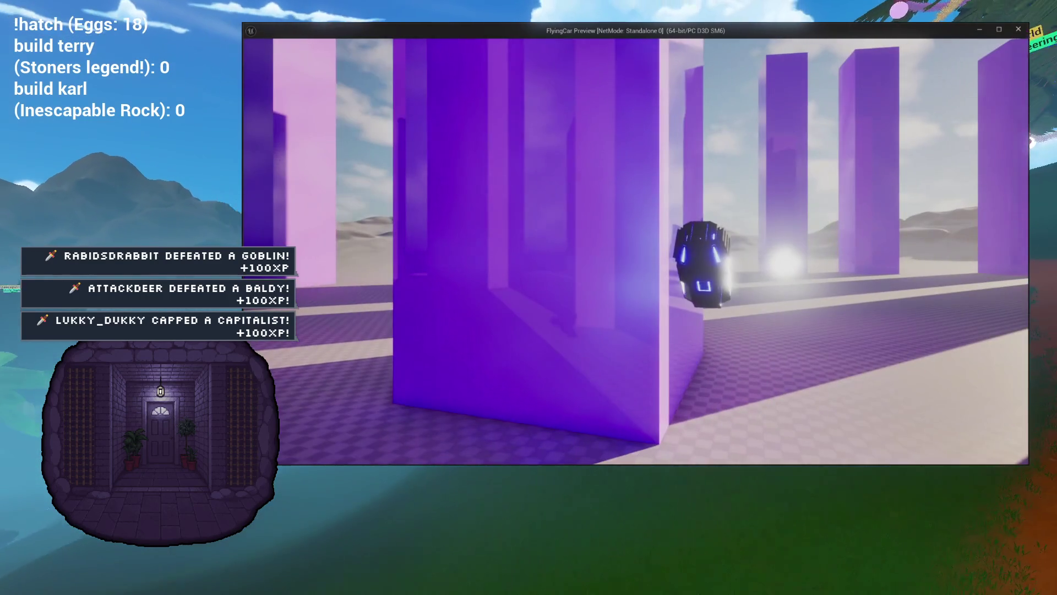
key(Escape)
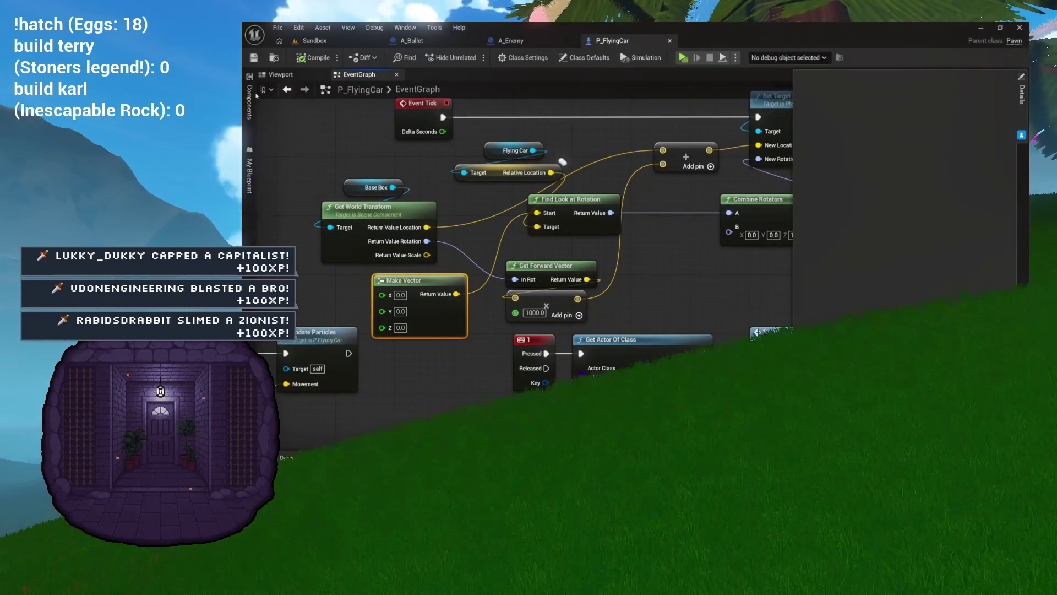
click(283, 102)
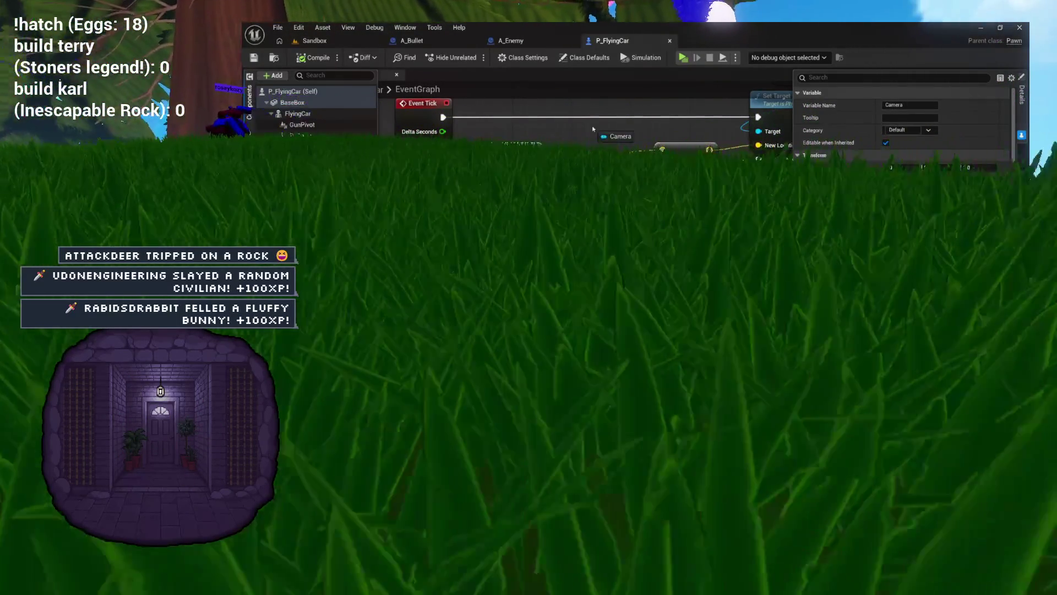
- Add a Camera getter node and place it above Event Tick, shifting the main node group aside
click(605, 131)
scroll(543, 217, down, 5)
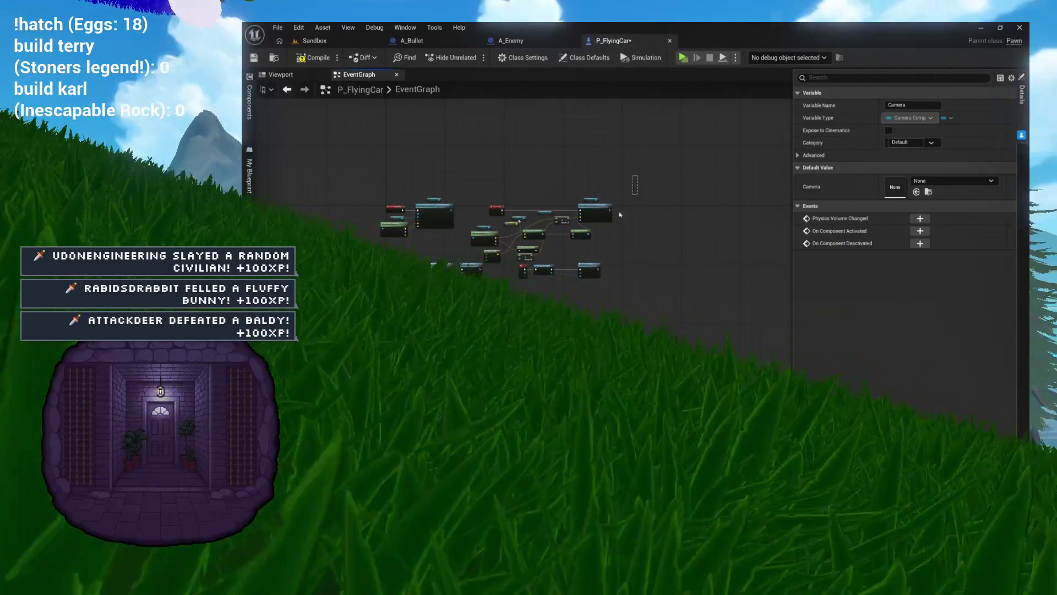
drag(494, 305, 493, 303)
drag(494, 209, 534, 272)
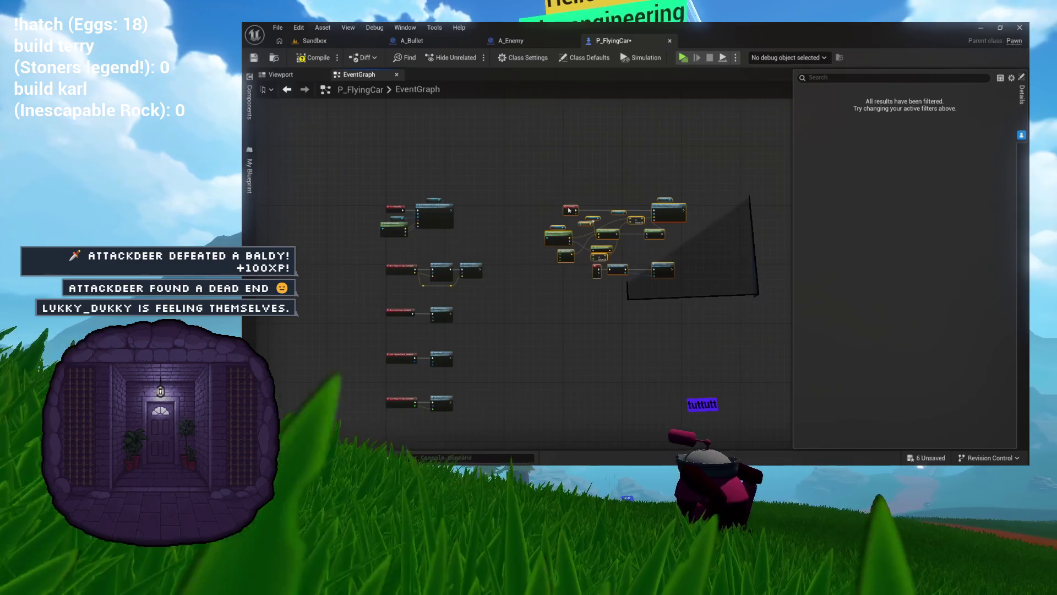
scroll(568, 209, up, 5)
click(506, 199)
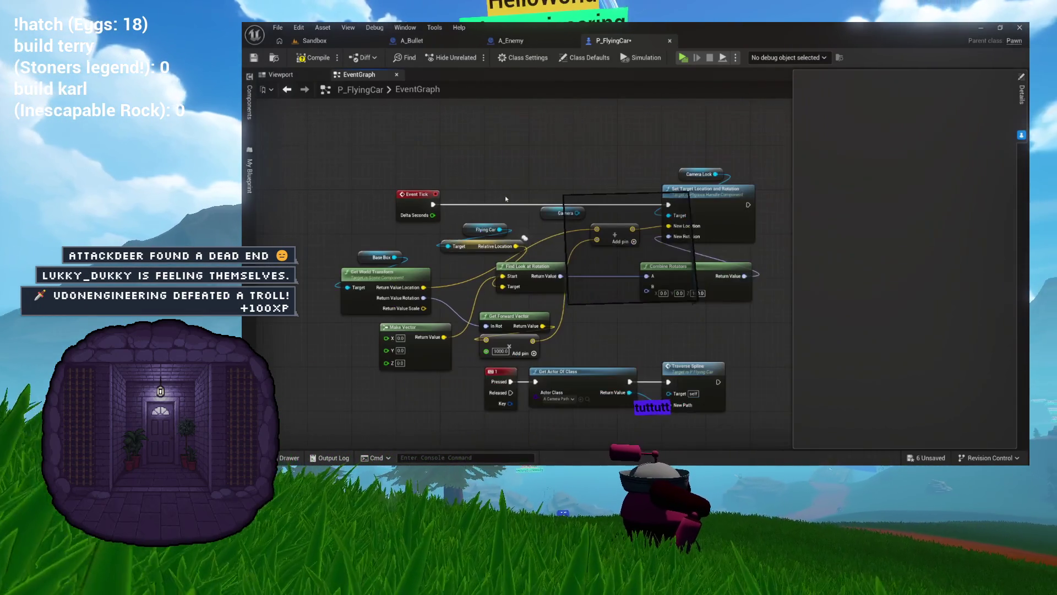
drag(549, 251, 573, 214)
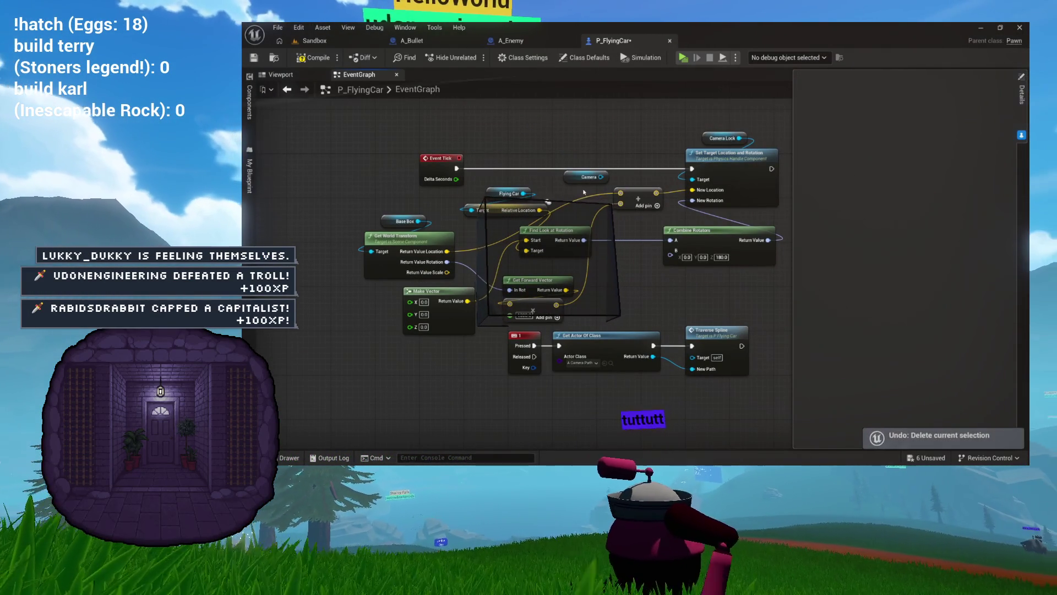
mouse_move(579, 177)
mouse_down()
mouse_move(518, 150)
mouse_move(469, 224)
mouse_move(534, 160)
mouse_up()
scroll(602, 188, up, 2)
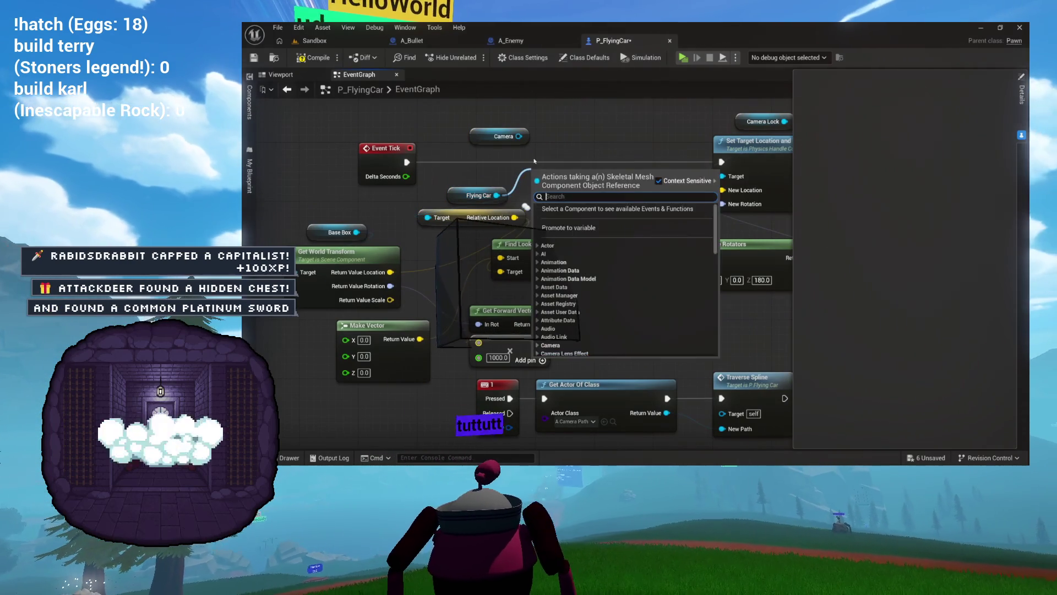
- Add Get World Location nodes for the Flying Car and the Camera
text(world location)
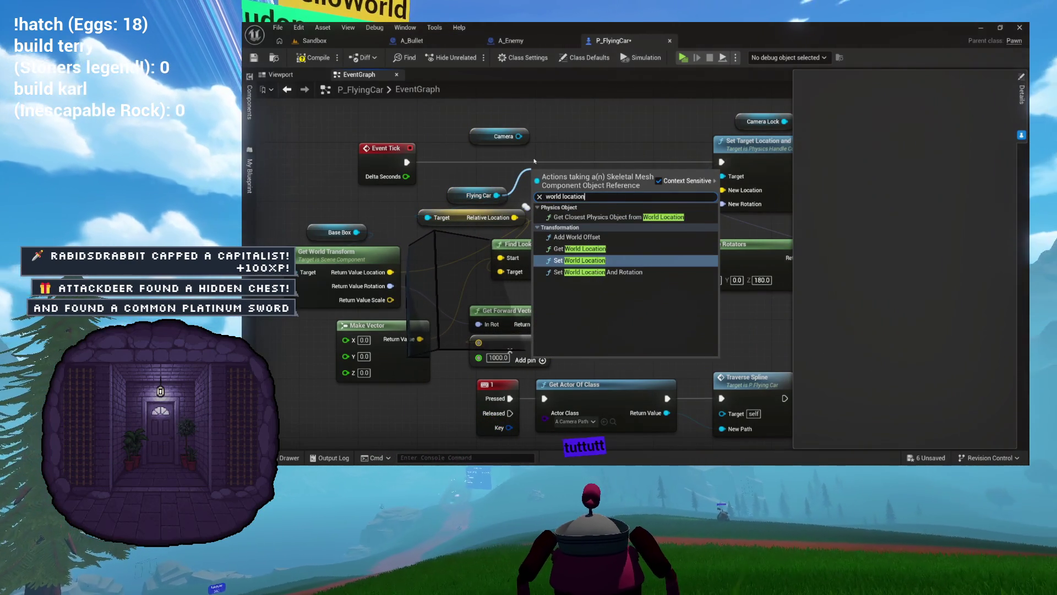
click(556, 247)
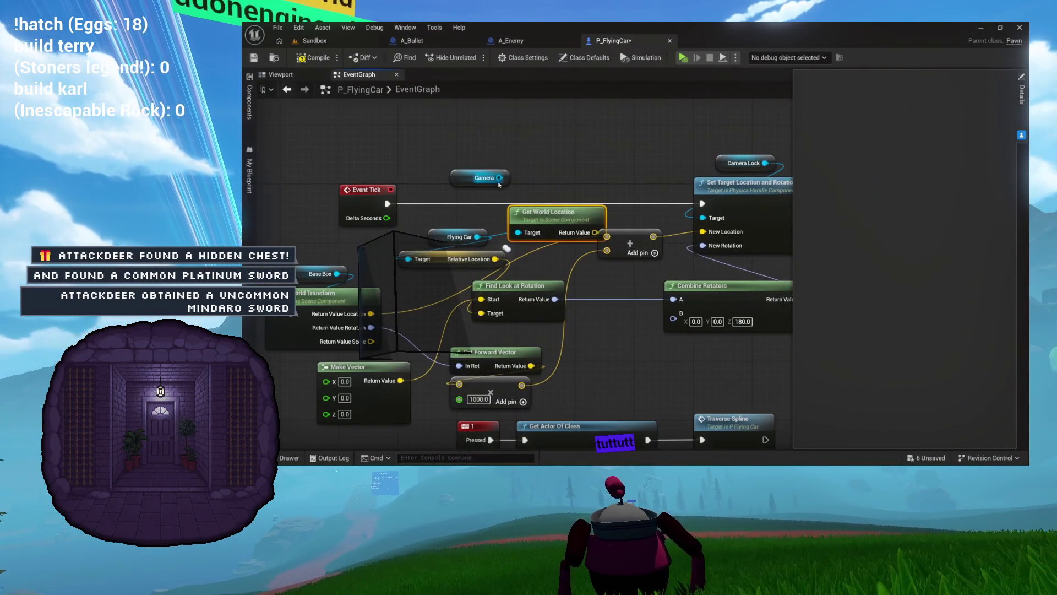
drag(528, 148, 529, 148)
text(get world locat)
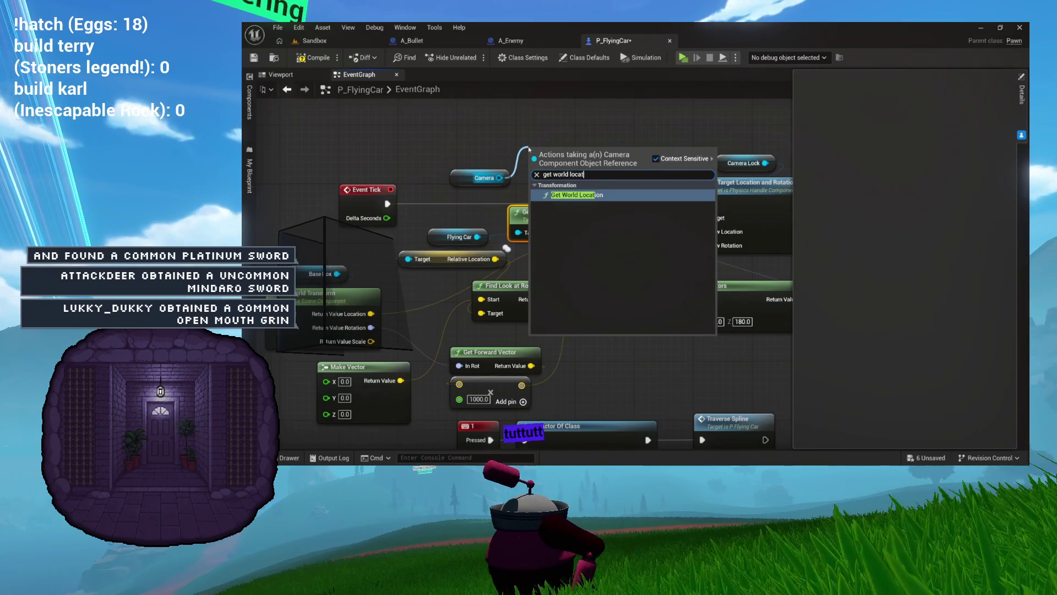
key(Return)
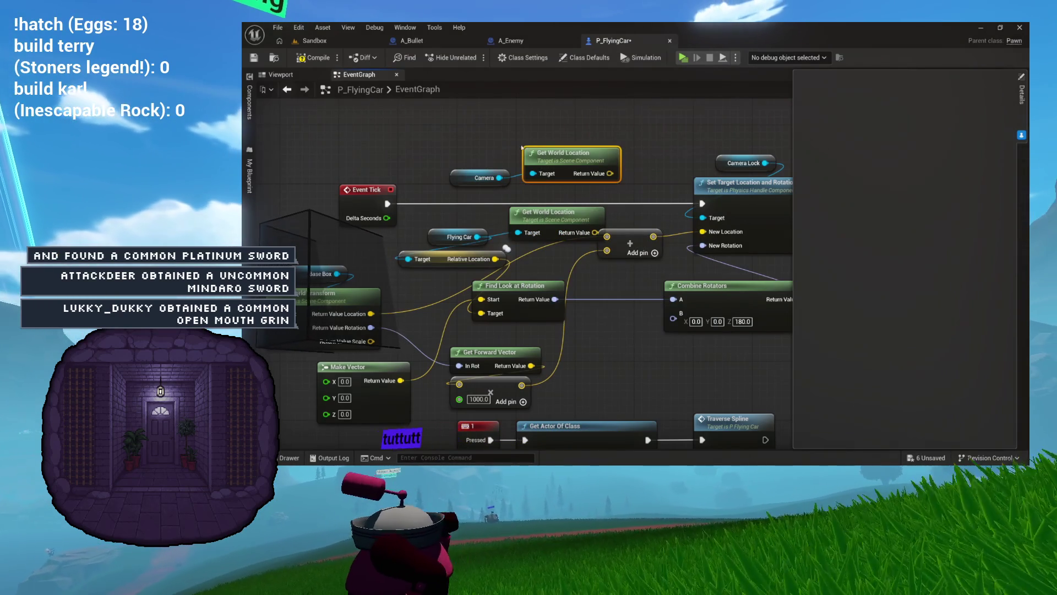
mouse_move(538, 236)
mouse_down()
mouse_move(490, 160)
mouse_move(449, 132)
mouse_up()
mouse_move(494, 169)
mouse_down()
mouse_move(464, 206)
mouse_move(440, 205)
mouse_move(557, 181)
mouse_up()
- Subtract Flying Car location from Camera location into Find Look at Rotation's Target, then compile
text(subtr)
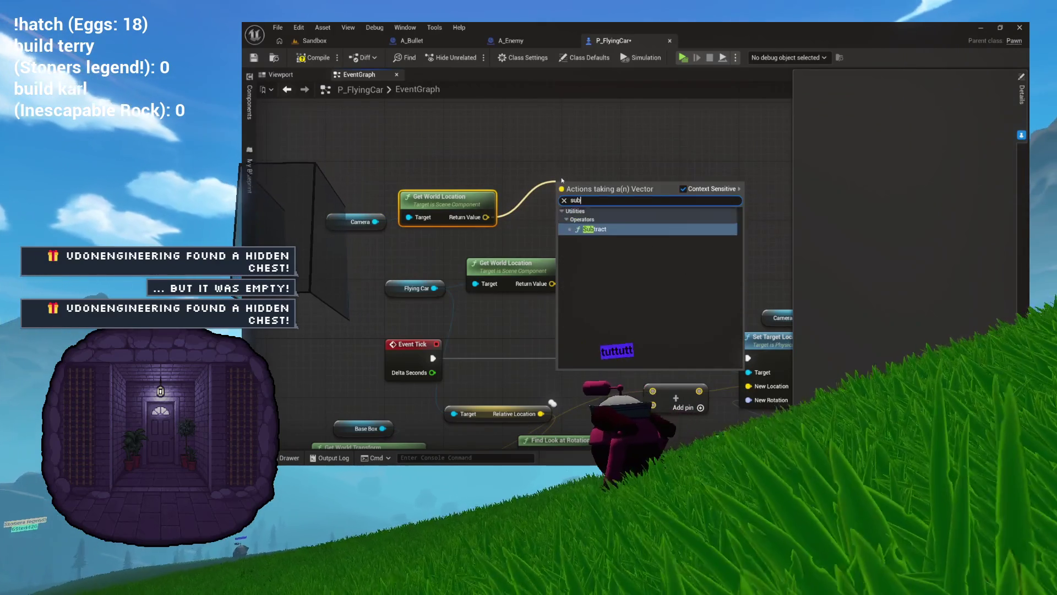
key(Return)
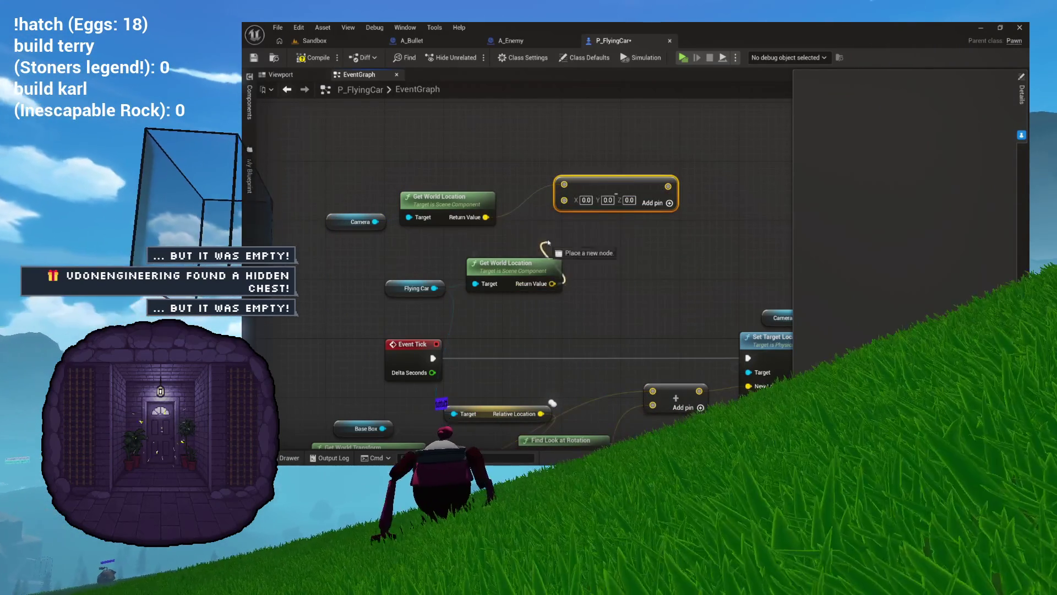
mouse_move(565, 201)
mouse_down()
mouse_move(509, 246)
mouse_move(447, 251)
mouse_up()
shift+click(501, 266)
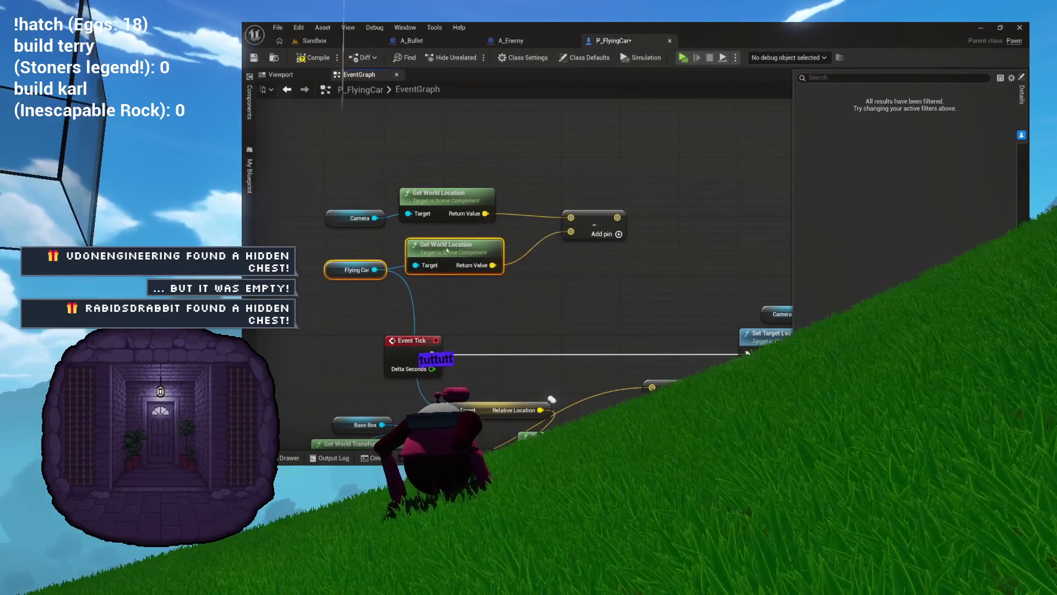
mouse_move(595, 226)
mouse_down()
mouse_move(566, 227)
mouse_move(553, 243)
mouse_move(526, 149)
mouse_up()
mouse_move(572, 325)
mouse_down()
mouse_move(588, 162)
mouse_move(625, 176)
mouse_up()
mouse_move(485, 365)
mouse_down()
mouse_move(485, 424)
mouse_move(484, 330)
mouse_move(421, 376)
mouse_move(537, 226)
mouse_move(679, 84)
mouse_move(655, 172)
mouse_move(661, 204)
mouse_up()
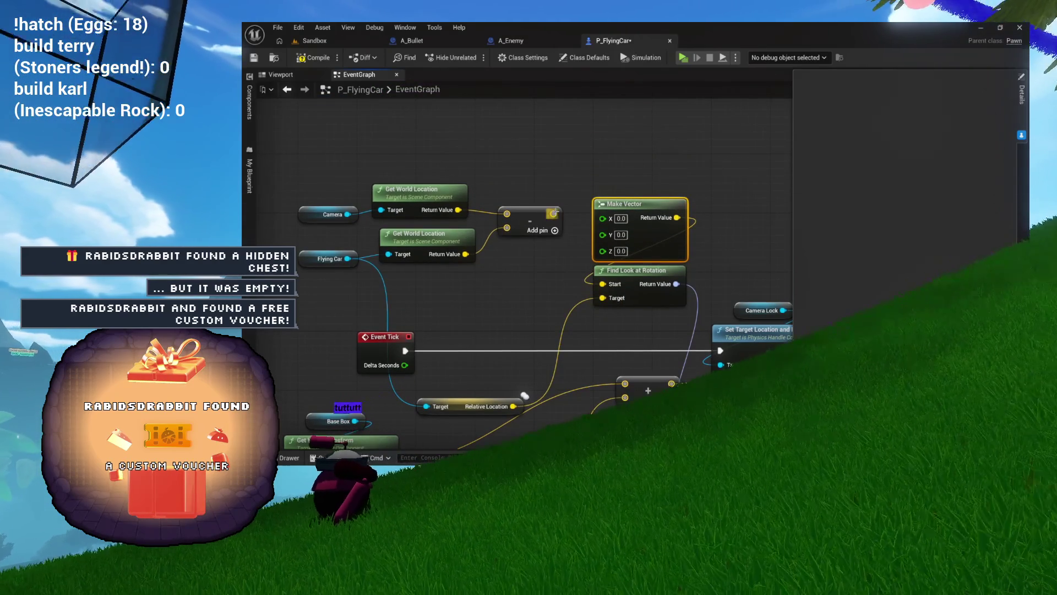
drag(604, 301, 604, 300)
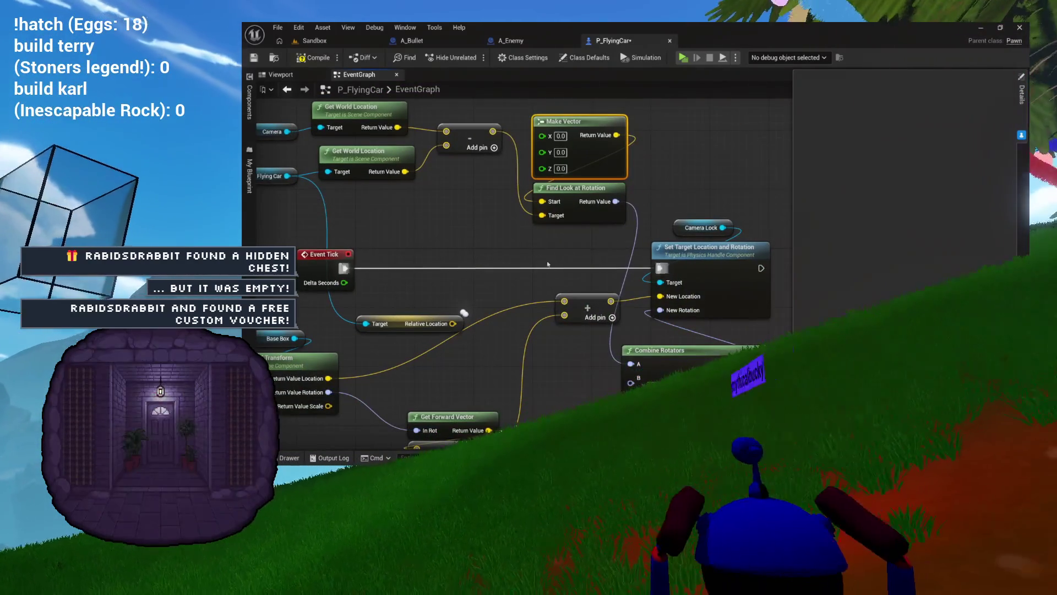
click(314, 58)
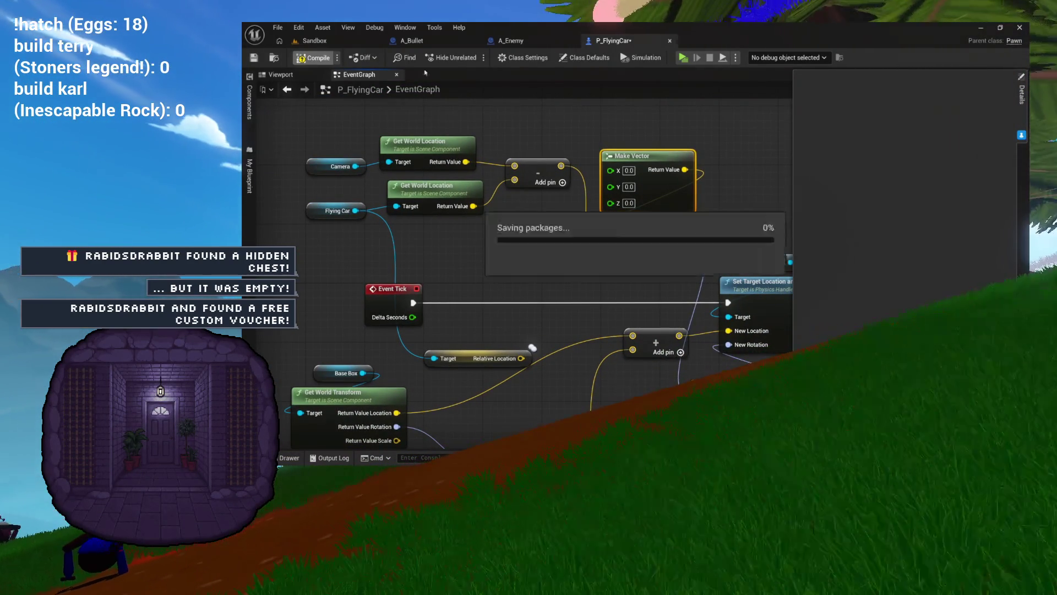
- Run a brief play test of the flying car and stop it
click(682, 57)
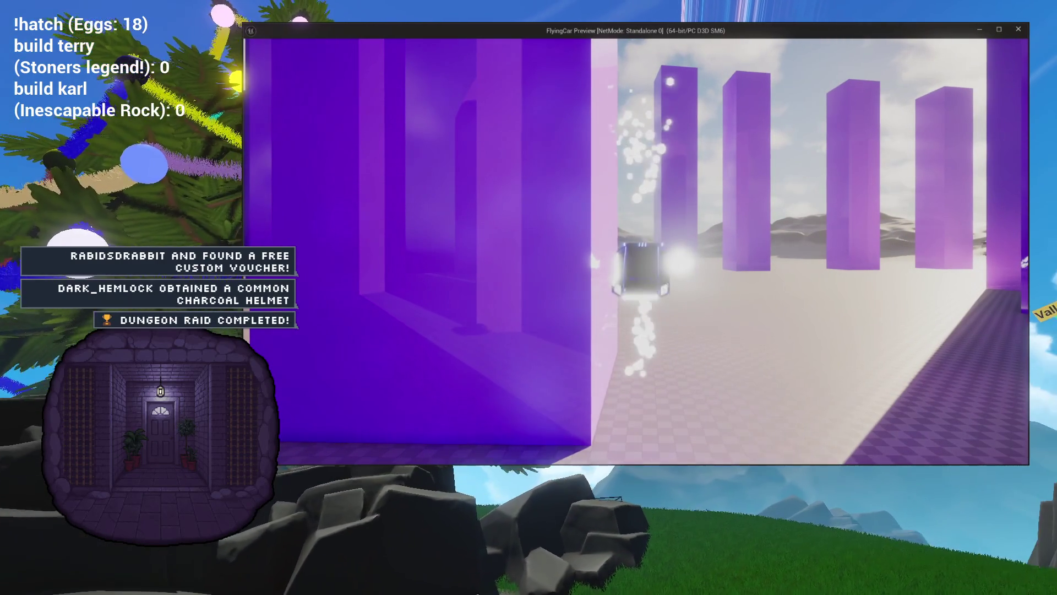
key(Escape)
drag(638, 298, 570, 255)
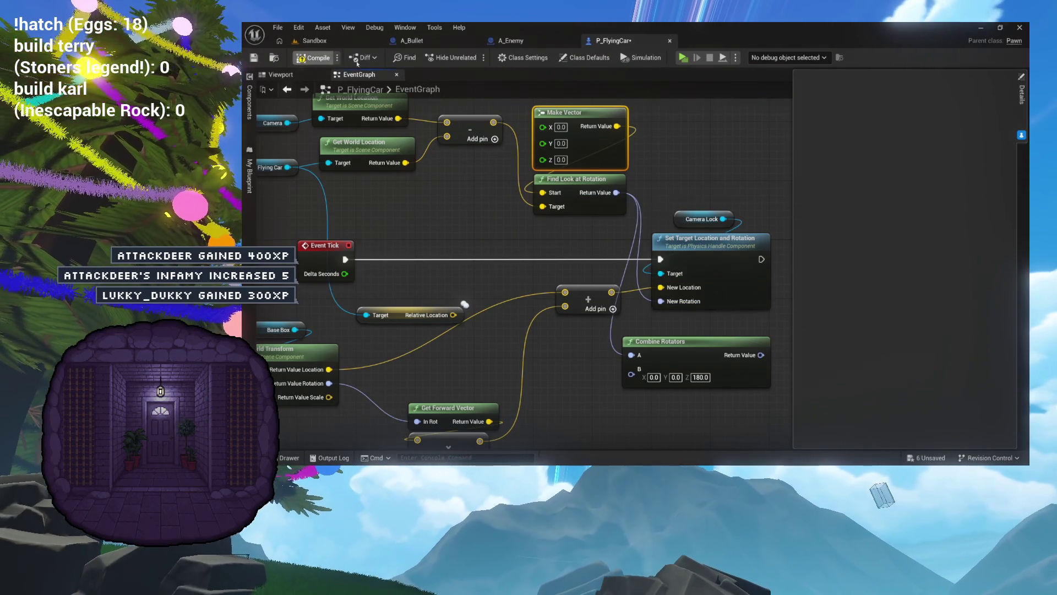
- Play-test again, steering the car with A and D, then stop the session
click(681, 58)
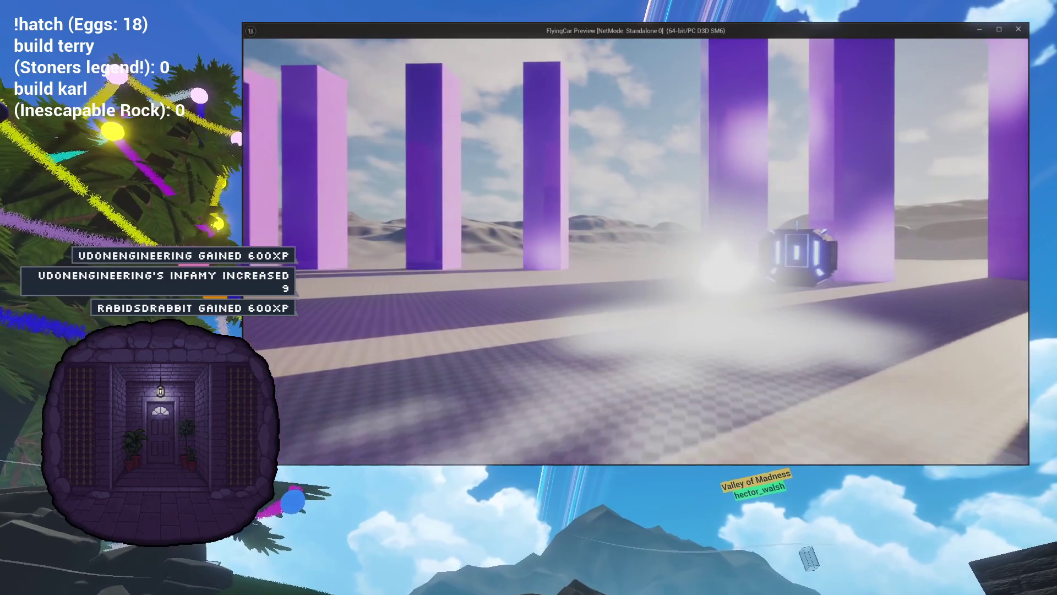
key(a)
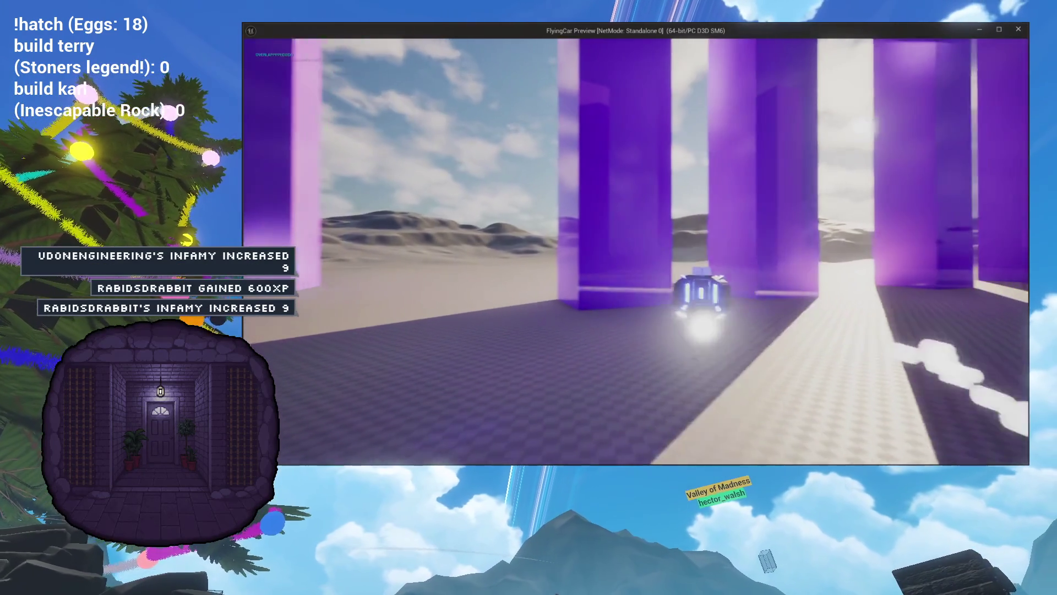
key(d)
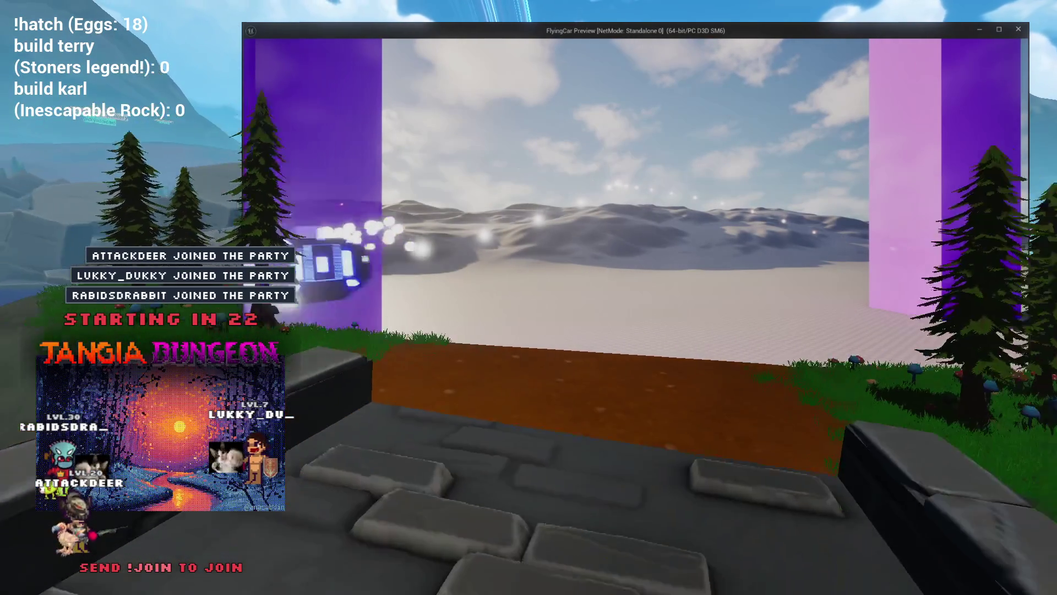
key(Escape)
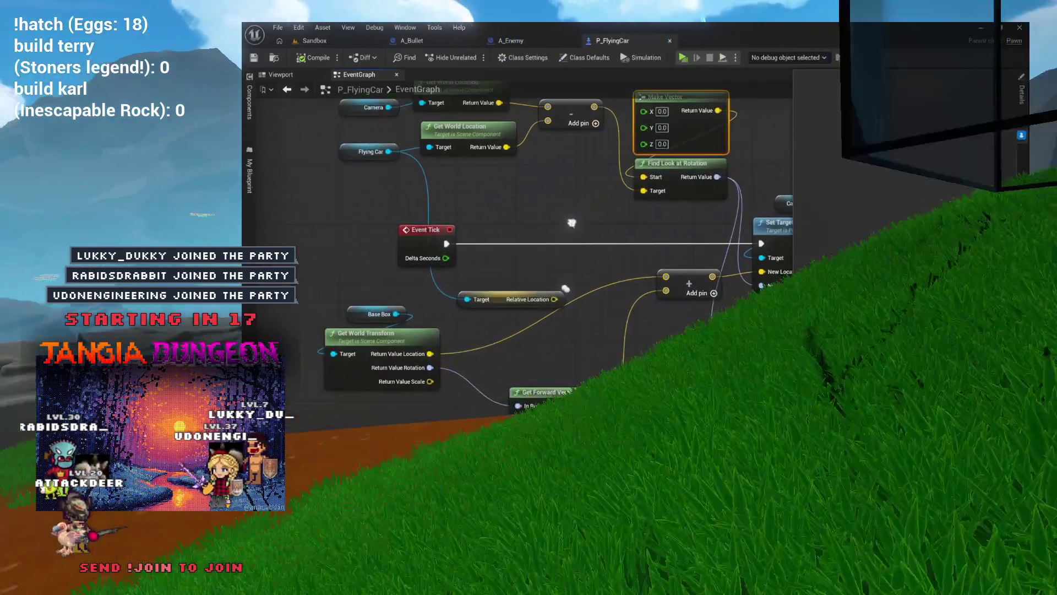
- Move the key event, Get Actor Of Class and Traverse Spline group left into clear space
drag(433, 295, 489, 271)
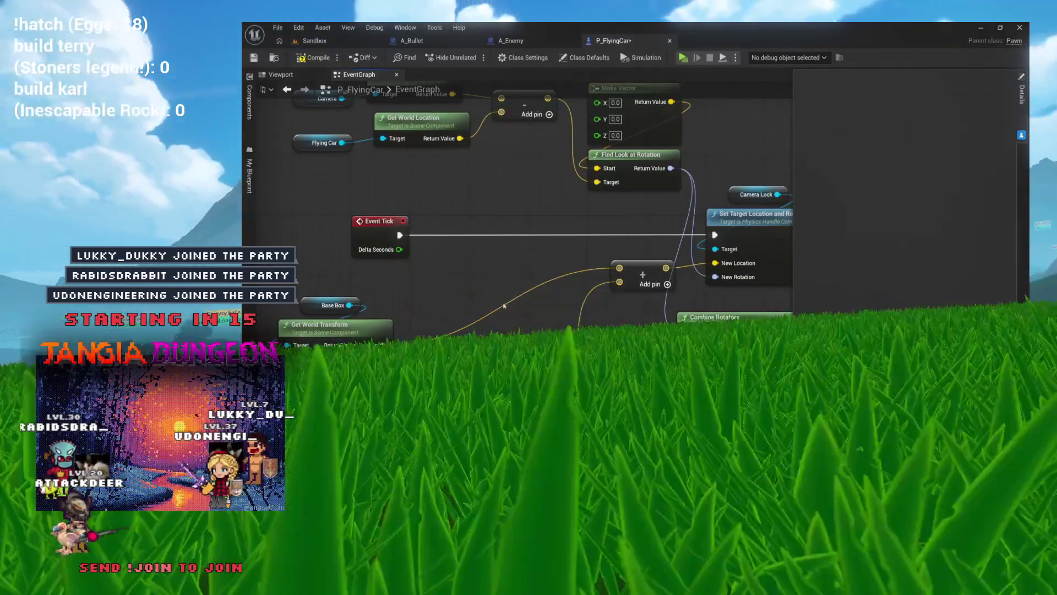
mouse_move(546, 330)
mouse_down()
mouse_move(588, 295)
mouse_move(646, 271)
mouse_move(507, 281)
mouse_move(584, 274)
mouse_up()
scroll(605, 220, down, 2)
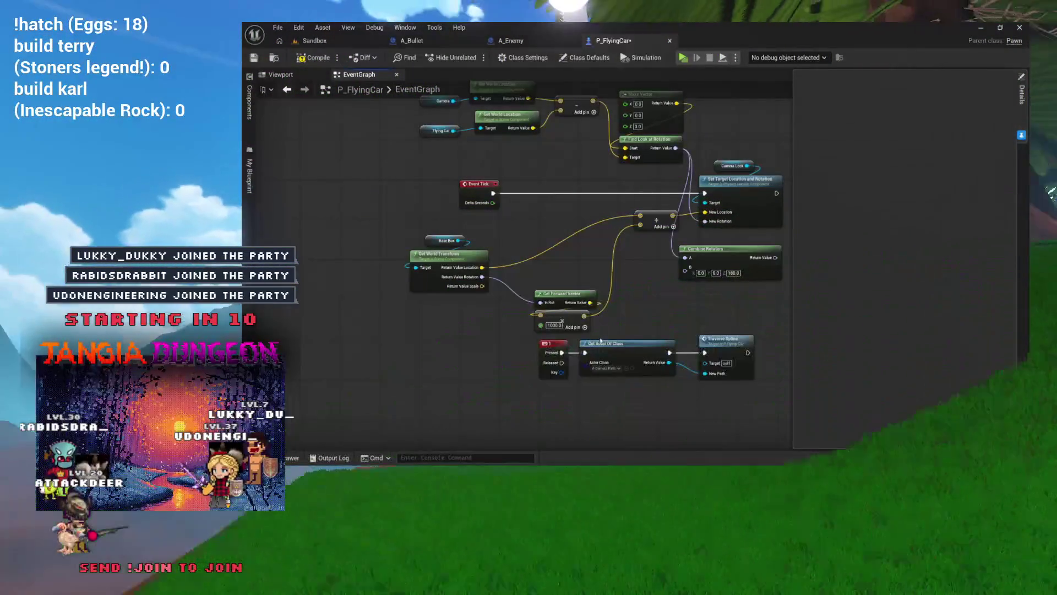
drag(519, 361, 674, 313)
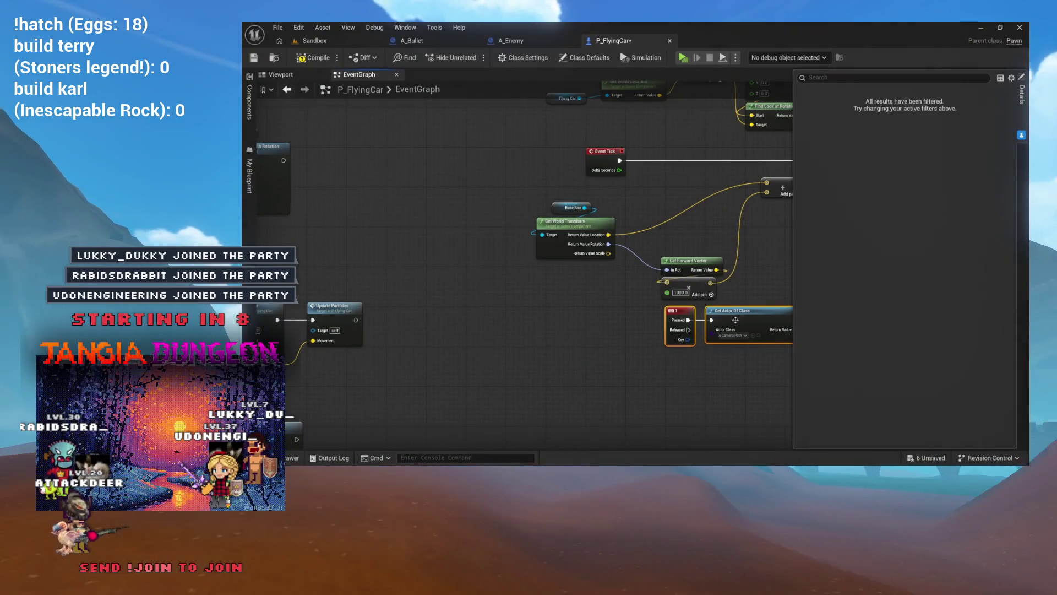
mouse_move(473, 432)
mouse_down()
mouse_move(308, 188)
mouse_move(285, 374)
mouse_up()
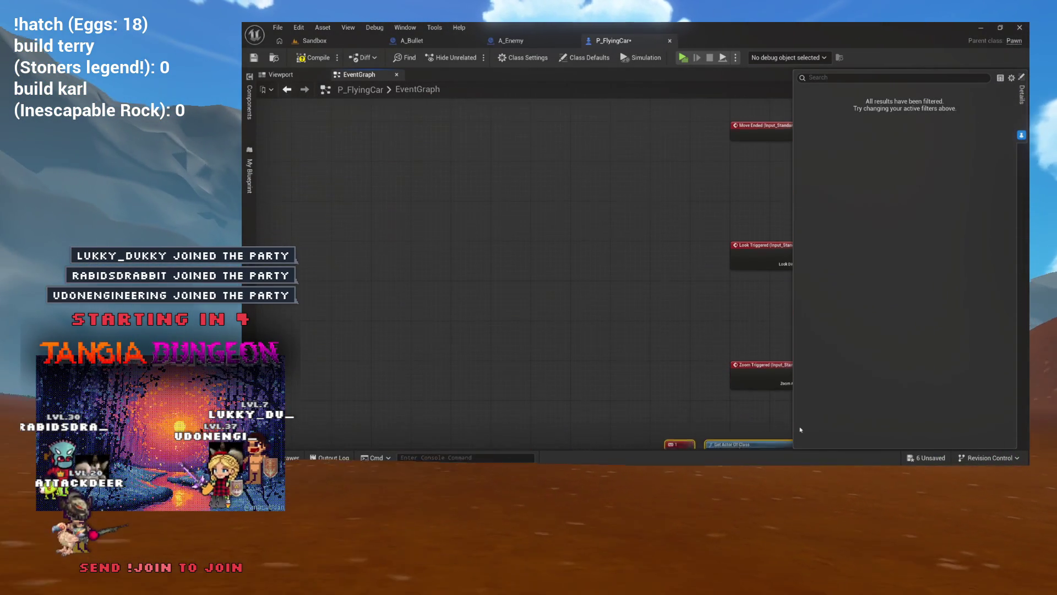
drag(1013, 376, 833, 403)
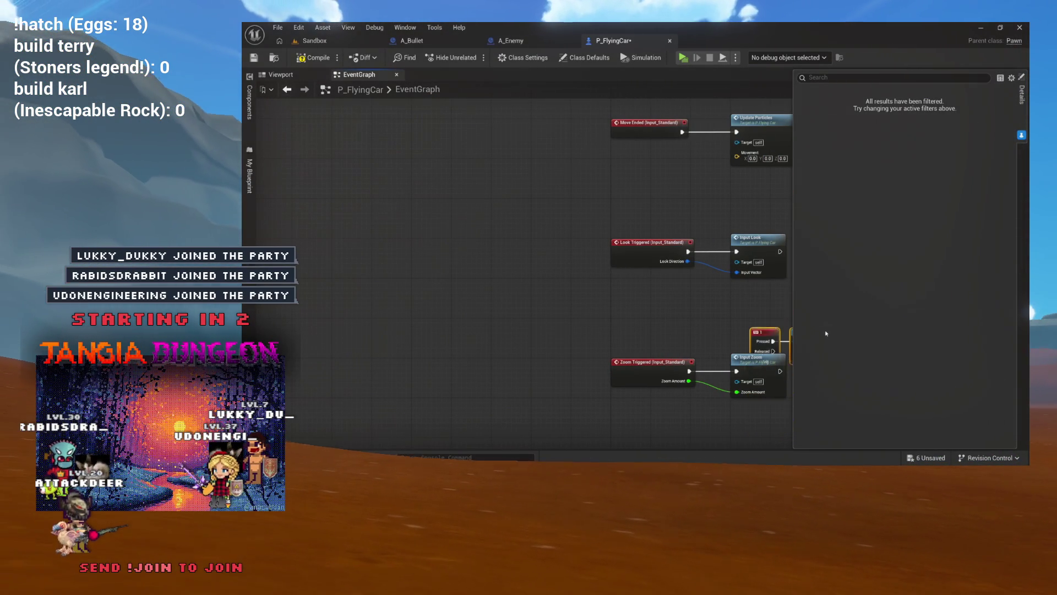
mouse_move(981, 119)
mouse_down()
mouse_move(744, 231)
mouse_move(578, 210)
mouse_move(473, 231)
mouse_move(473, 219)
mouse_up()
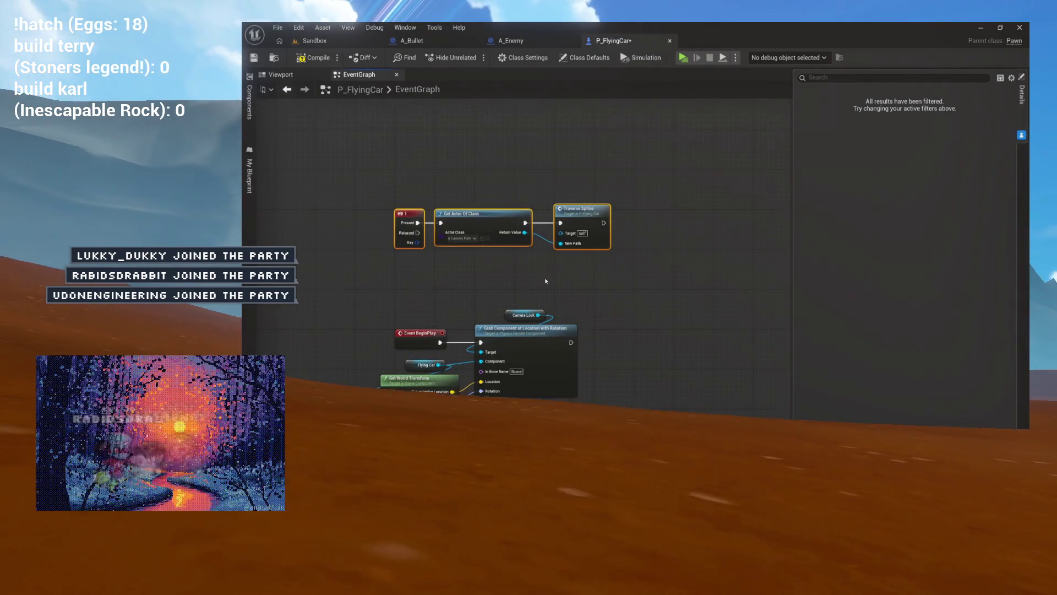
scroll(546, 280, down, 3)
scroll(474, 231, up, 3)
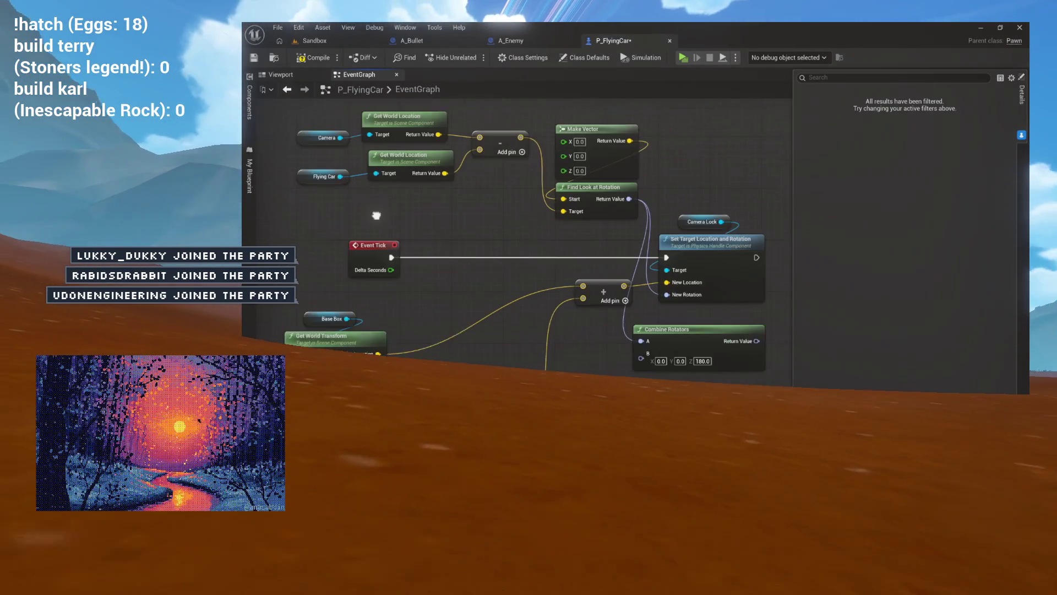
scroll(376, 215, down, 2)
scroll(503, 248, up, 2)
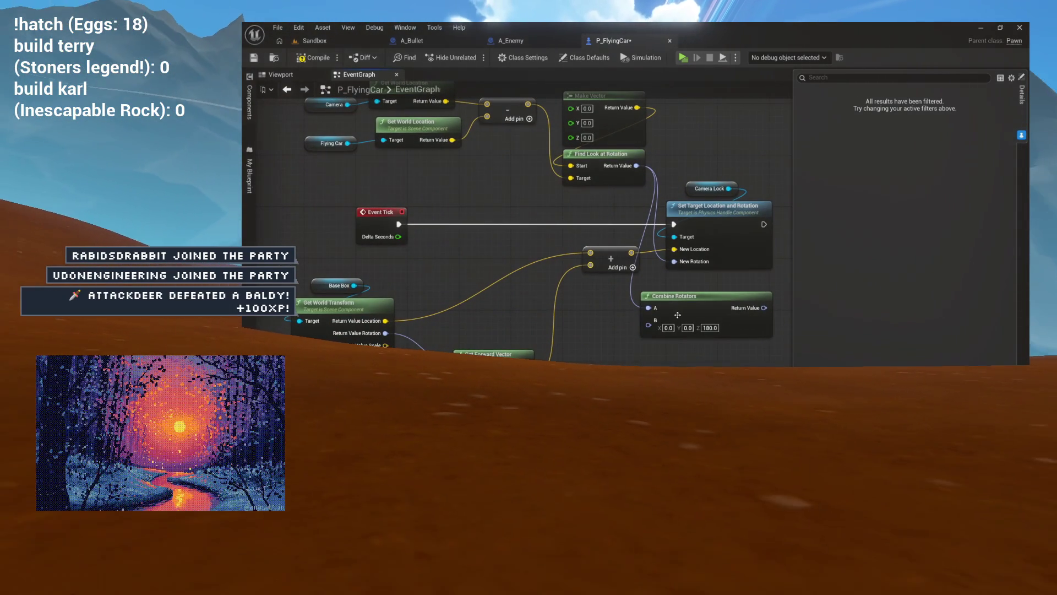
- Delete the Combine Rotators node and fit the whole graph into view
mouse_move(662, 315)
mouse_down()
mouse_move(692, 350)
mouse_move(770, 355)
mouse_move(661, 364)
mouse_move(587, 319)
mouse_up()
key(Delete)
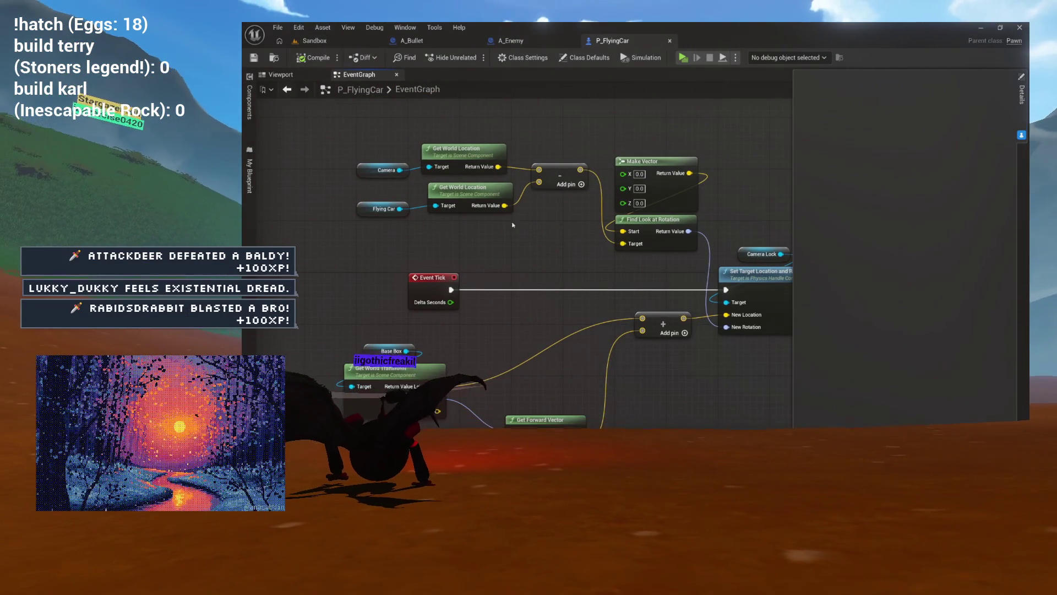
drag(501, 210, 399, 198)
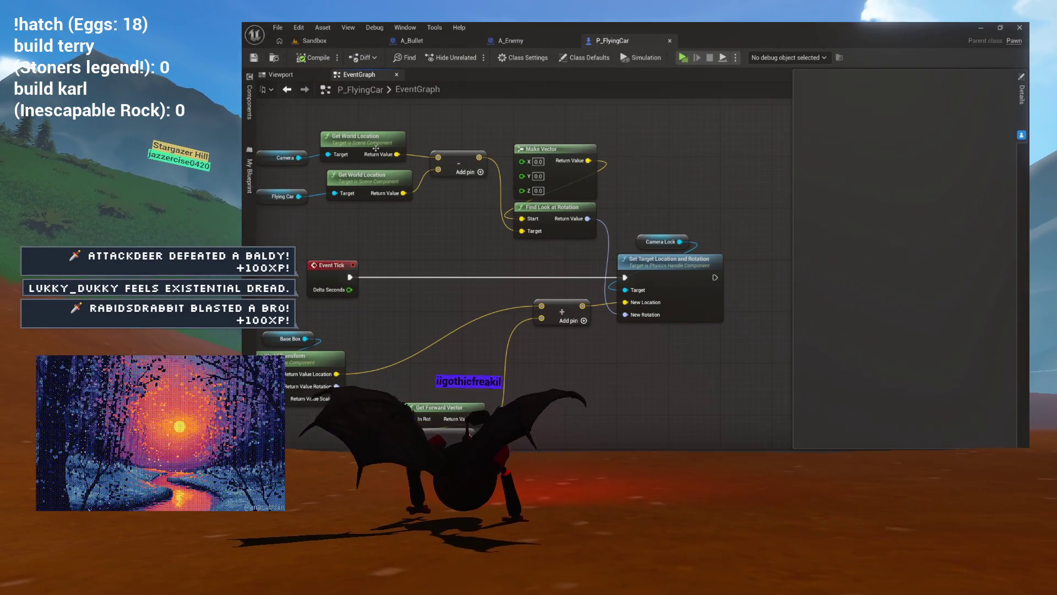
key(Home)
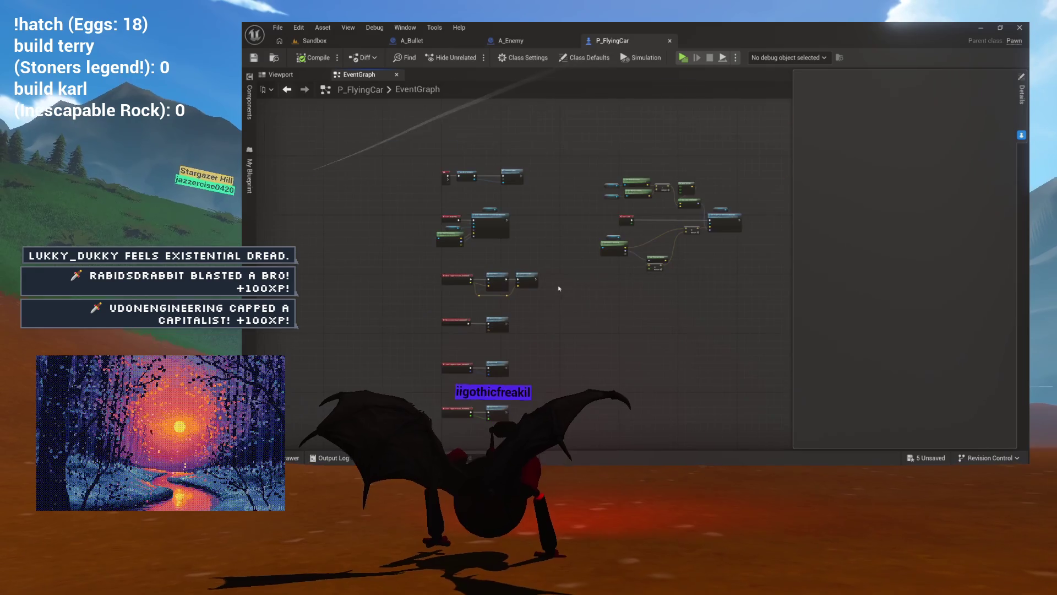
- Open Input_Move and then ApplyMovement, moving the Rotate Vector node down out of the way
double_click(527, 281)
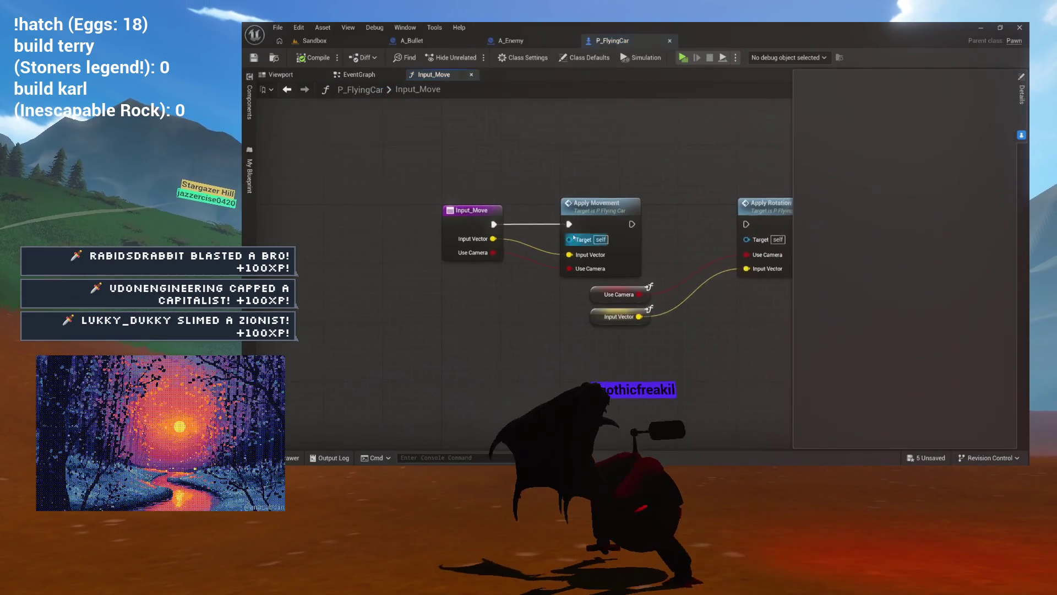
double_click(540, 214)
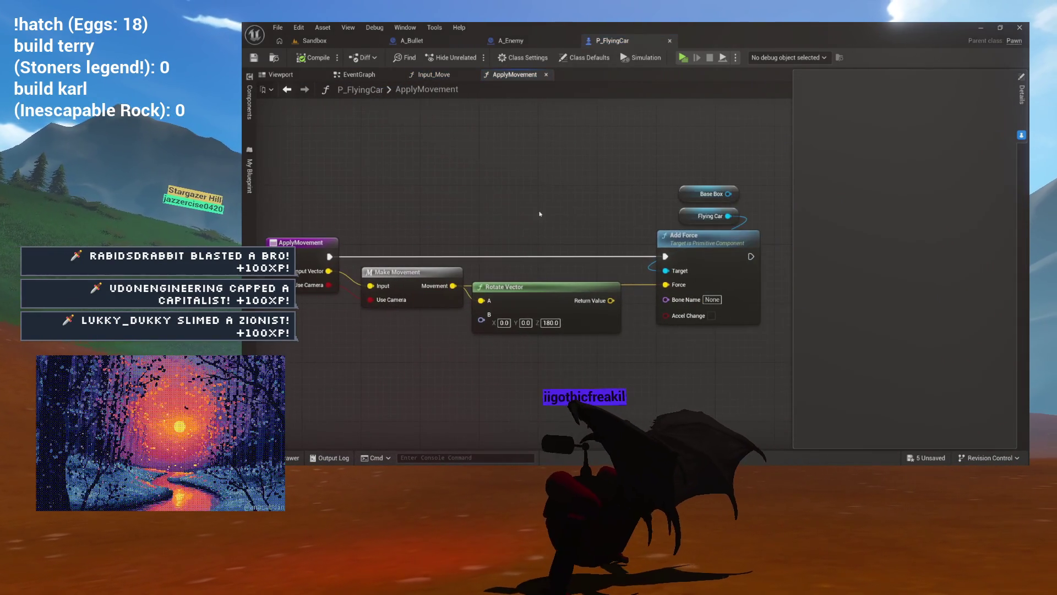
drag(565, 287, 566, 327)
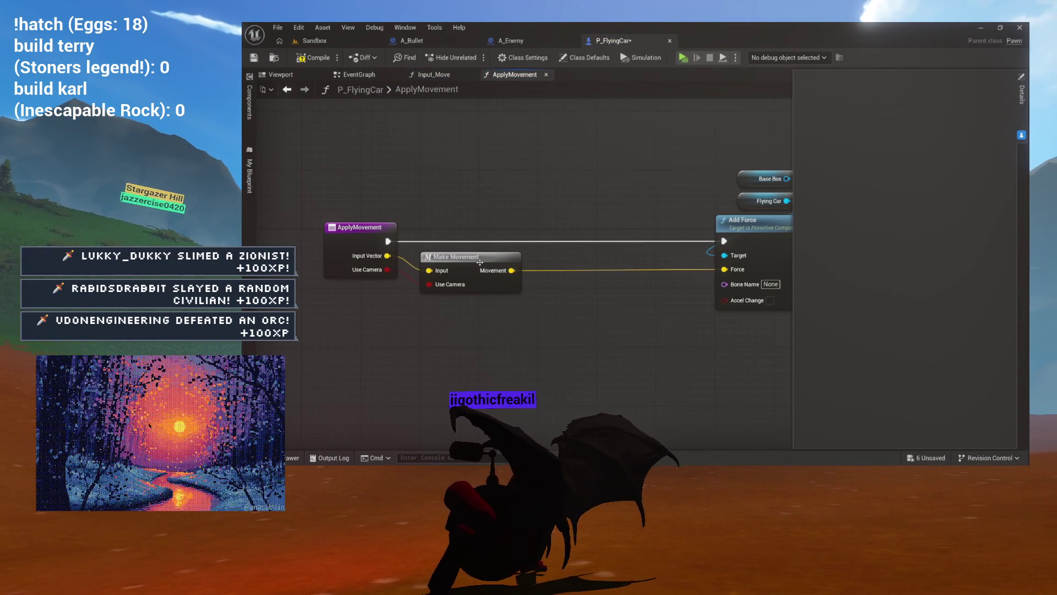
- In MakeMovement, add a float factor of 2.0 to the up-vector multiply node and compile
double_click(481, 266)
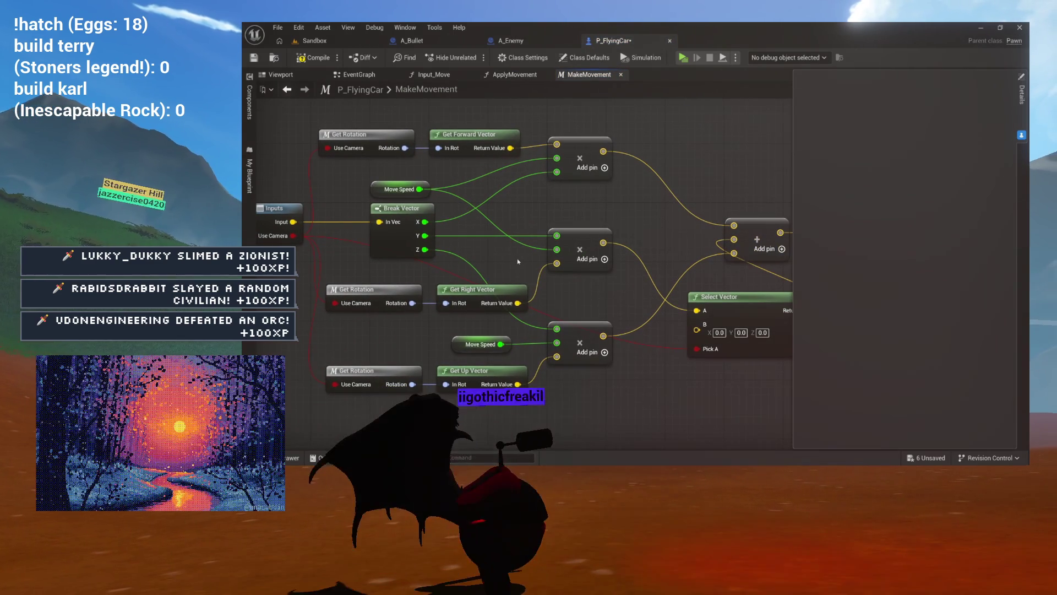
drag(515, 370, 513, 300)
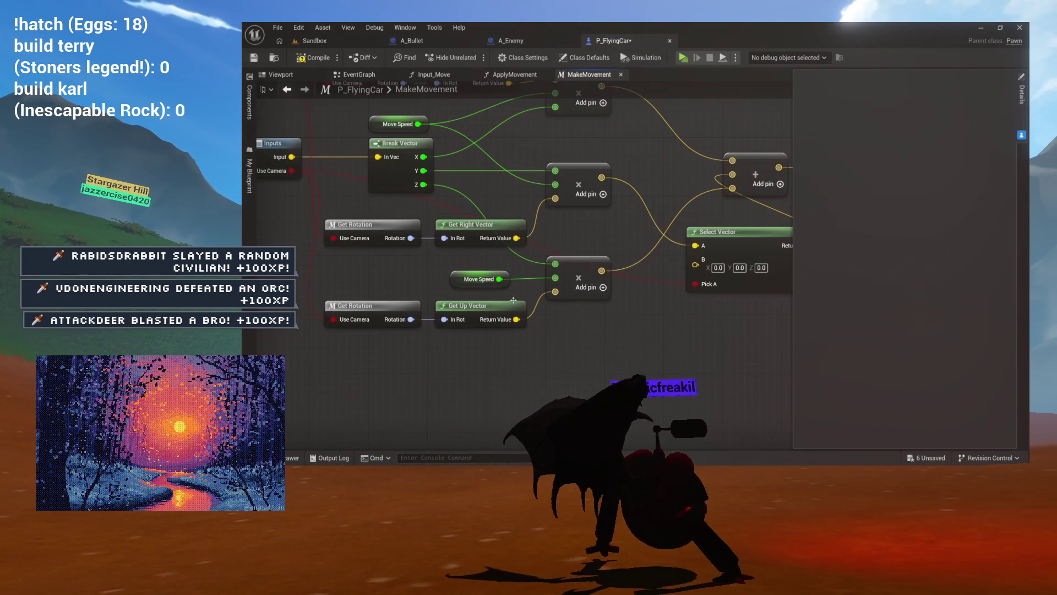
click(464, 272)
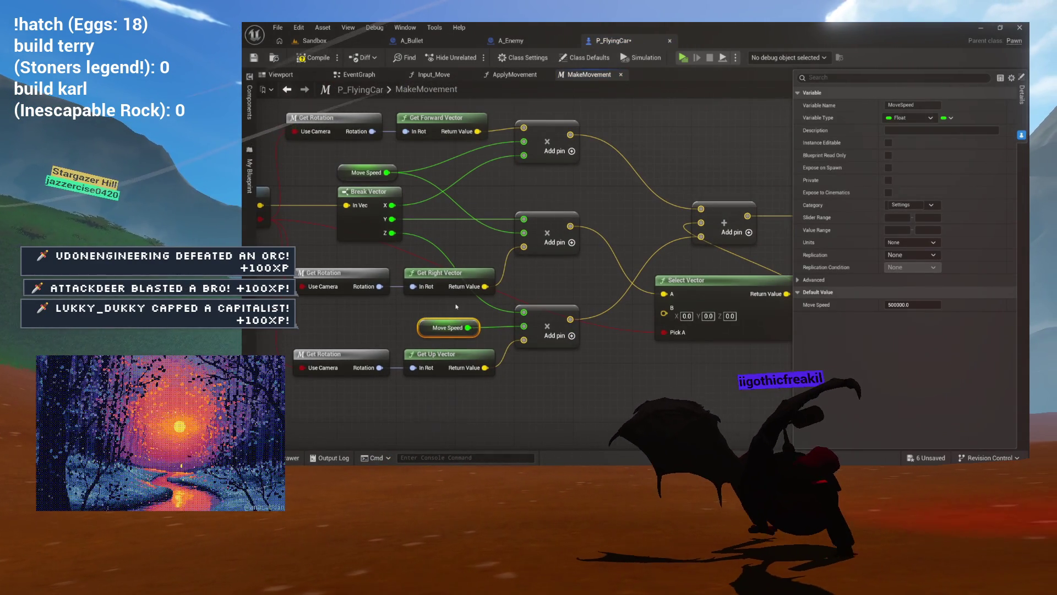
drag(456, 307, 541, 287)
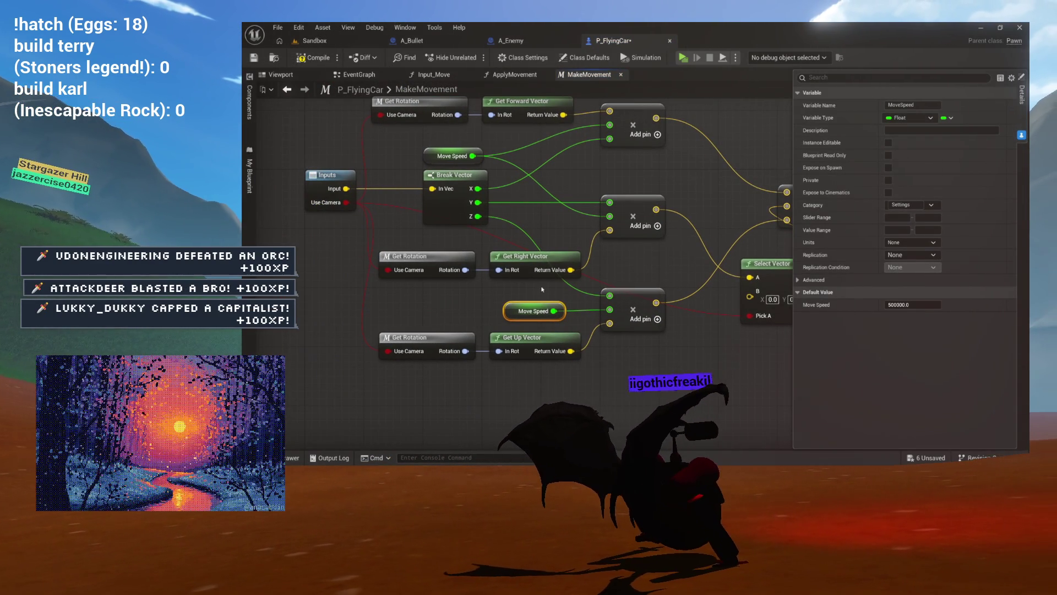
click(658, 320)
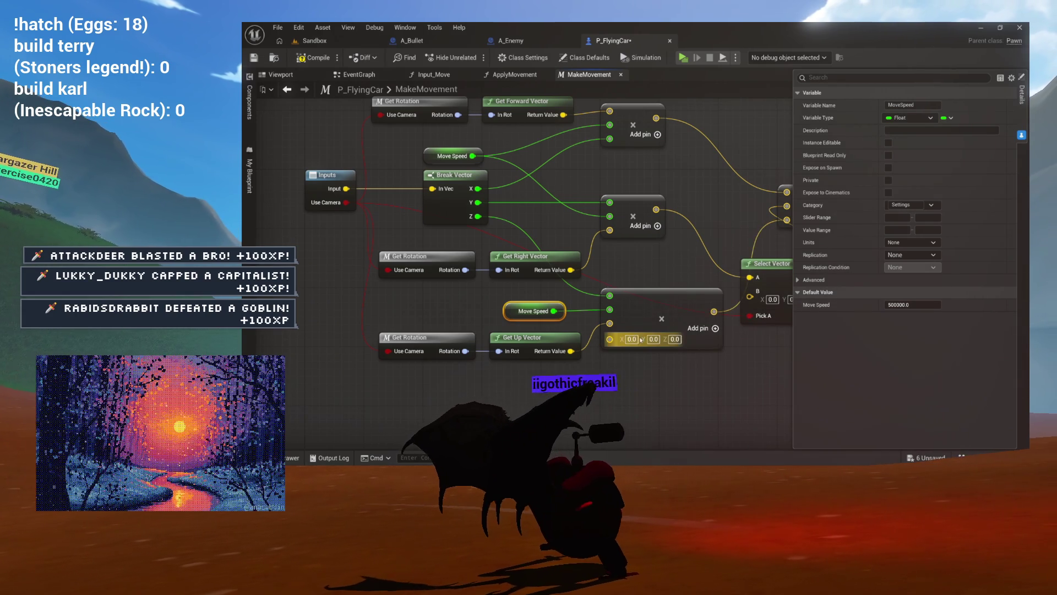
right_click(619, 341)
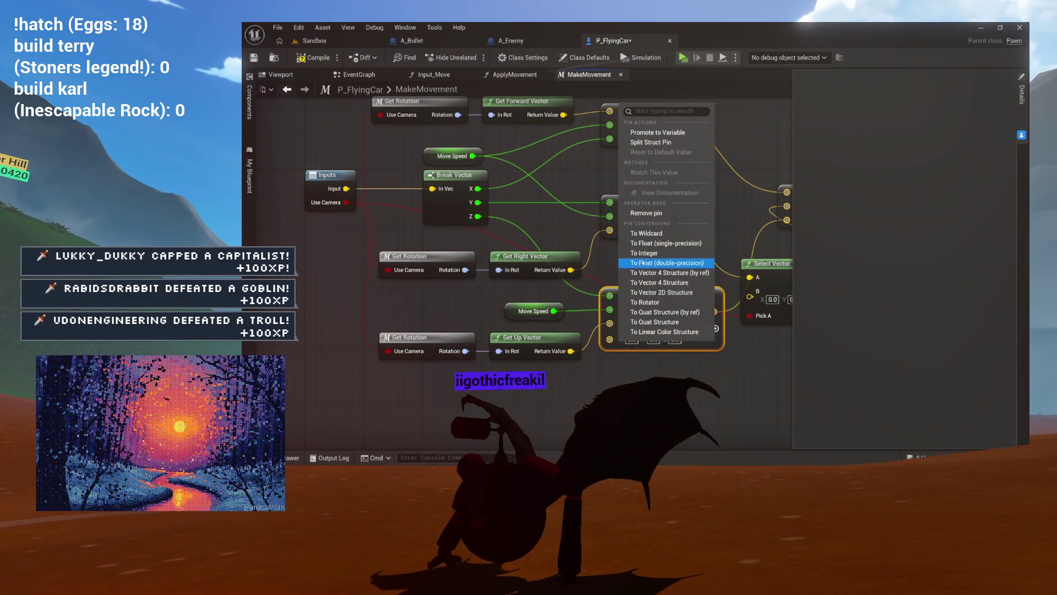
click(649, 246)
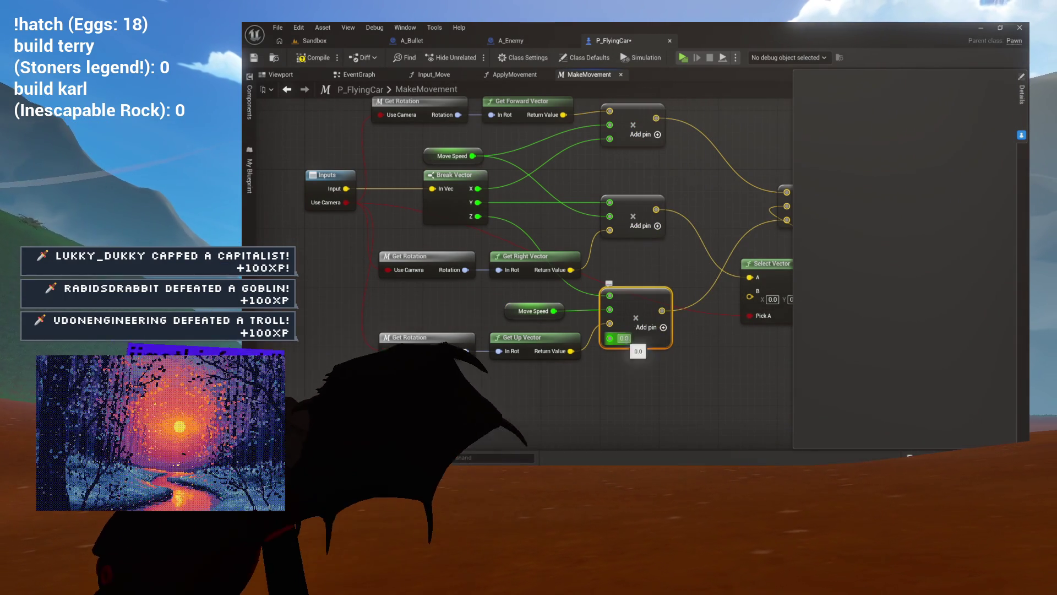
text(2)
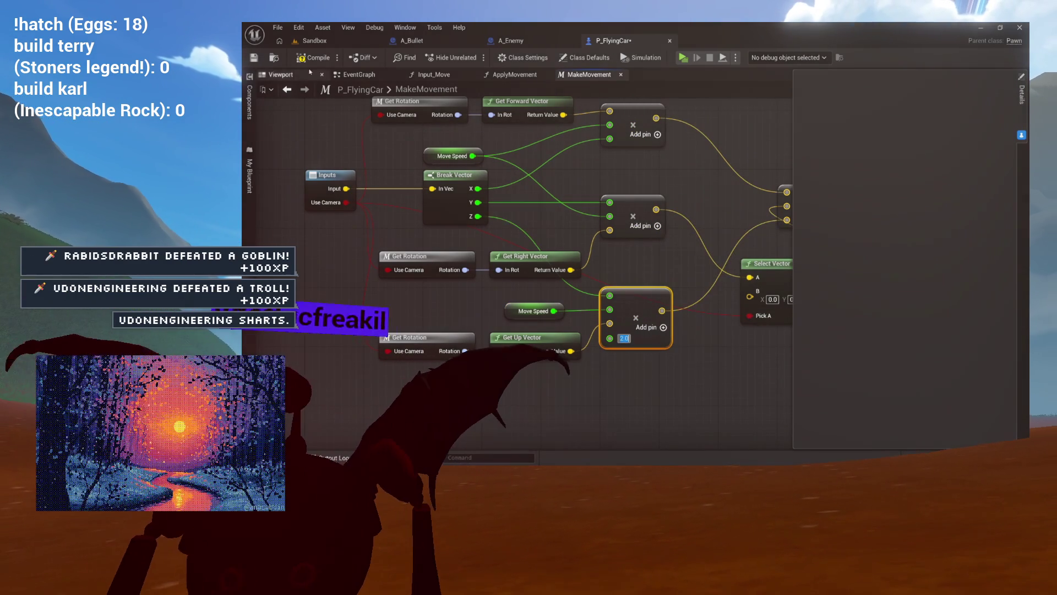
click(314, 58)
click(327, 44)
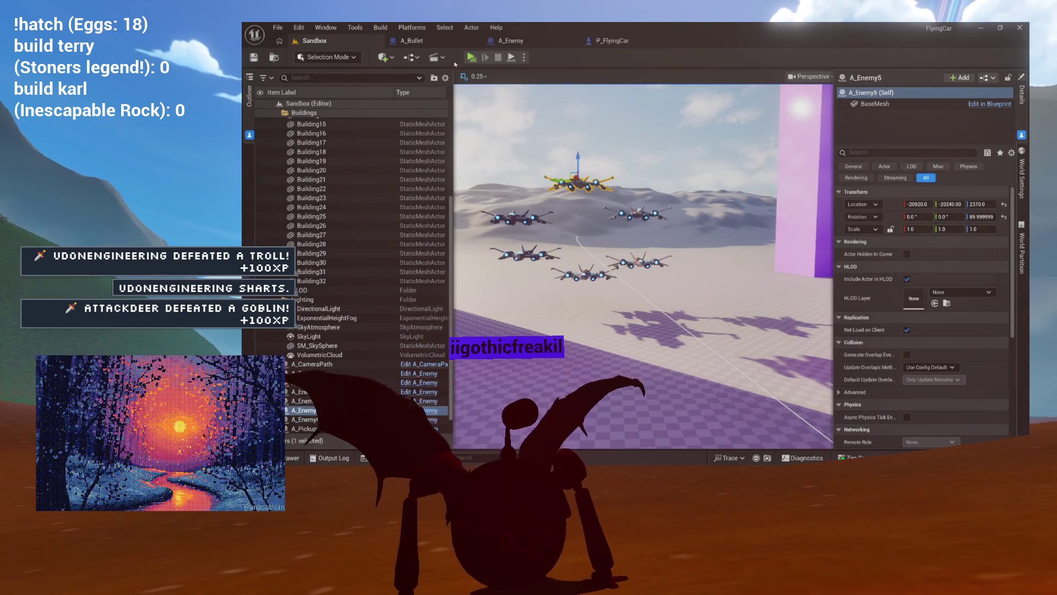
- Play the Sandbox level to test-fly the car
click(471, 57)
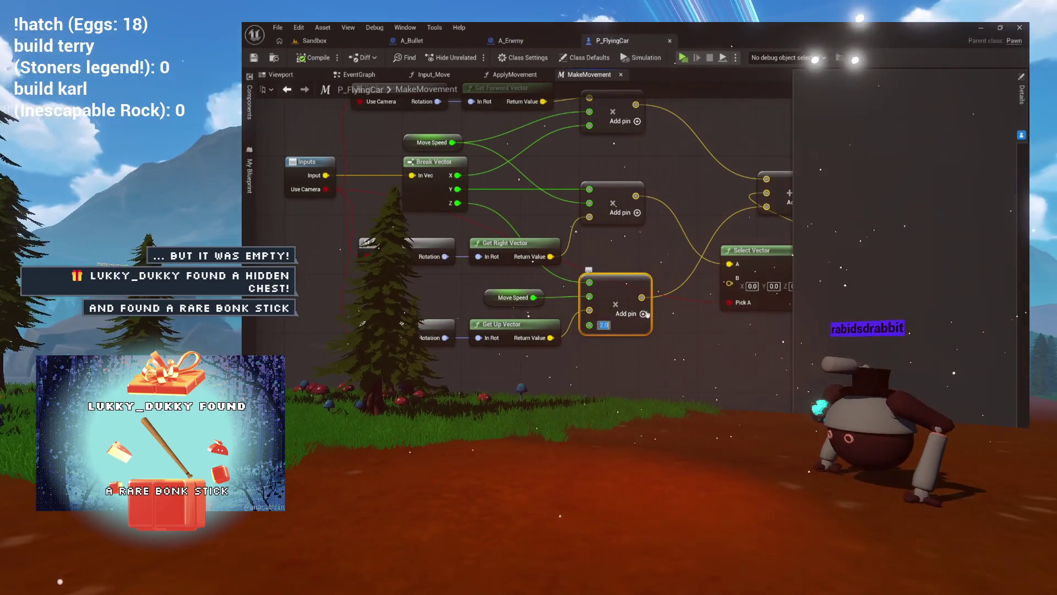
- Save all changes and stop the running level preview
drag(541, 176, 443, 181)
mouse_move(624, 200)
mouse_down()
mouse_move(560, 201)
mouse_move(614, 240)
mouse_move(656, 218)
mouse_up()
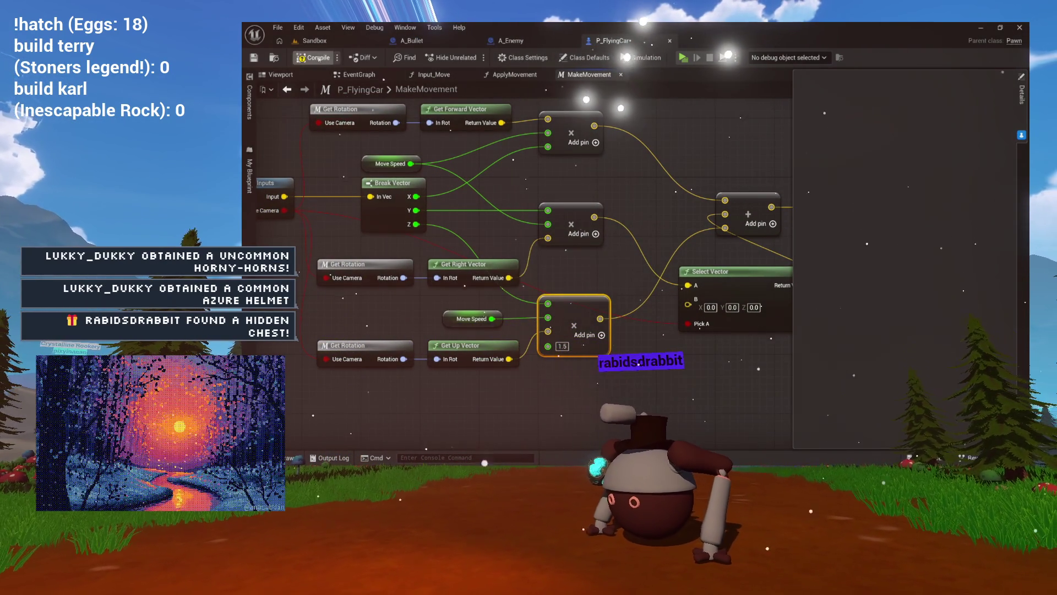
key(ctrl+s)
click(314, 41)
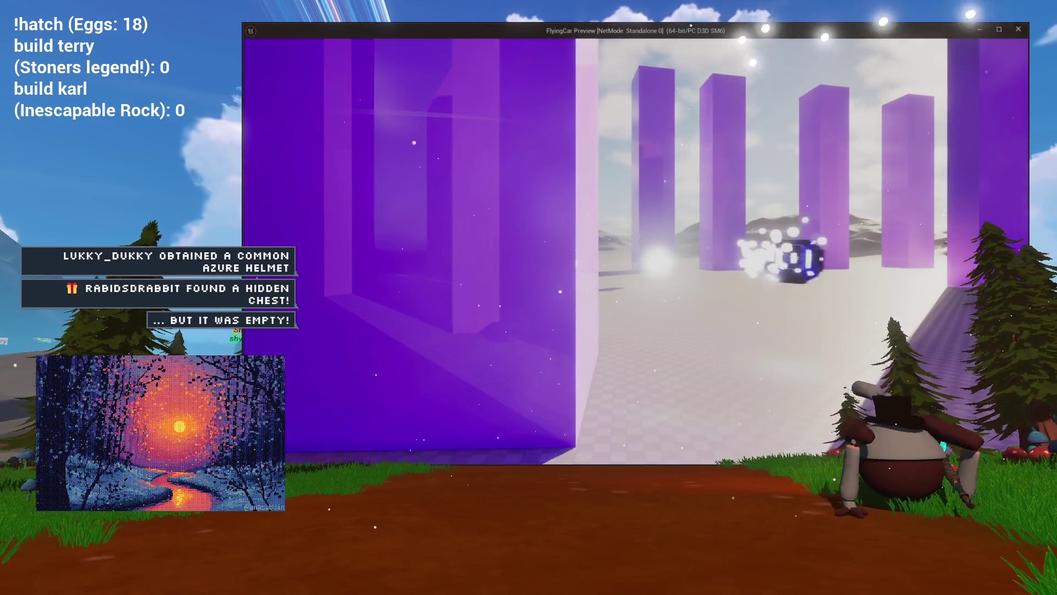
key(Escape)
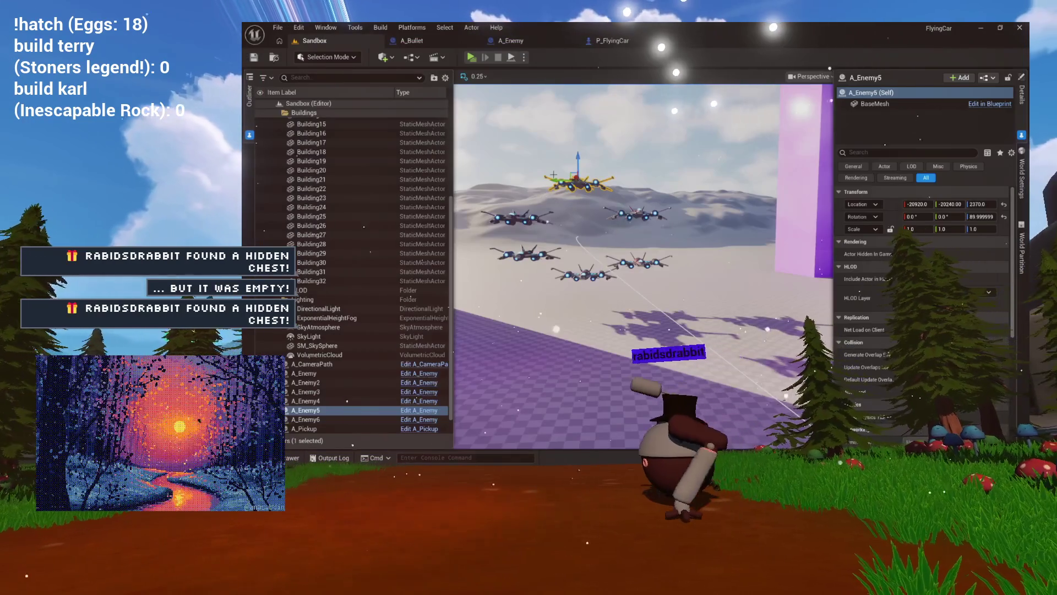
- Set the up-vector multiplier to 1.0, compile, play-test, then open the right-vector multiply's last pin options
click(613, 40)
mouse_move(634, 269)
mouse_down()
mouse_move(549, 260)
mouse_move(605, 230)
mouse_up()
text(1.5)
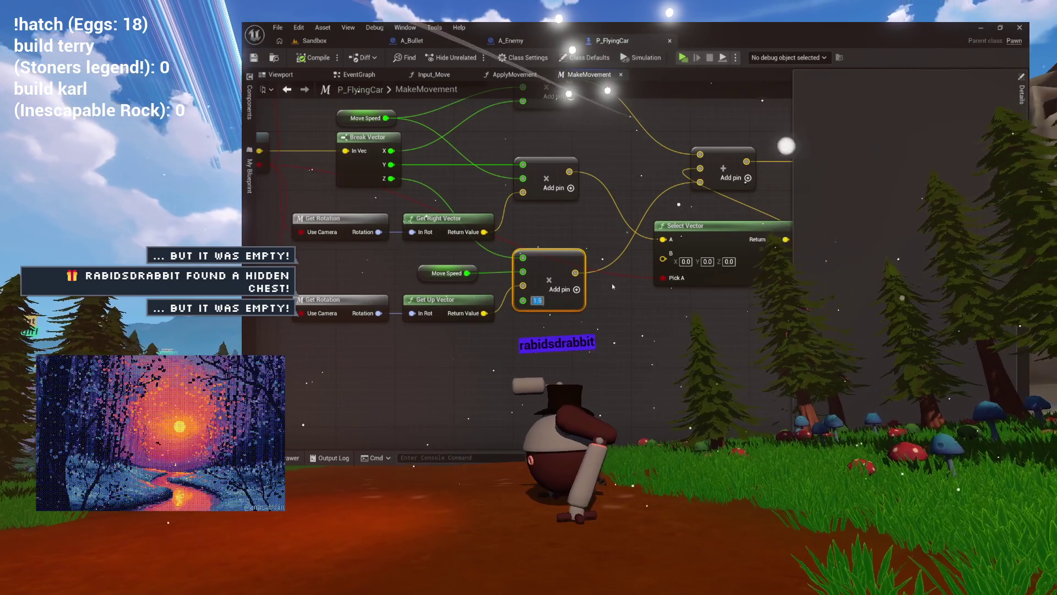
key(Return)
click(310, 56)
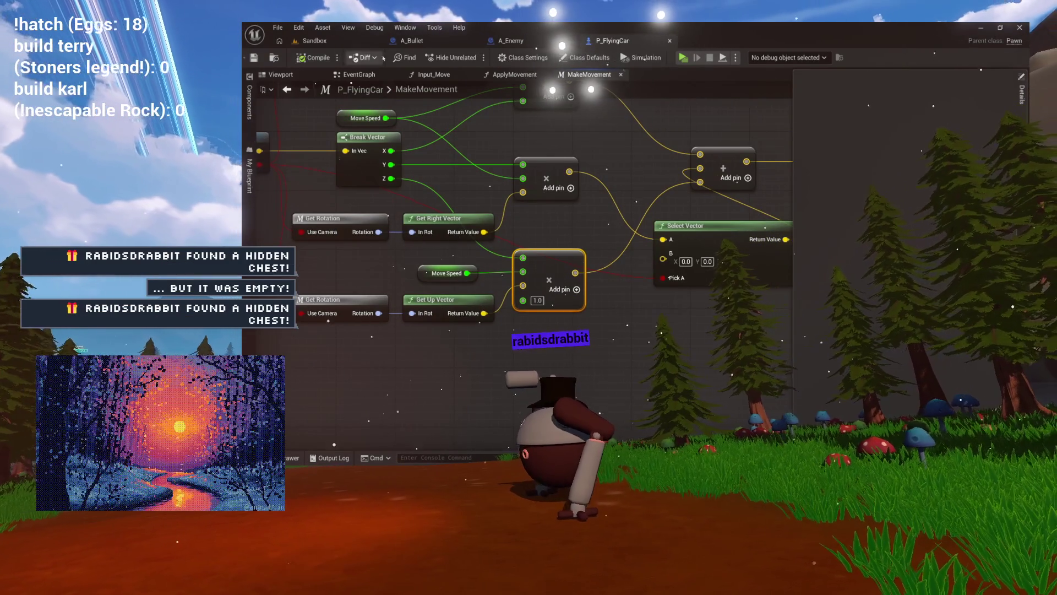
click(682, 57)
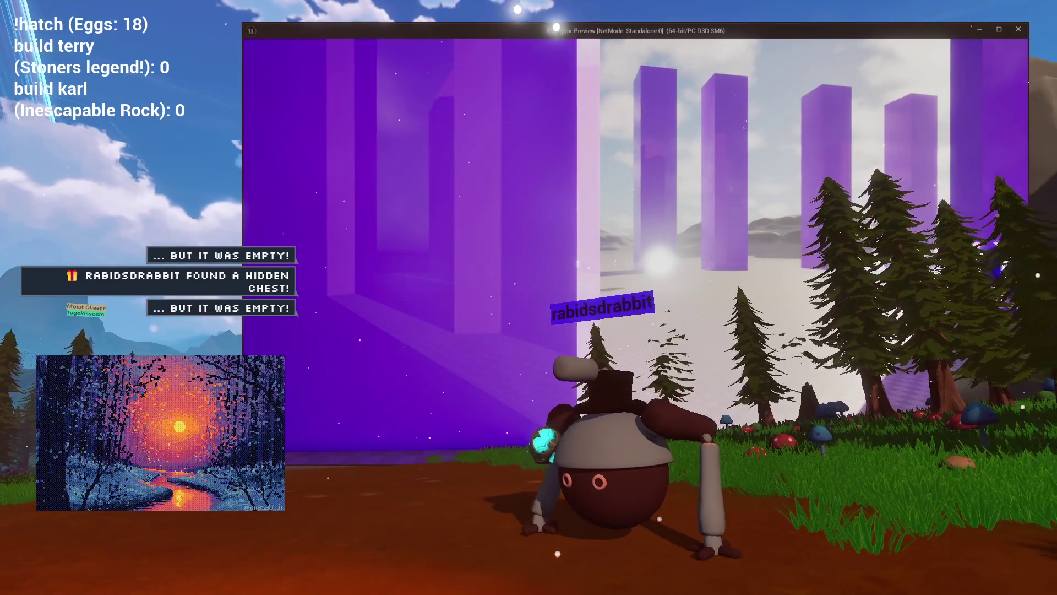
key(Escape)
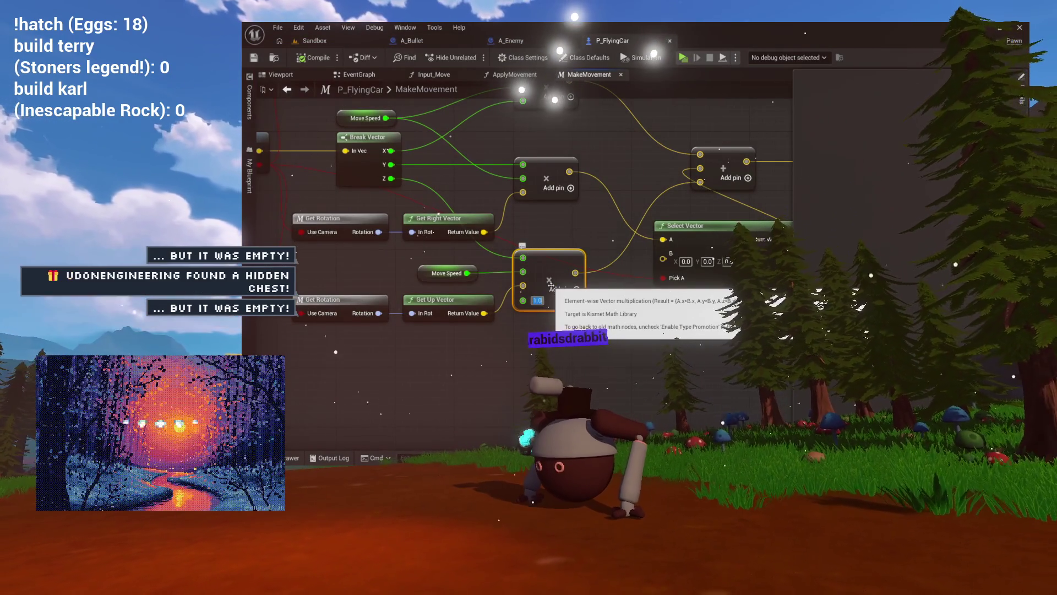
mouse_move(550, 281)
mouse_down()
mouse_move(569, 358)
mouse_move(616, 386)
mouse_move(626, 178)
mouse_up()
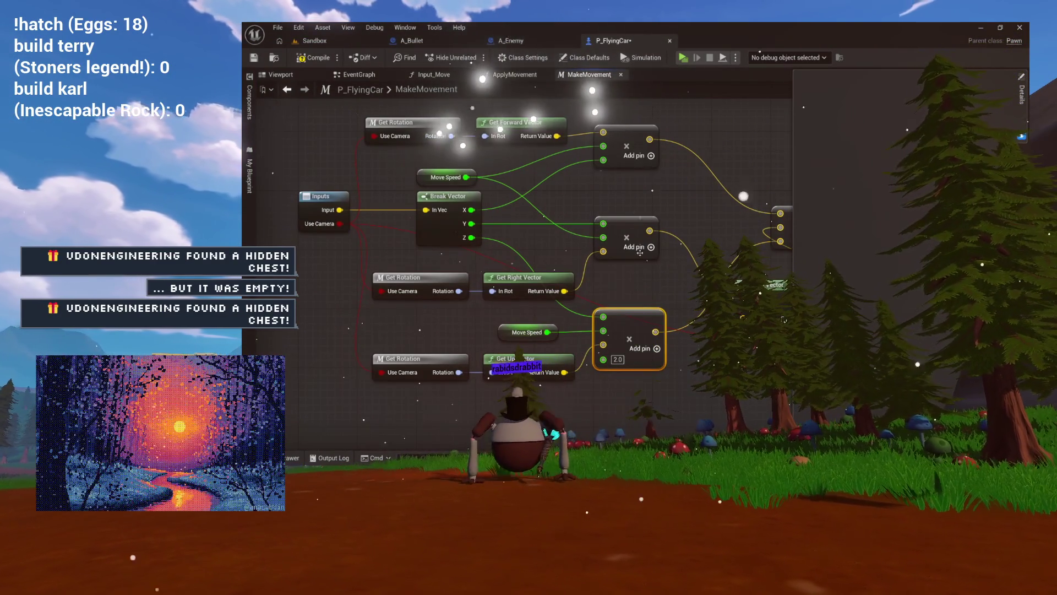
right_click(620, 272)
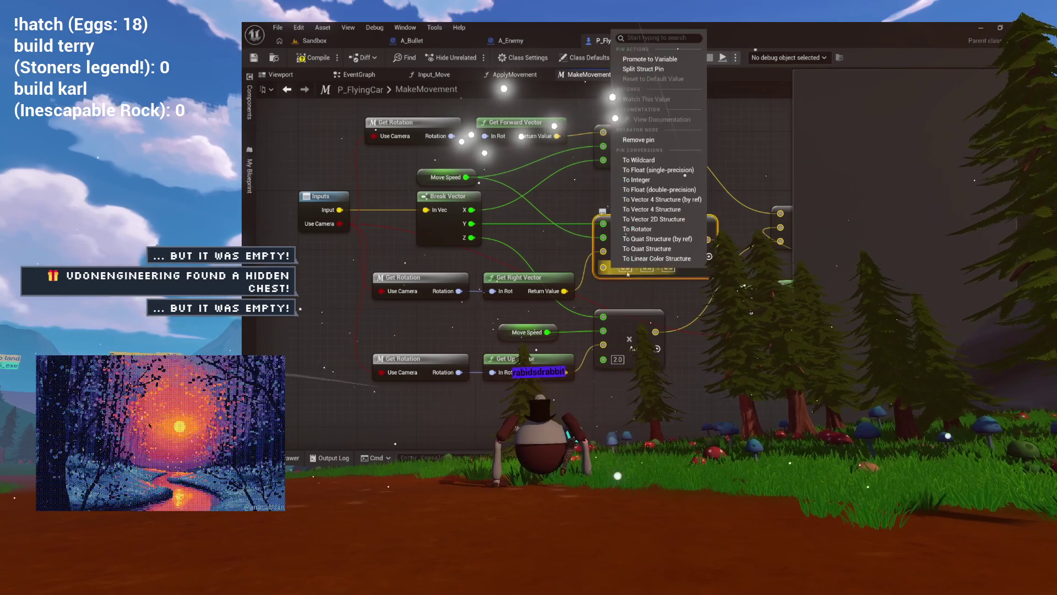
- Convert the right-vector multiply's extra pin to a float of 0.5 and play-test
click(642, 170)
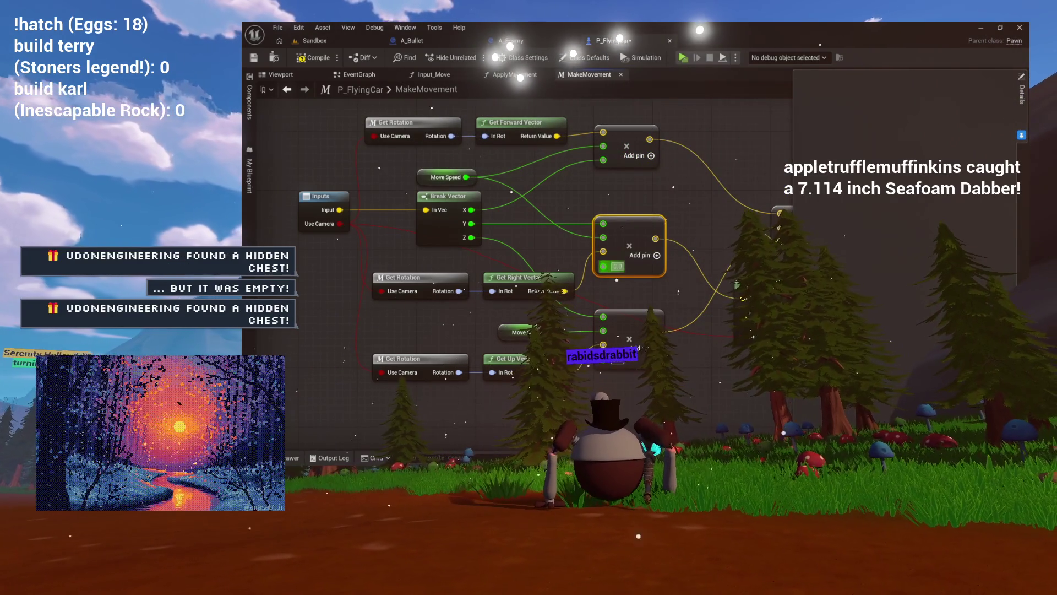
text(0.5)
key(Return)
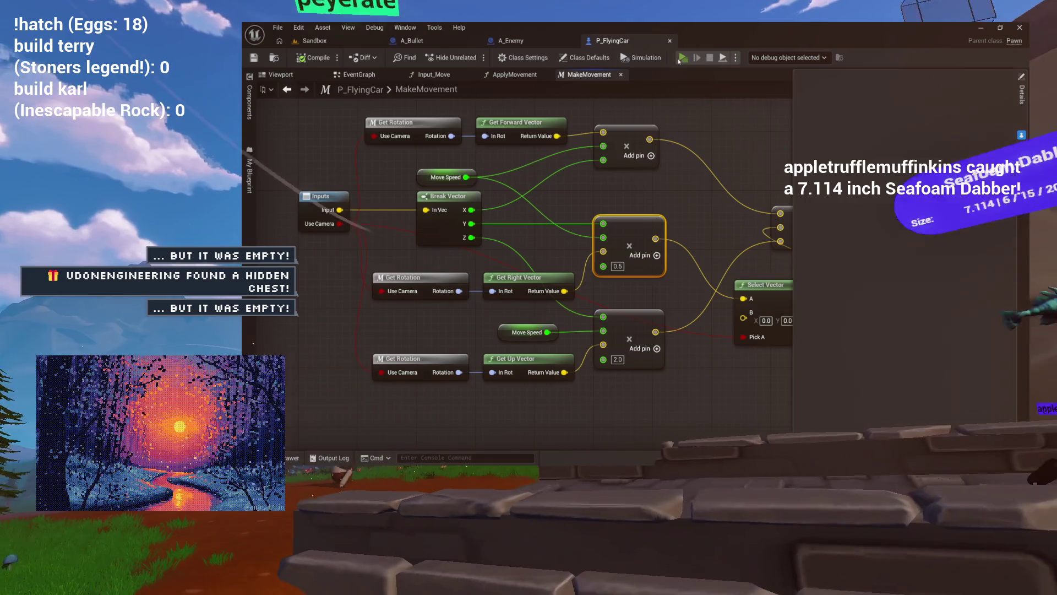
click(681, 58)
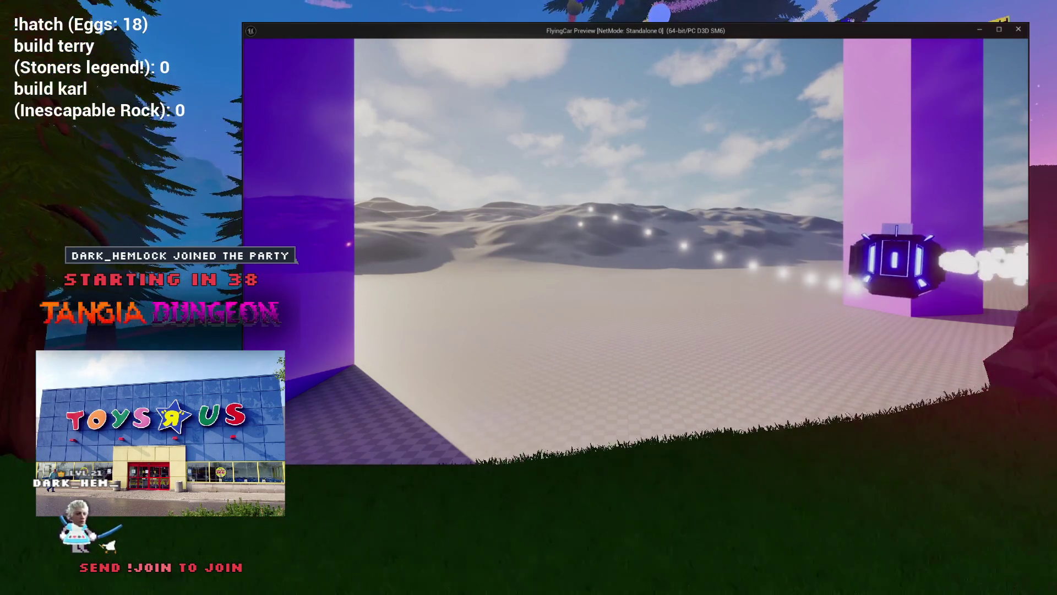
- End the play session and look over Input_Move and the P_FlyingCar EventGraph
key(Escape)
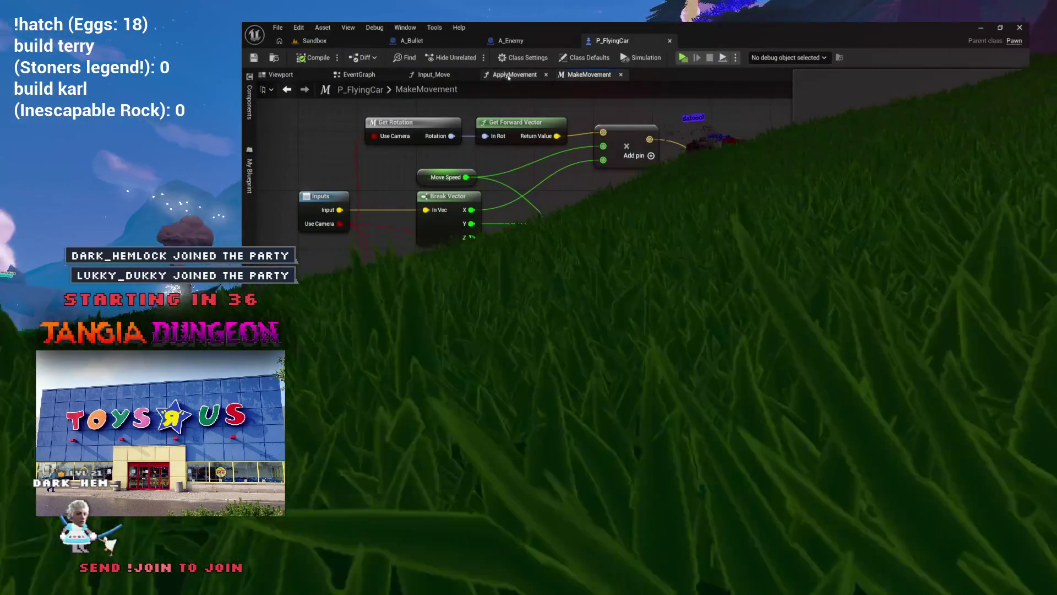
click(434, 74)
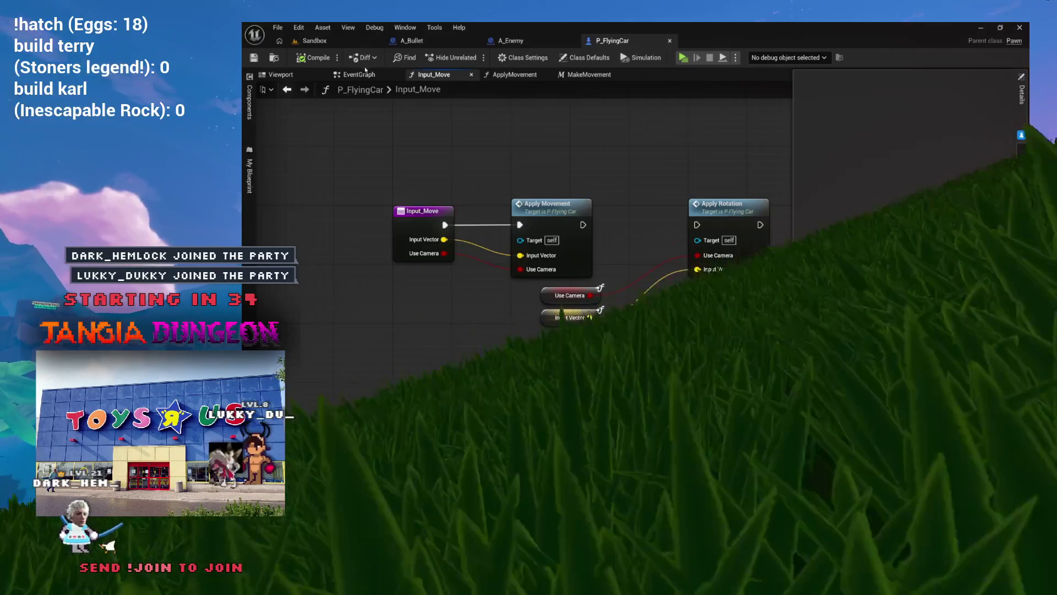
click(363, 74)
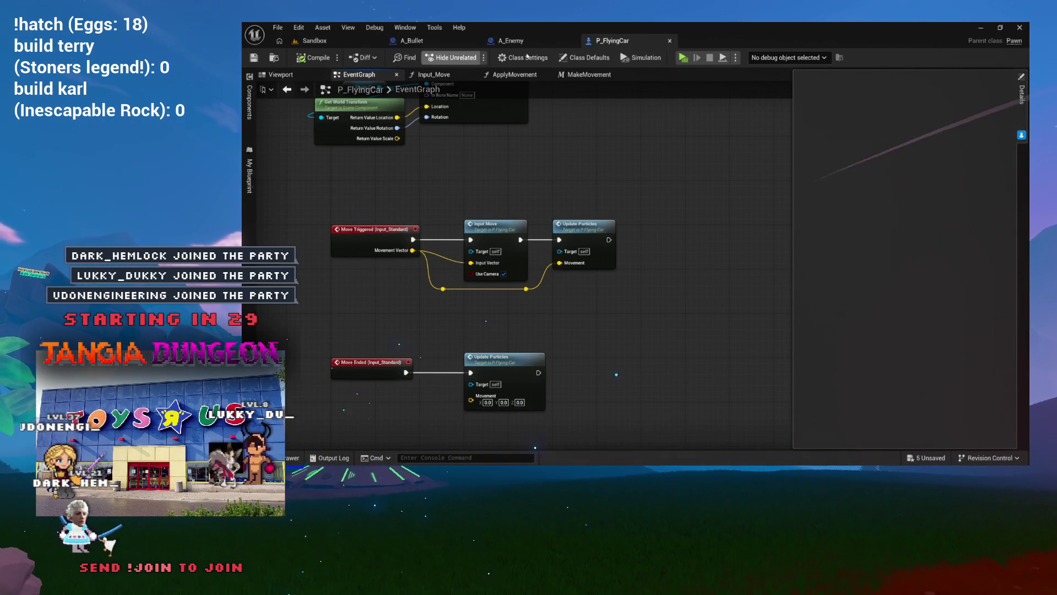
- Look over the A_Enemy and A_Bullet blueprint graphs
click(544, 42)
drag(567, 172, 494, 178)
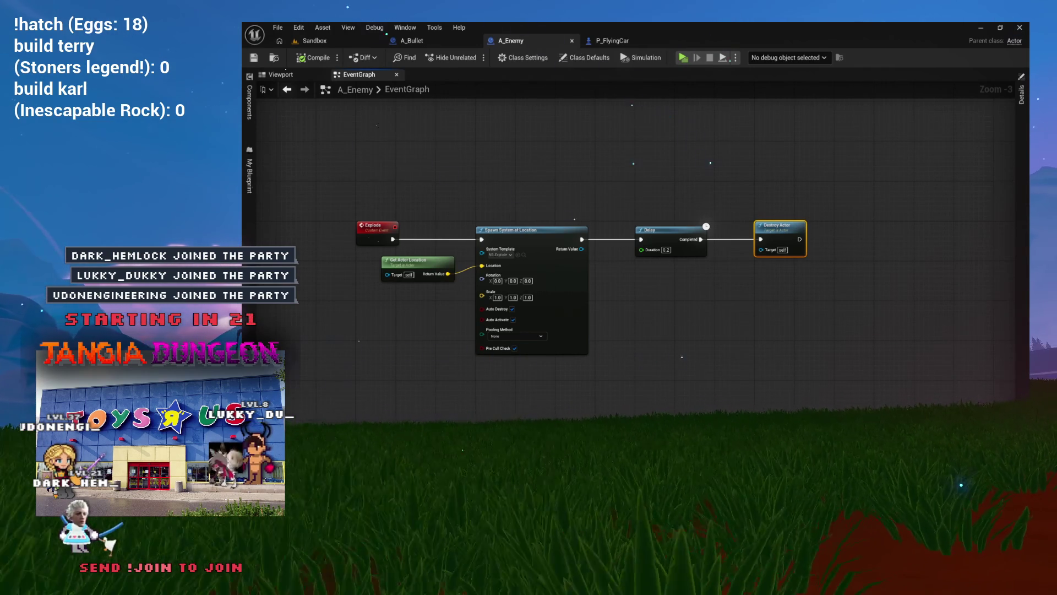
scroll(479, 182, up, 3)
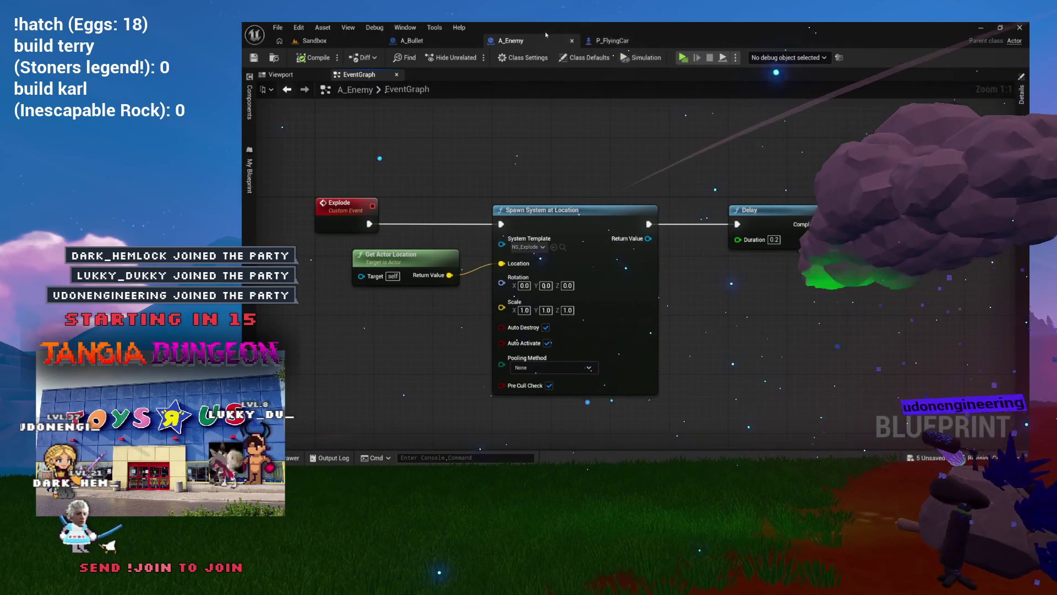
click(437, 43)
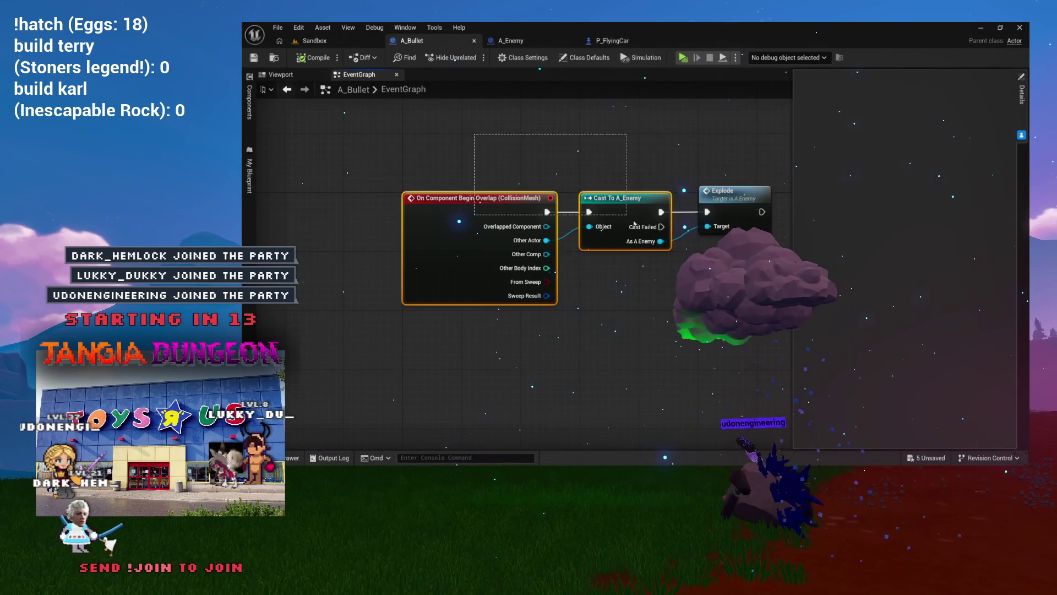
drag(737, 264, 585, 236)
- Recheck A_Enemy's Explode and Destroy Actor nodes, then view P_FlyingCar's BeginPlay and Event Tick groups
click(627, 41)
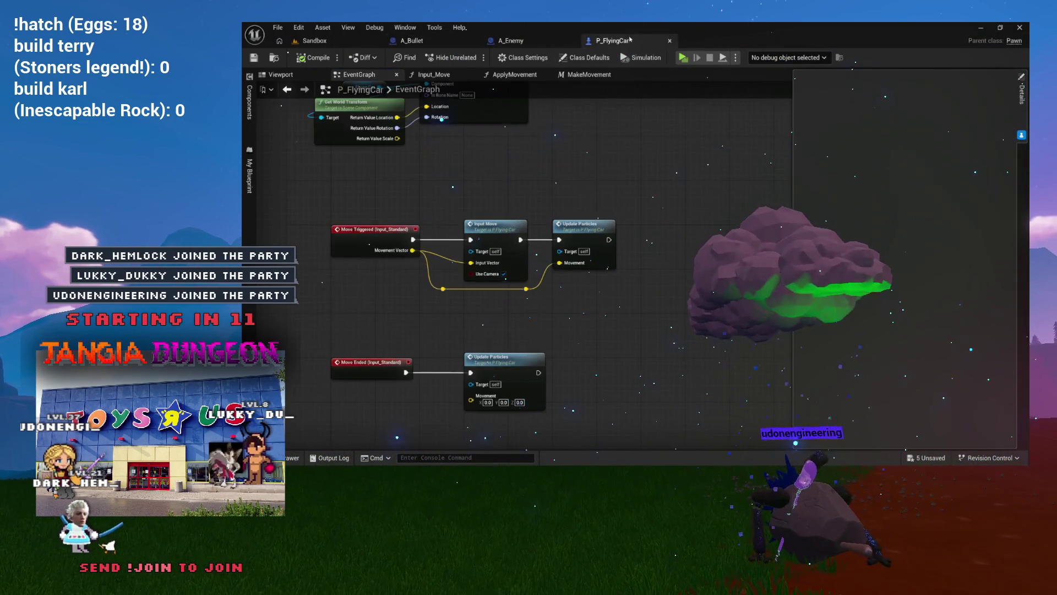
click(528, 41)
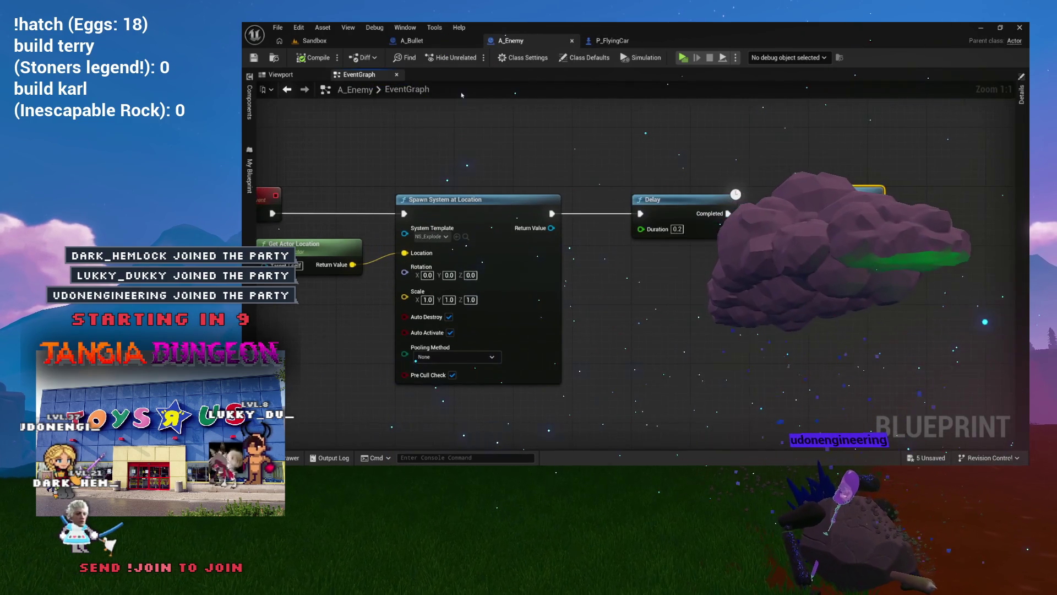
drag(486, 121, 569, 112)
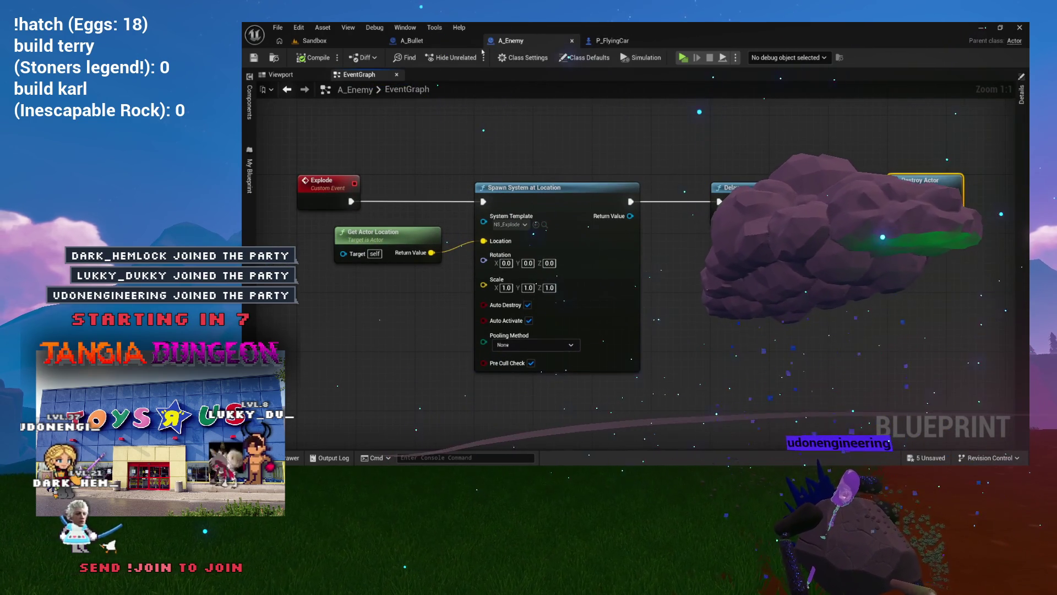
click(614, 41)
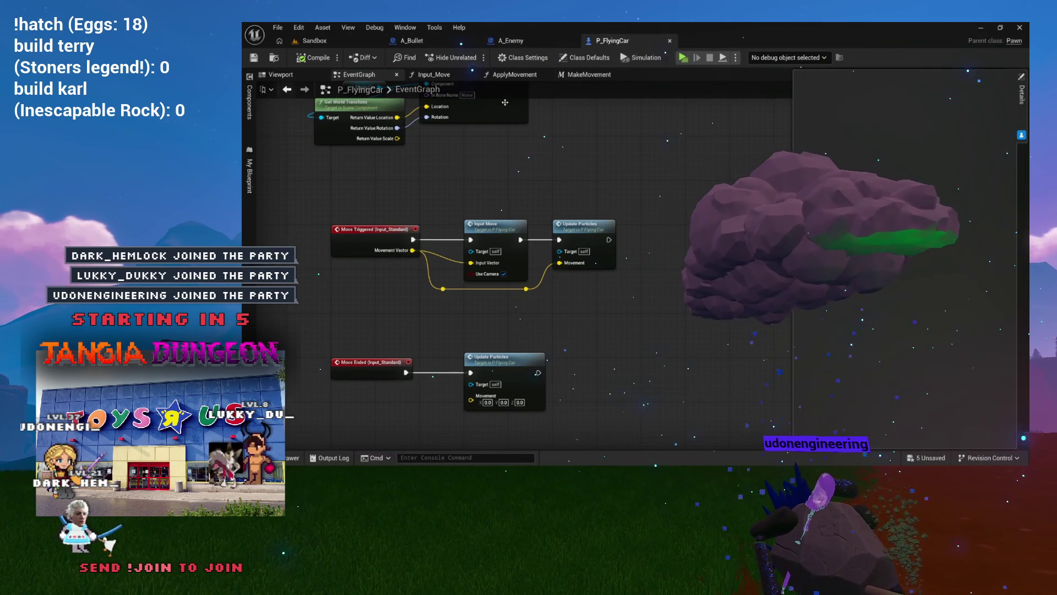
drag(523, 212, 476, 285)
scroll(476, 285, down, 2)
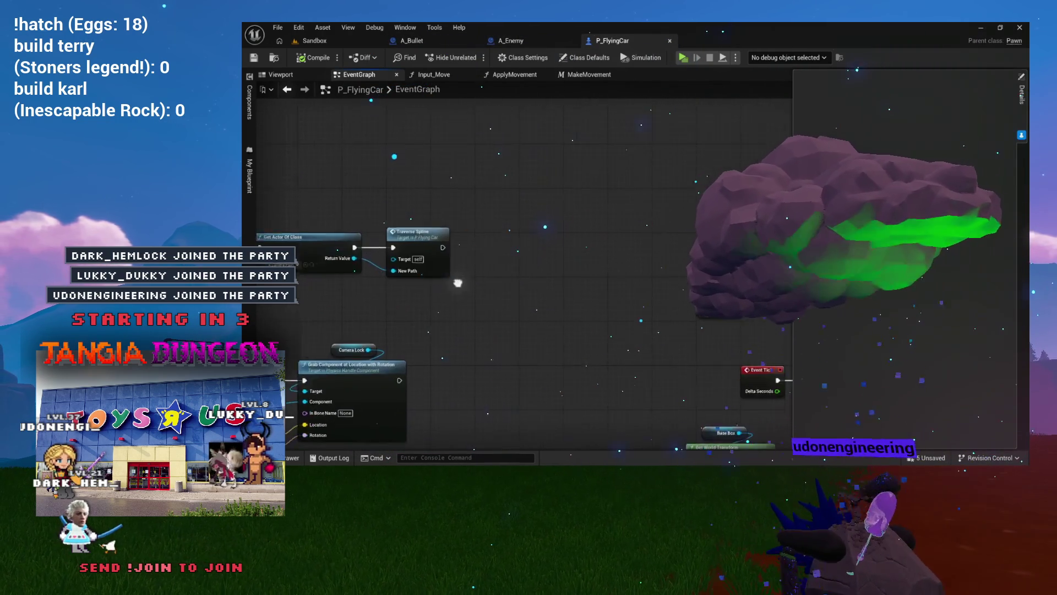
- Feed the Base Box world rotation into a Combine Rotators node with B Z set to 180
scroll(477, 286, up, 3)
drag(716, 275, 403, 261)
mouse_move(466, 277)
mouse_down()
mouse_move(527, 244)
mouse_move(592, 242)
mouse_move(539, 243)
mouse_up()
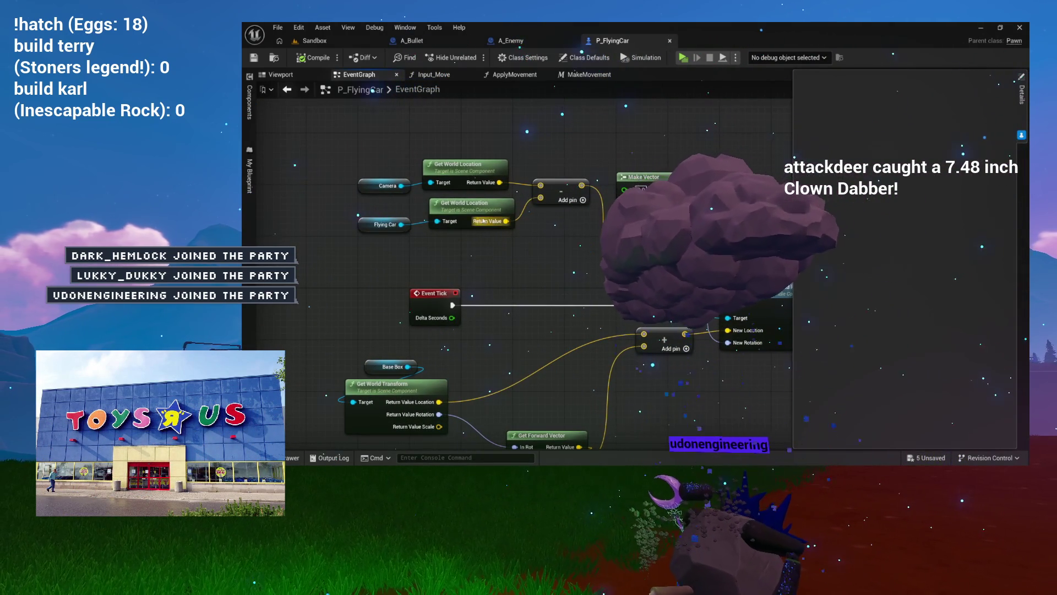
drag(533, 421, 474, 340)
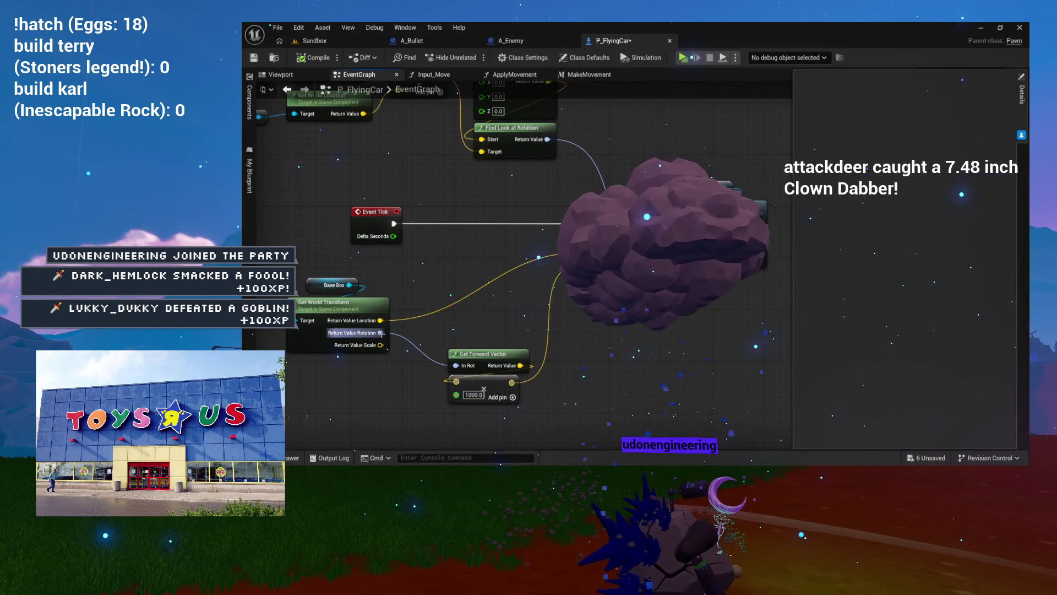
drag(382, 333, 610, 329)
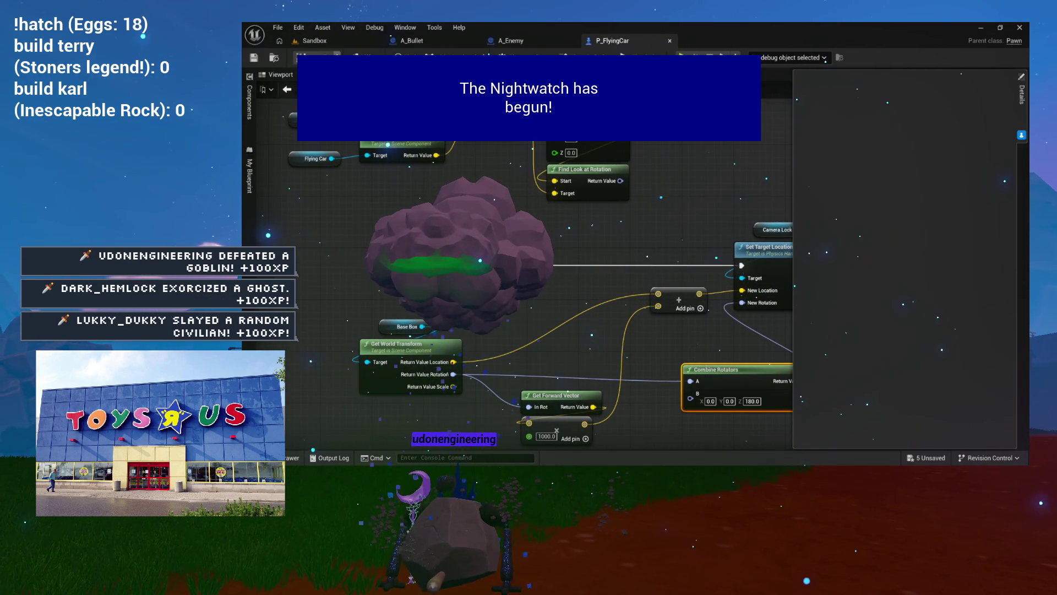
- Play-test the flying car again, then stop the session to return to the Sandbox level
click(325, 40)
key(alt+p)
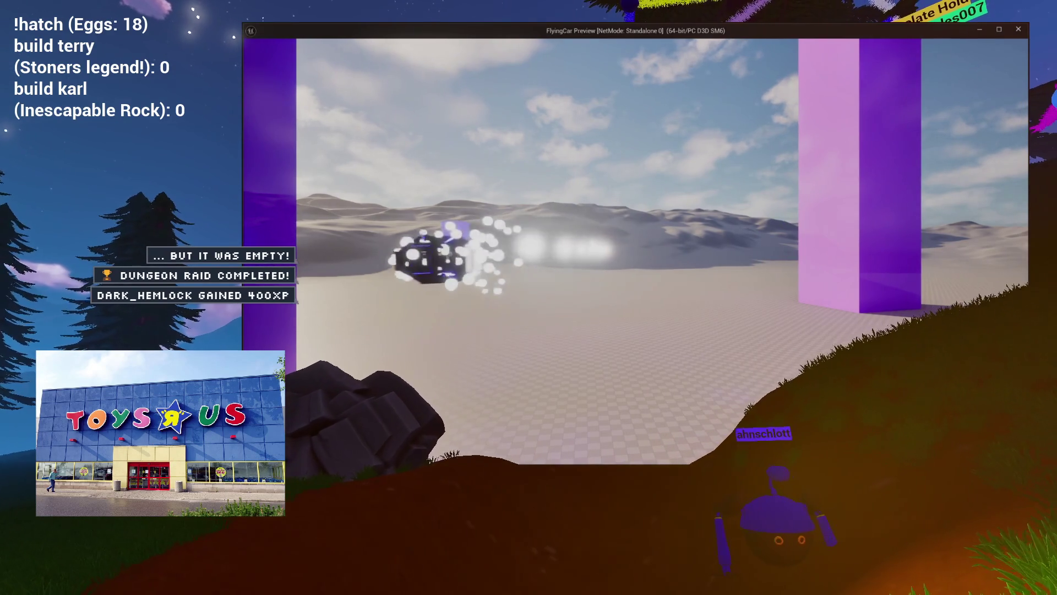
key(Escape)
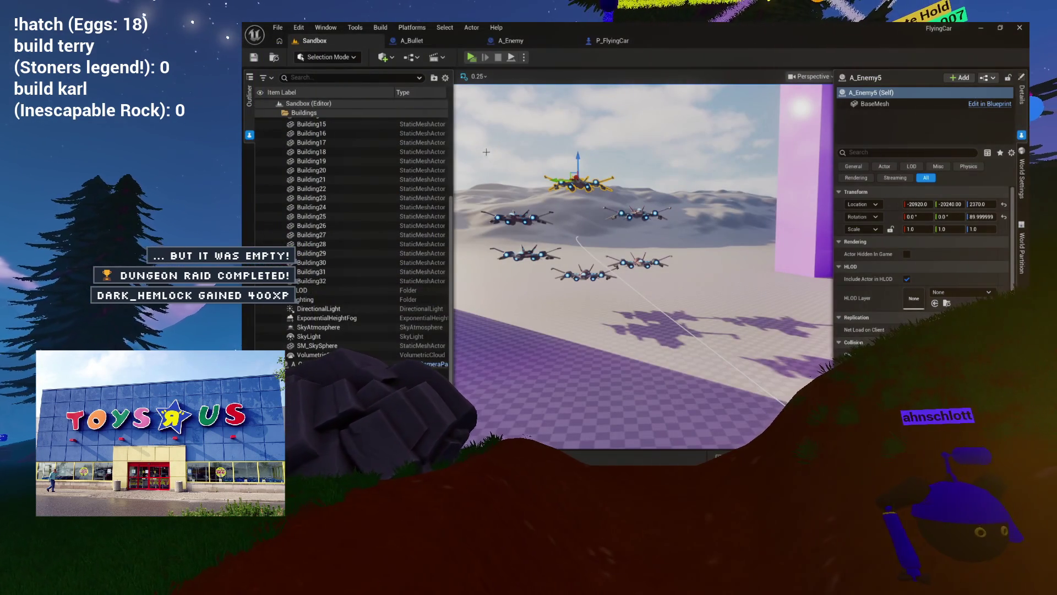
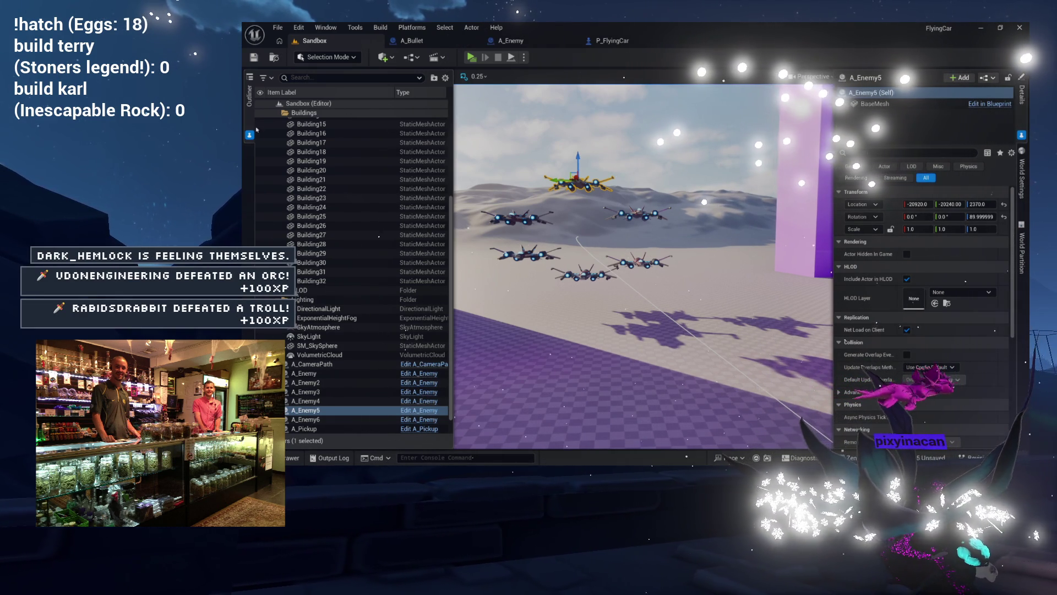
- Run a quick play-test of the Sandbox level and stop it, returning to P_FlyingCar
click(616, 42)
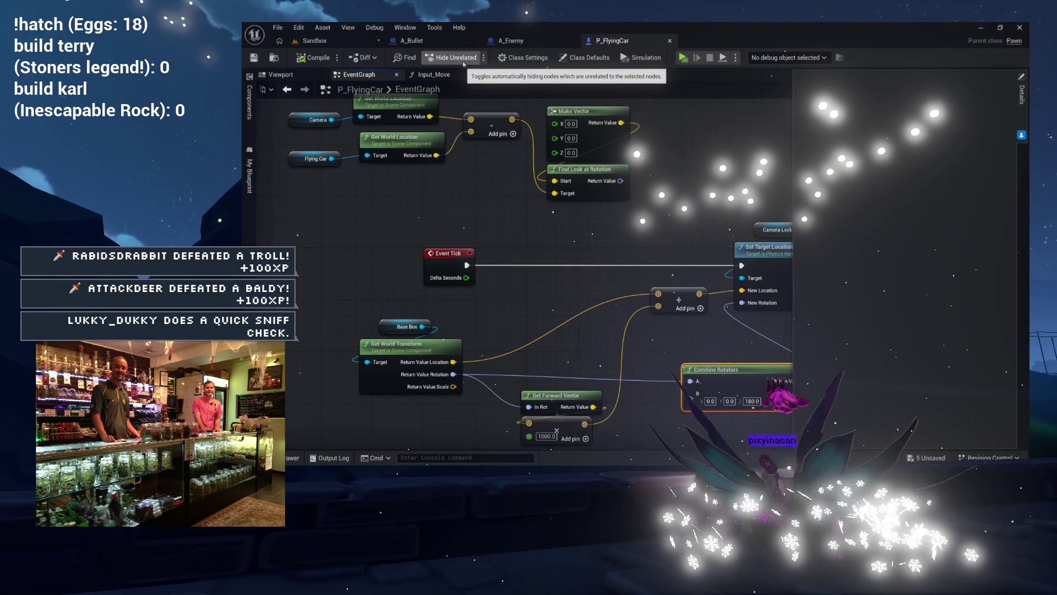
click(349, 42)
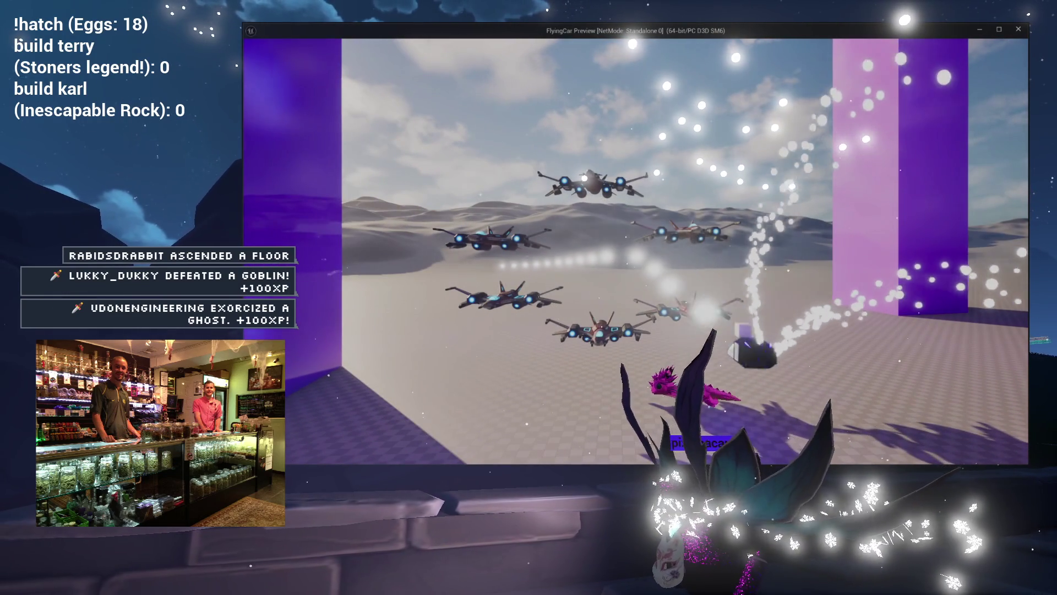
key(Escape)
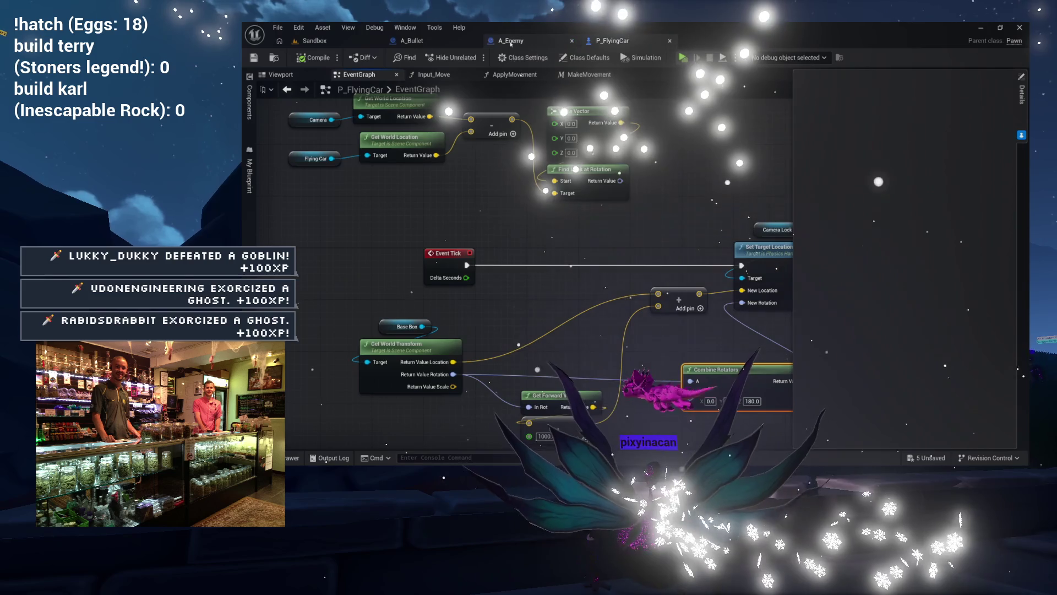
- Uncheck Rendering > Visible on A_Bullet's CollisionMesh, then play the Sandbox level
click(446, 41)
click(302, 74)
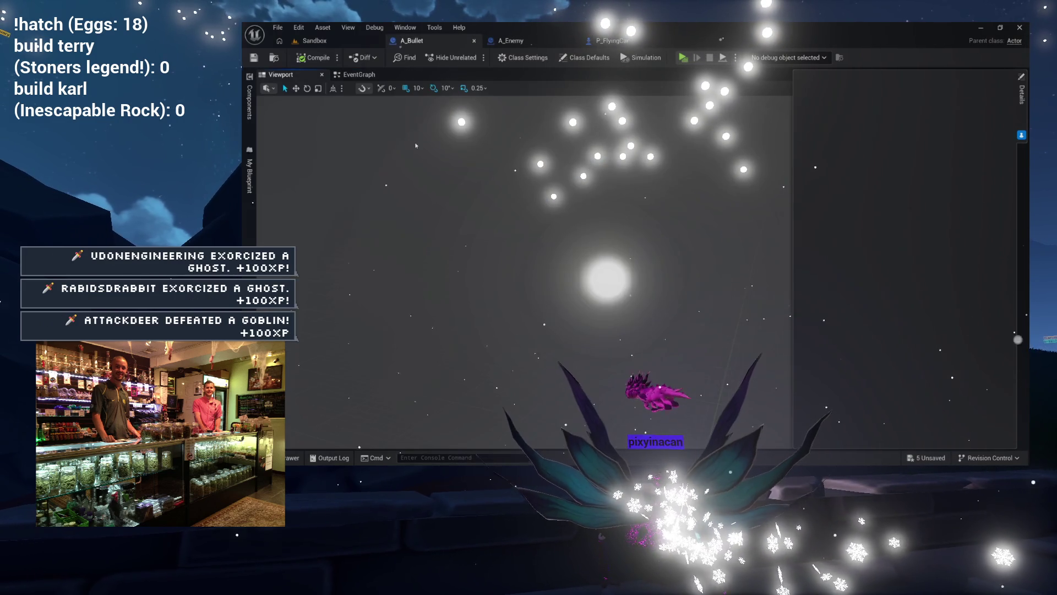
click(567, 256)
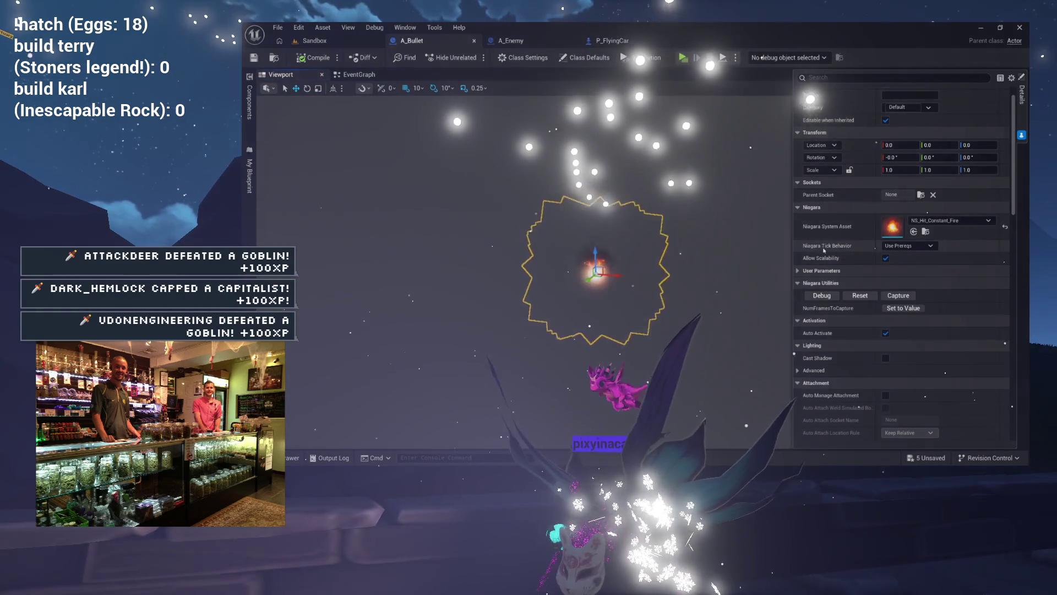
scroll(840, 259, down, 3)
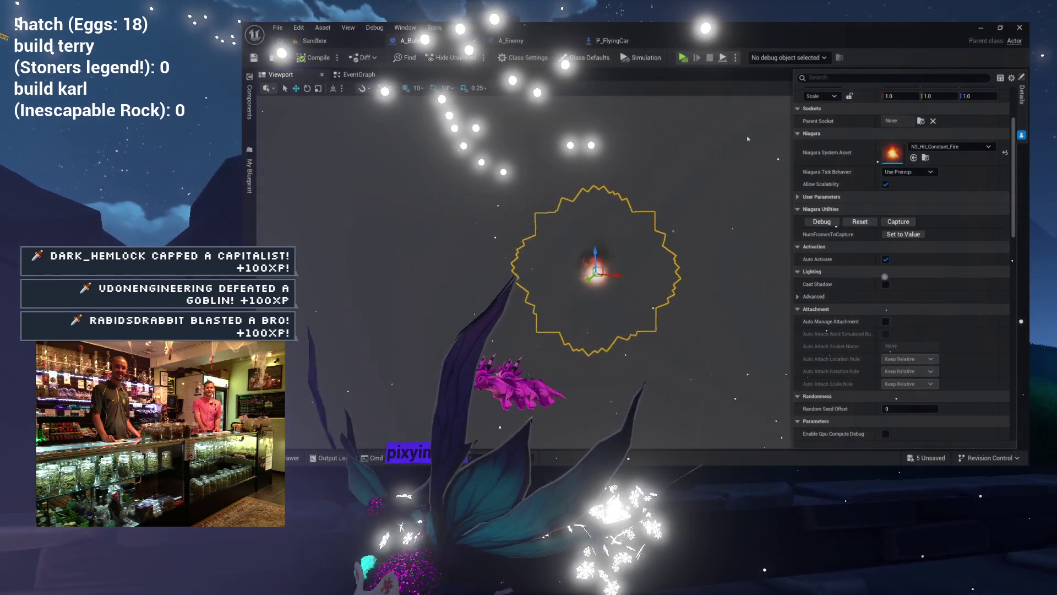
click(250, 102)
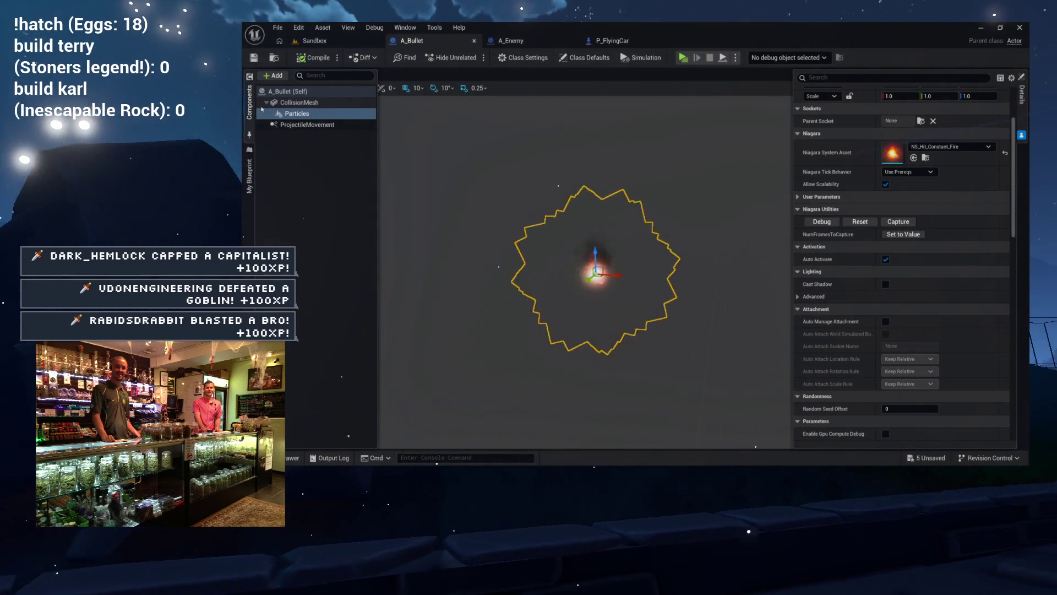
click(295, 103)
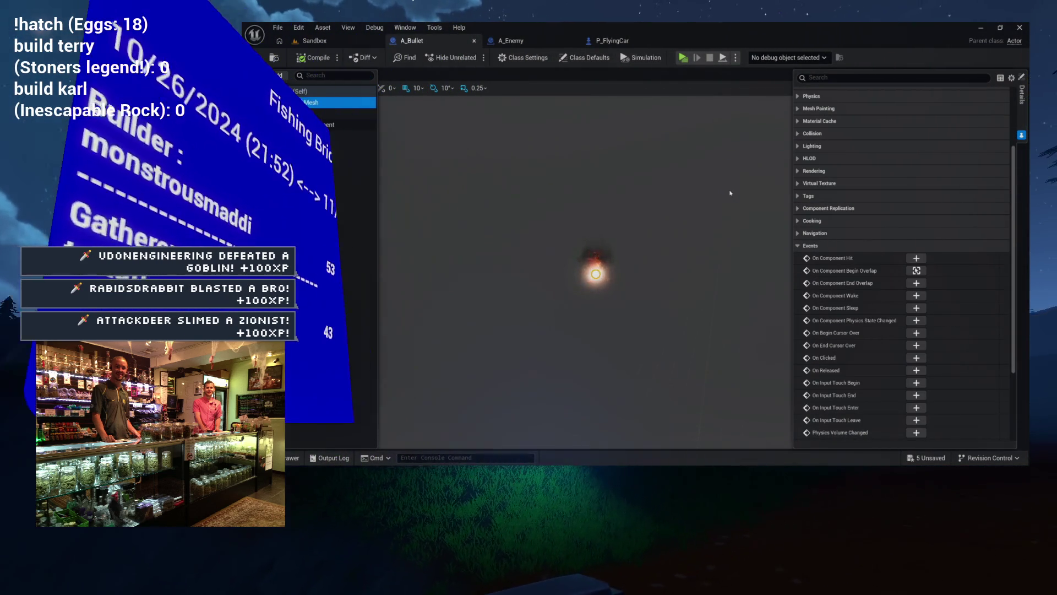
click(798, 171)
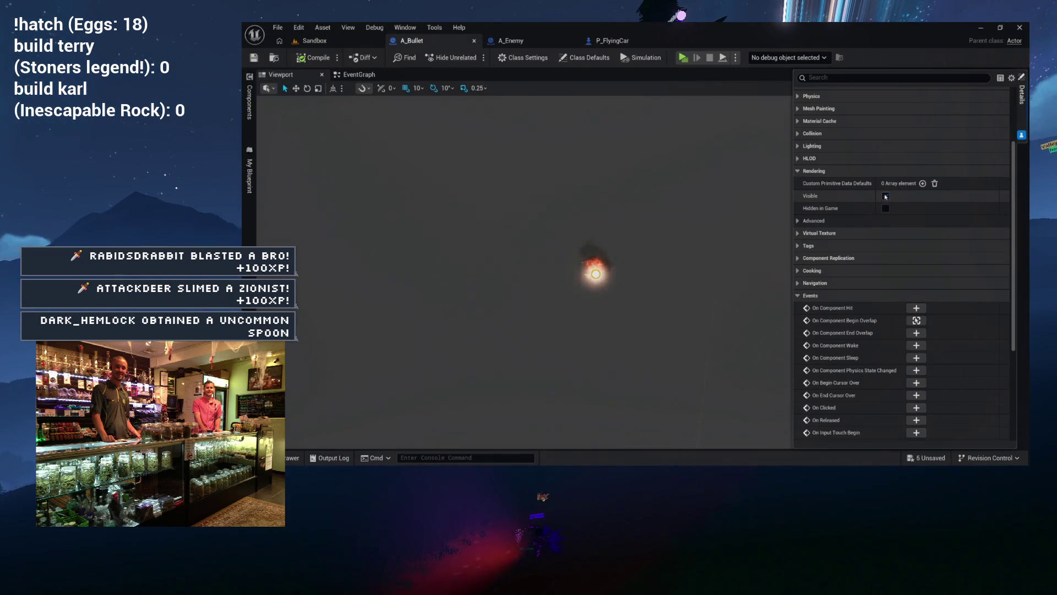
click(885, 197)
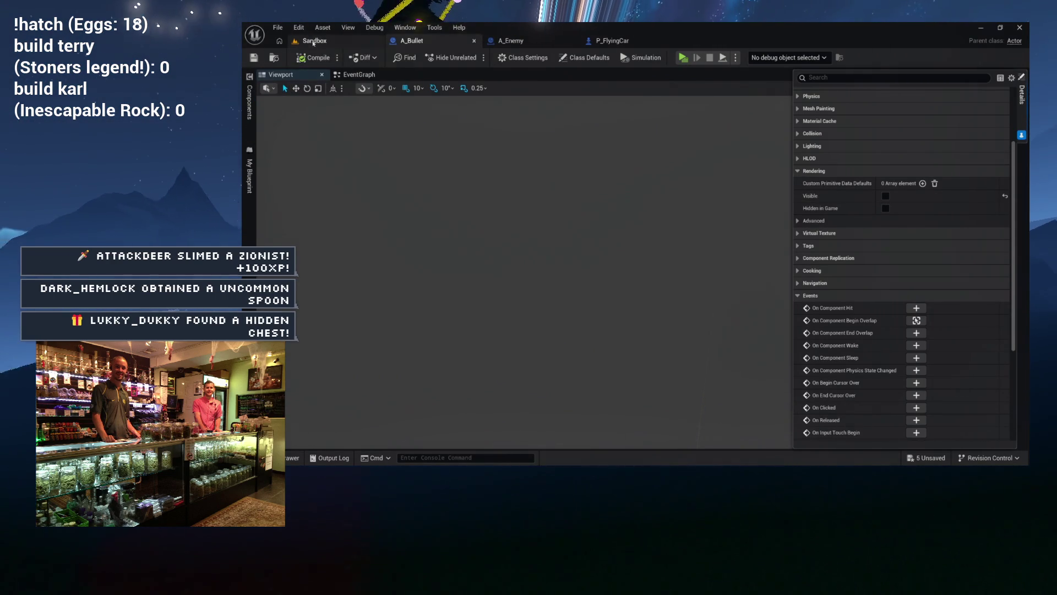
click(312, 44)
click(471, 58)
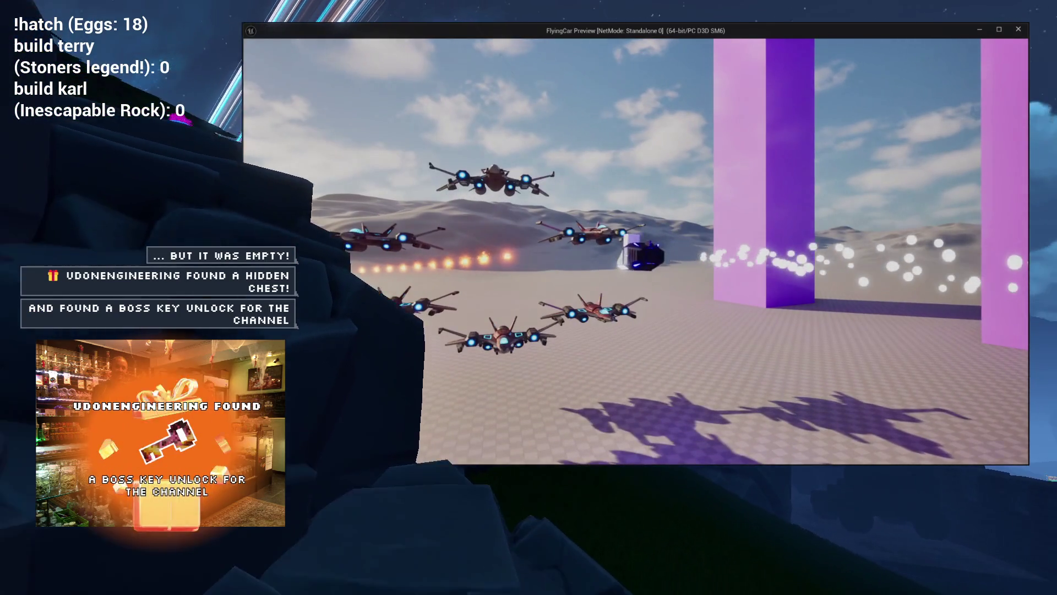
- Stop the preview and select the CollisionMesh component in the A_Bullet blueprint
key(Escape)
click(663, 41)
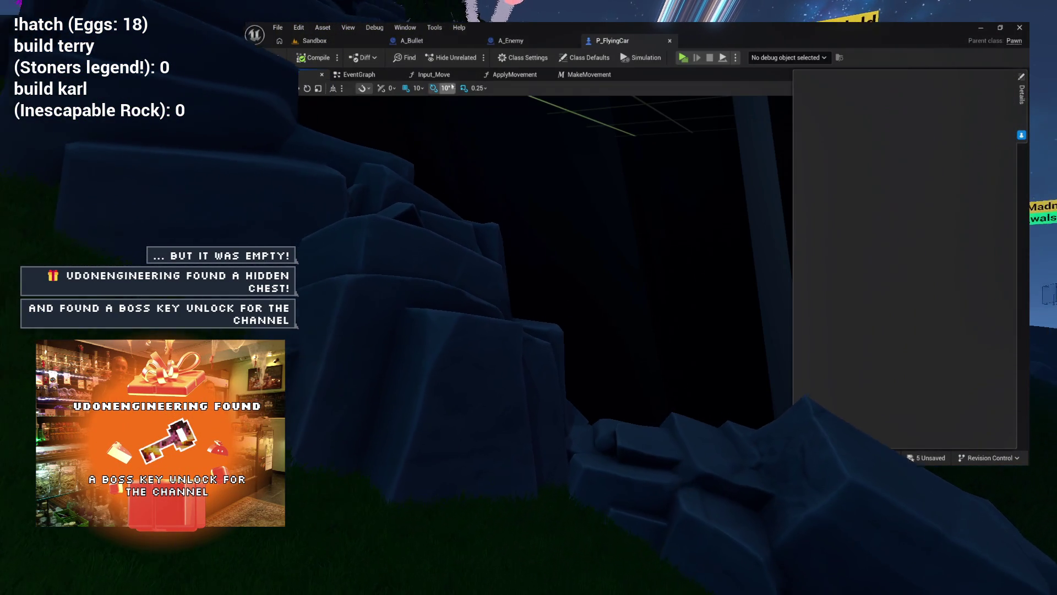
click(412, 41)
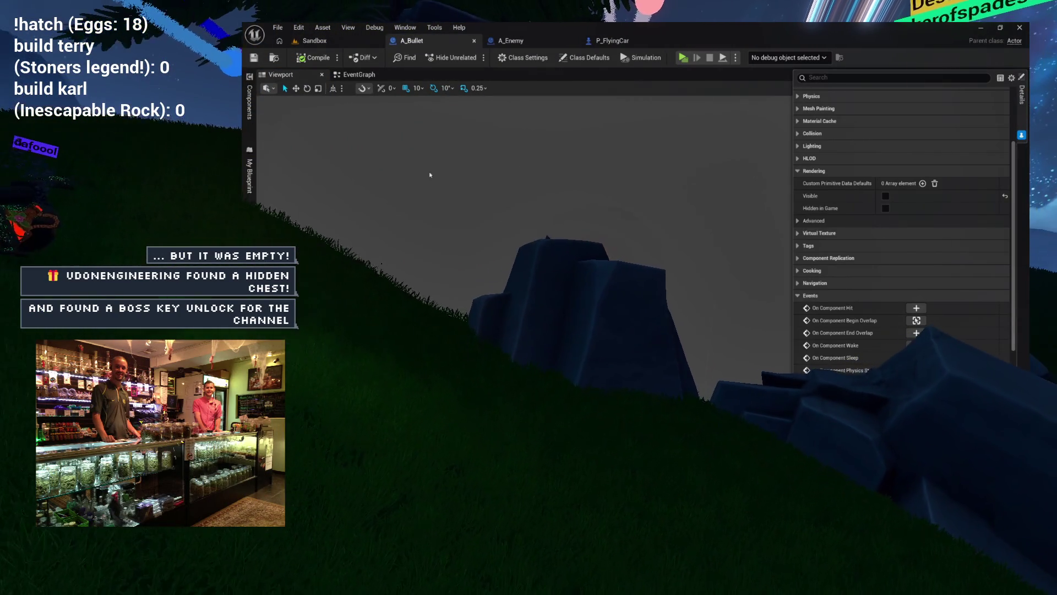
click(589, 270)
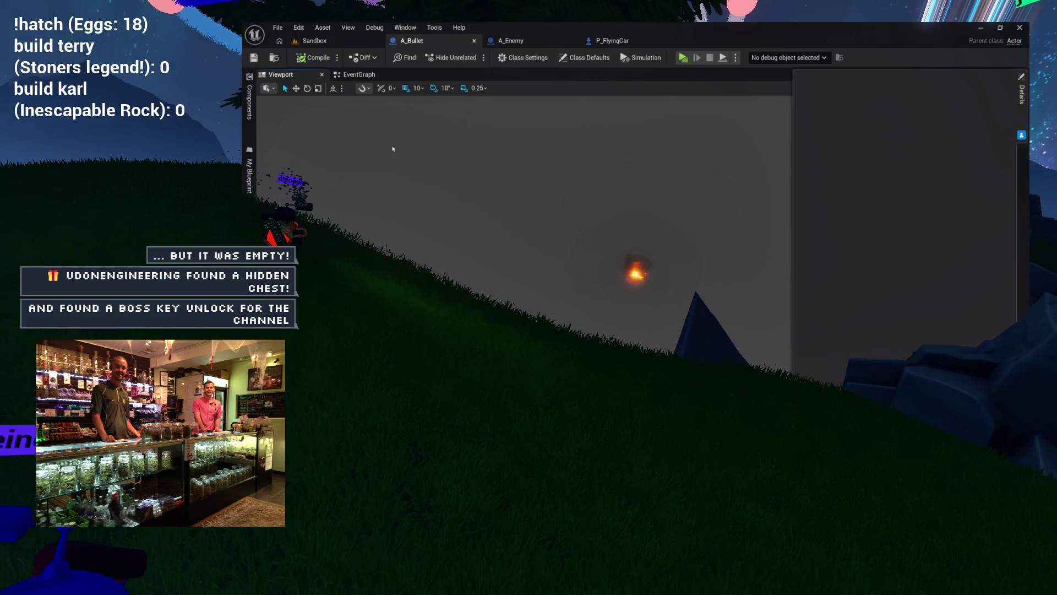
click(249, 100)
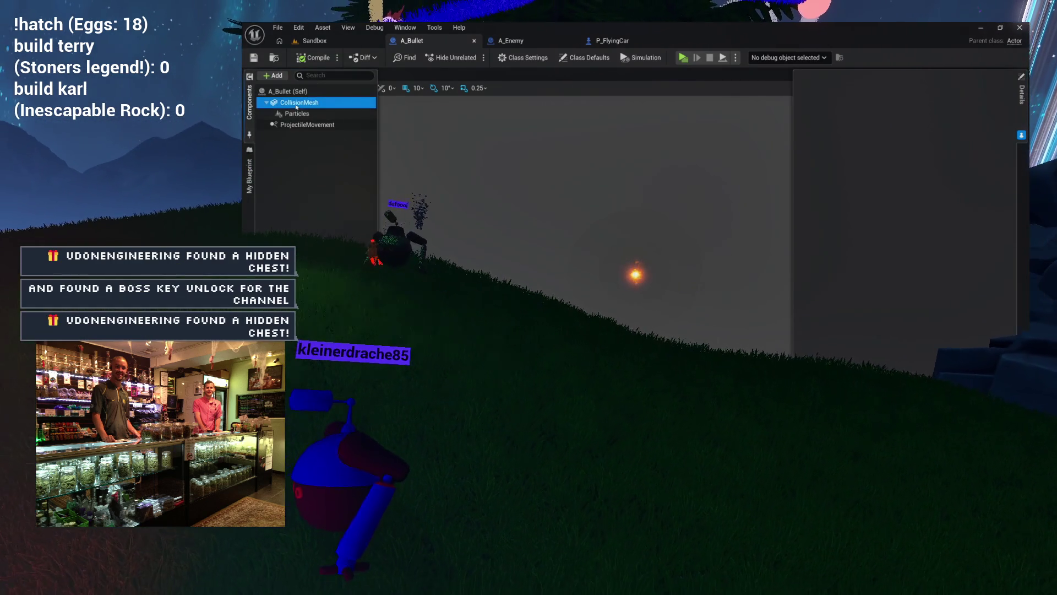
click(297, 102)
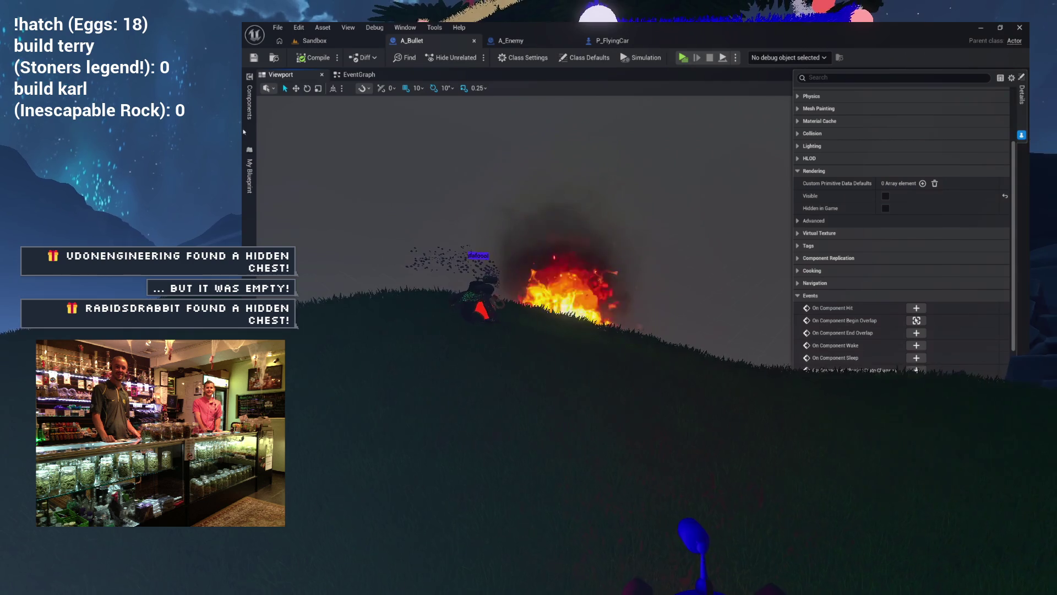
- Select A_Bullet's Particles component and browse to its NS_Hit_Constant_Fire Niagara asset
click(249, 102)
click(299, 115)
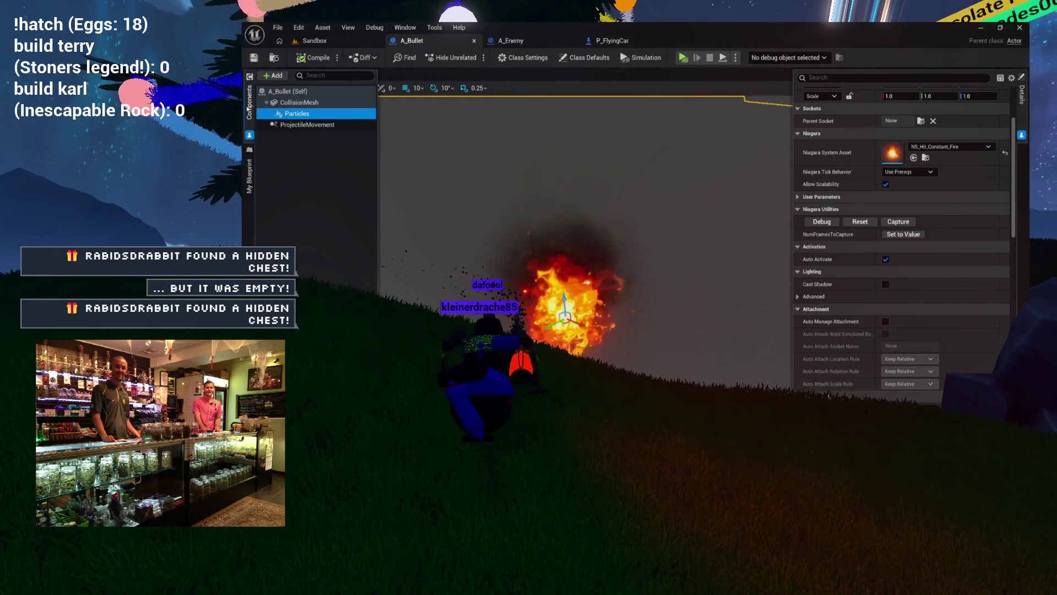
scroll(845, 172, up, 3)
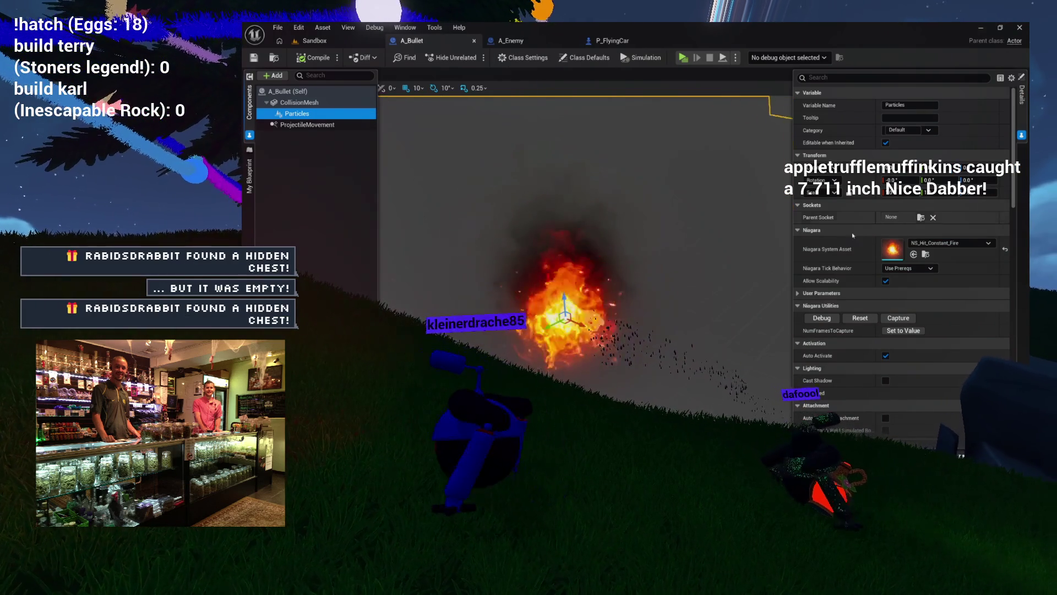
click(926, 254)
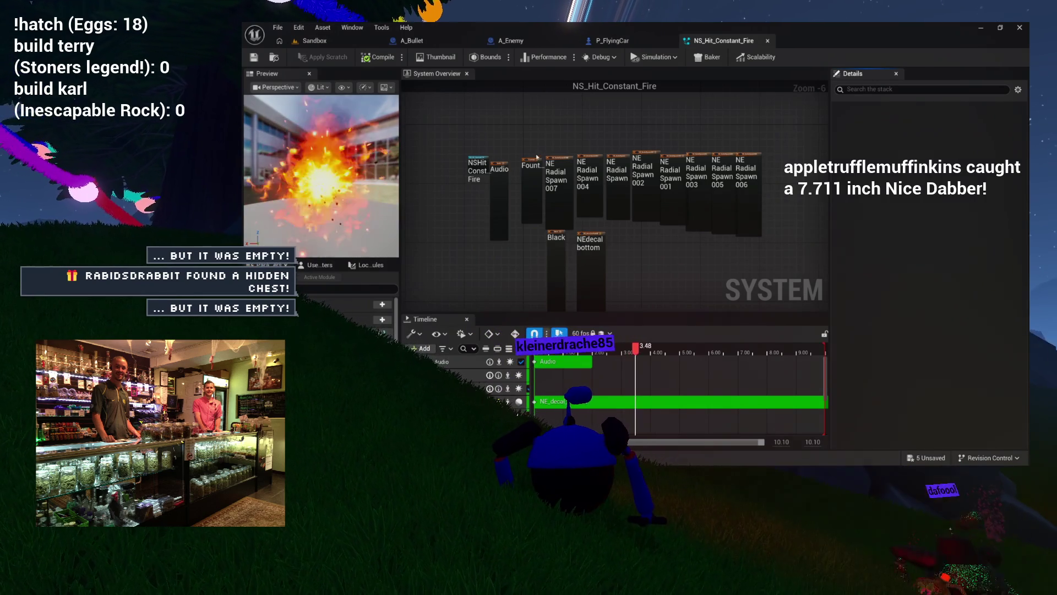
- Close the Niagara editor and drag NS_Hit_Constant_Fire from the Content Drawer into the Sandbox level
click(767, 40)
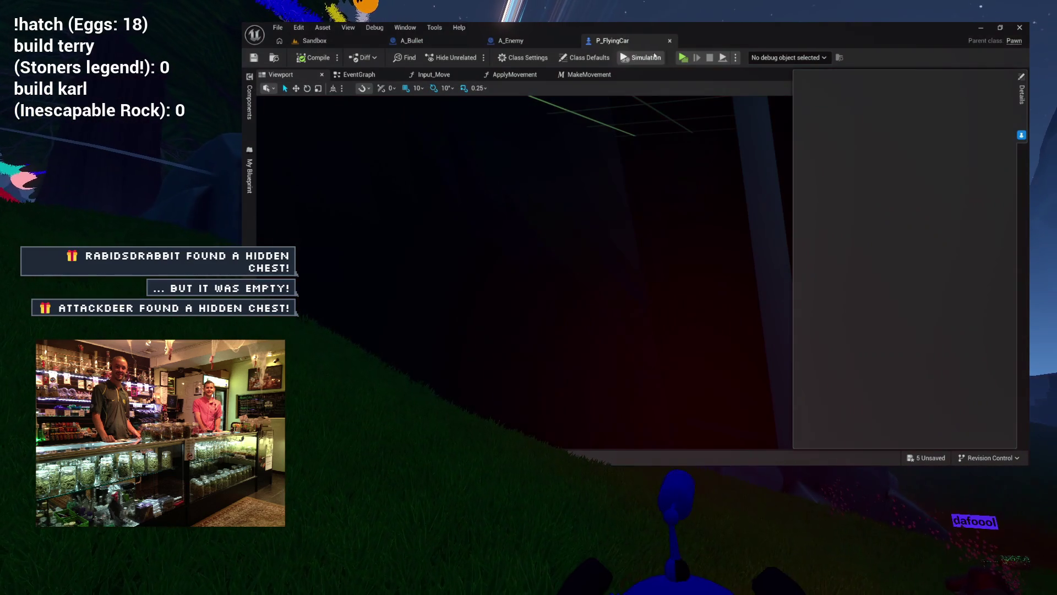
key(ctrl+space)
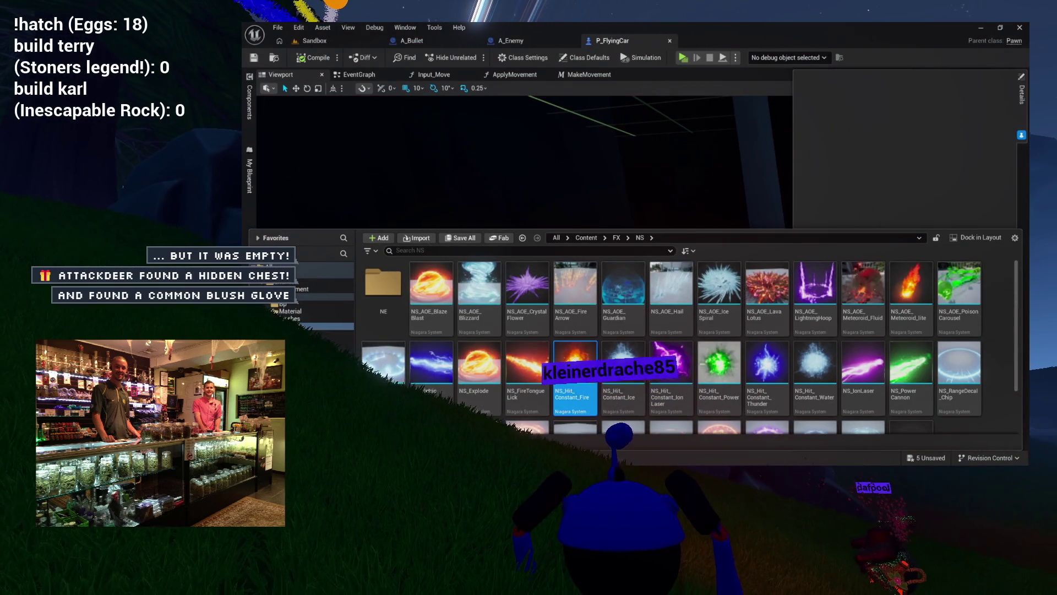
scroll(607, 345, down, 1)
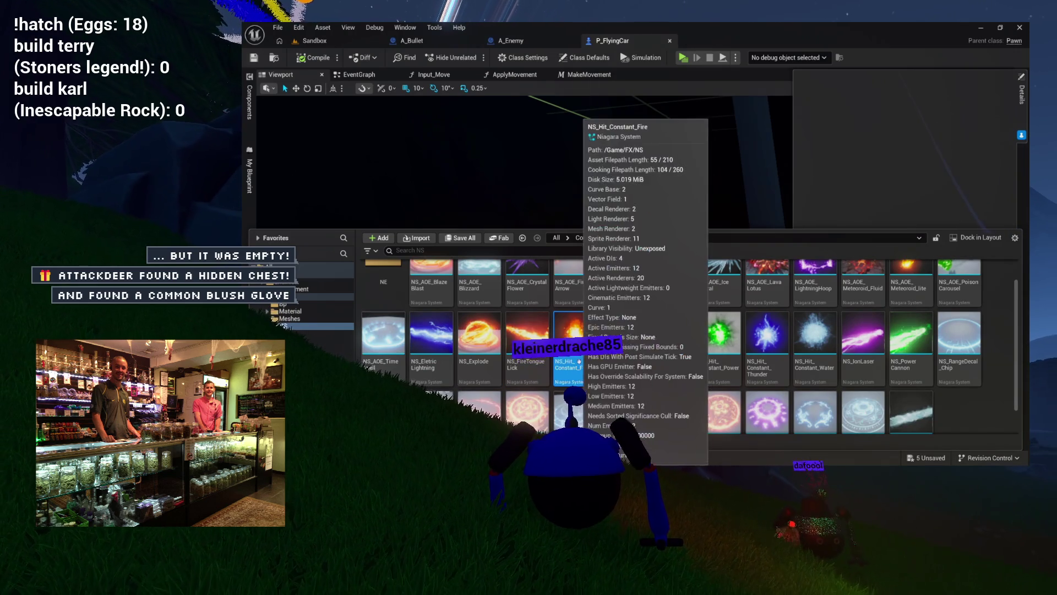
double_click(579, 327)
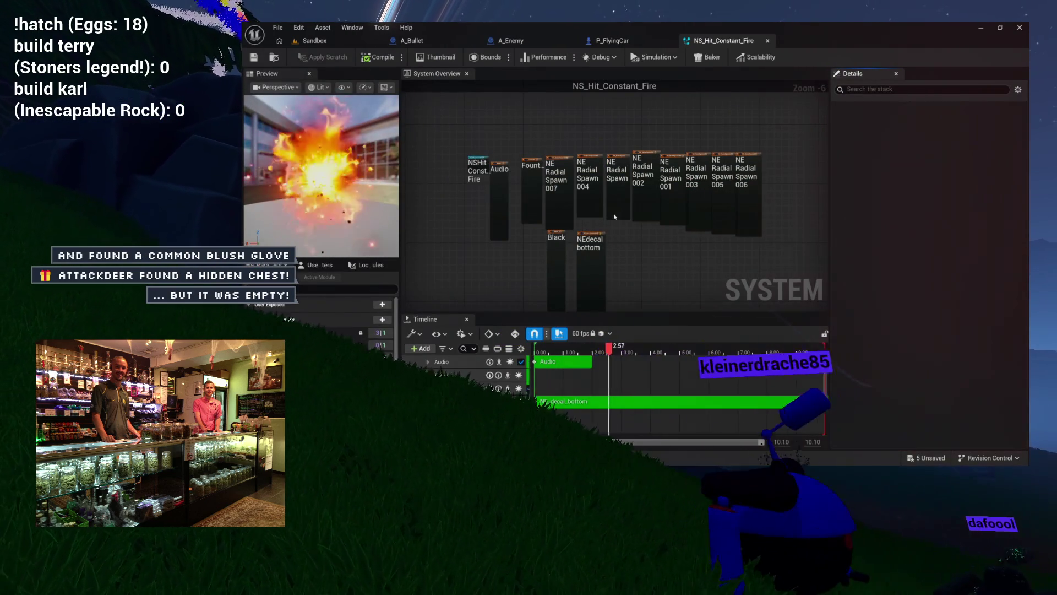
scroll(495, 165, up, 4)
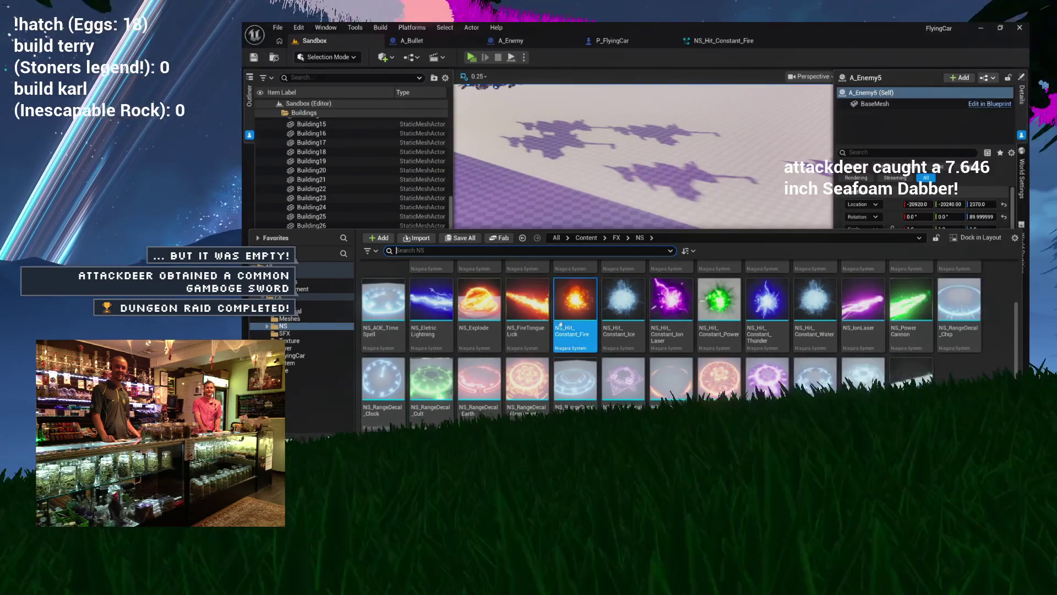
drag(578, 303, 616, 280)
- Focus on the fire actor and raise it with the Z gizmo to about Z 250
key(f)
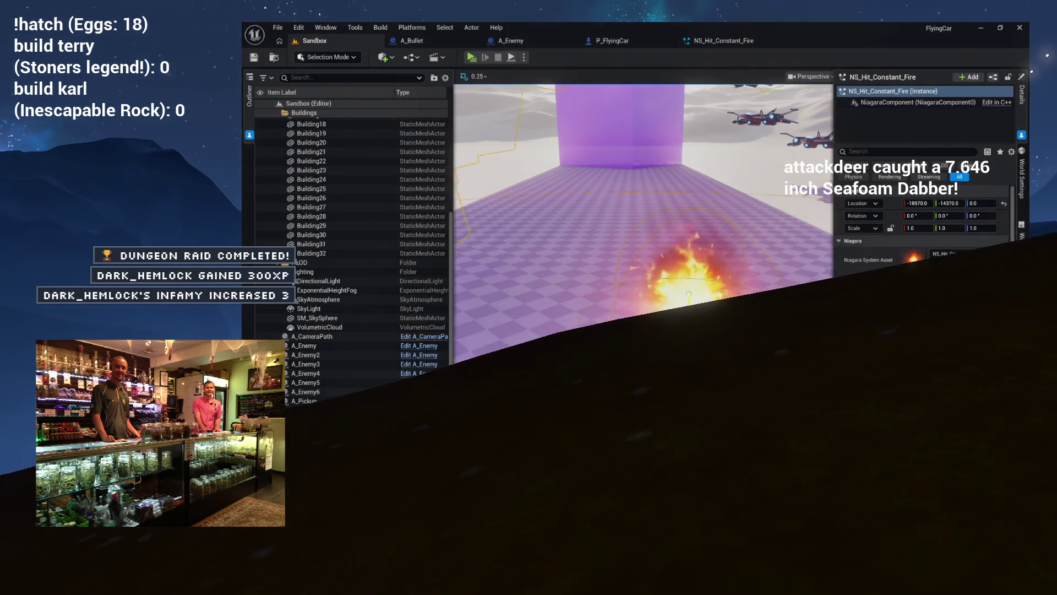
drag(703, 208, 701, 171)
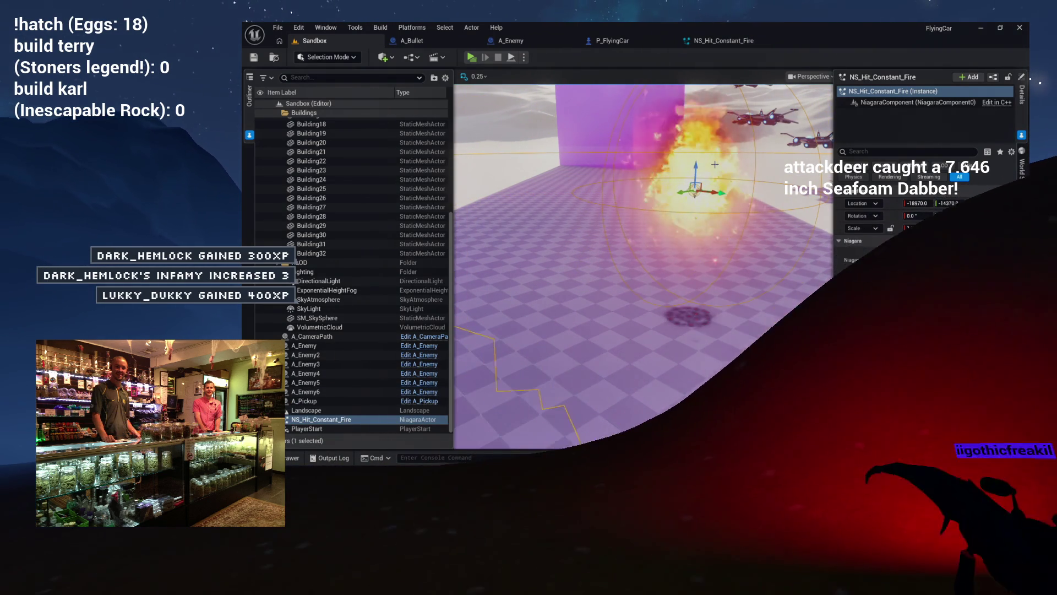
drag(695, 168, 695, 195)
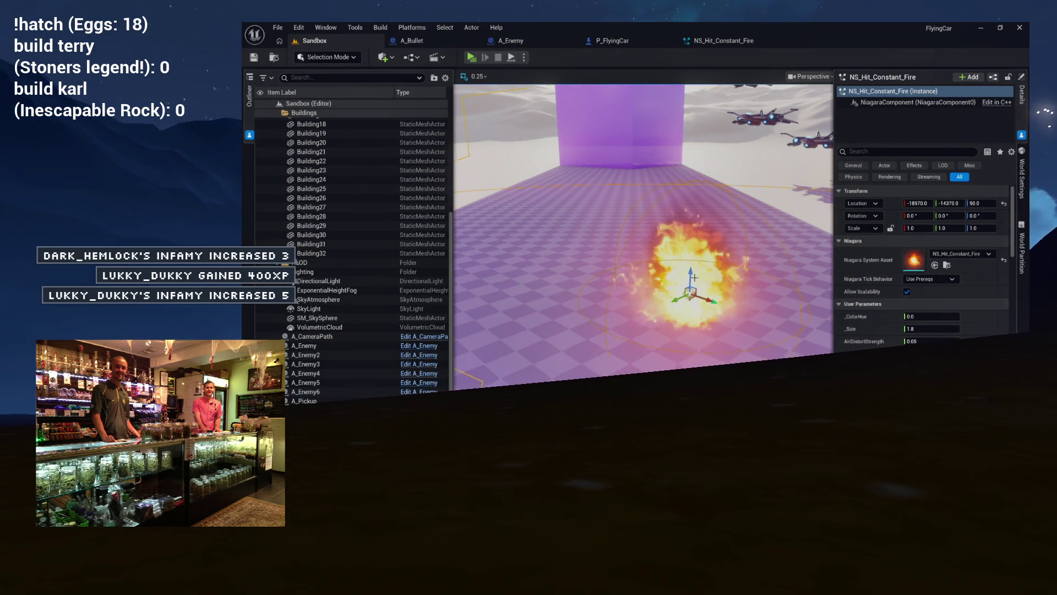
mouse_move(688, 272)
mouse_down()
mouse_move(688, 245)
mouse_move(690, 286)
mouse_up()
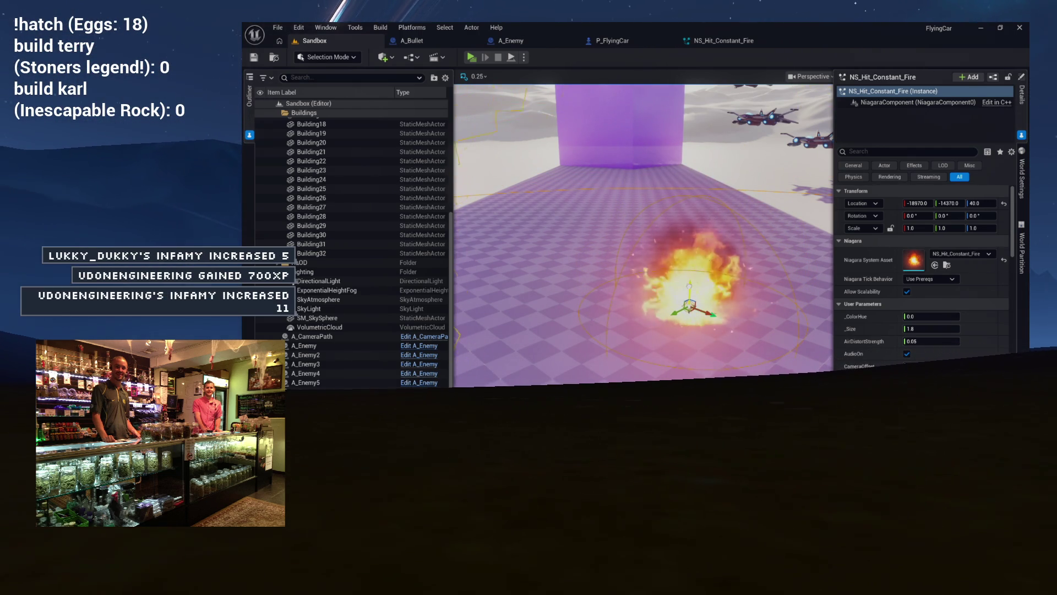
drag(691, 259, 692, 242)
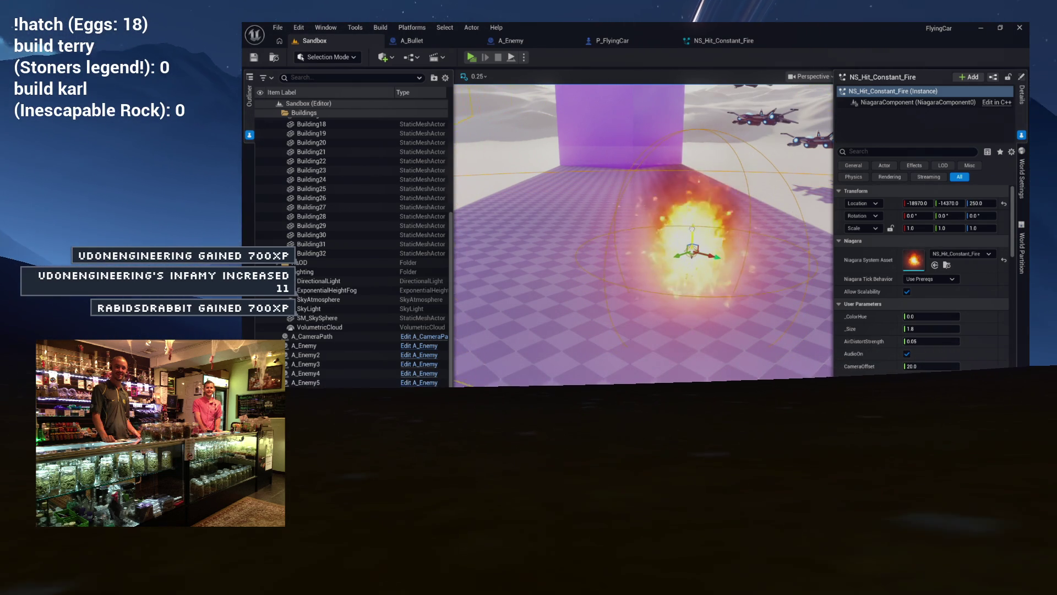
drag(692, 228, 692, 223)
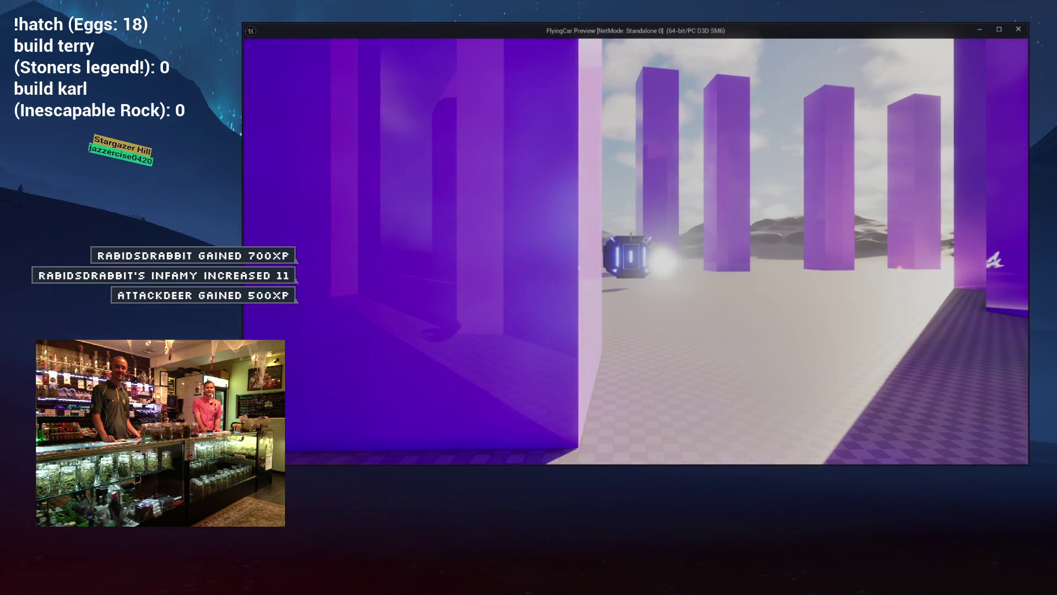
- Stop the preview and bring up the NS_Hit_Constant_Fire Niagara editor
key(Escape)
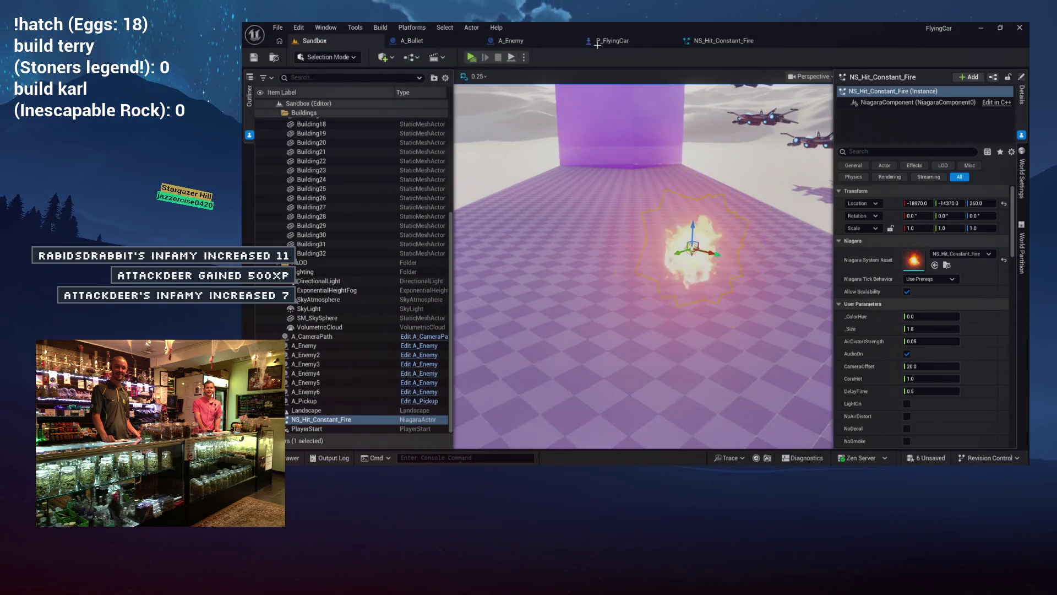
click(685, 41)
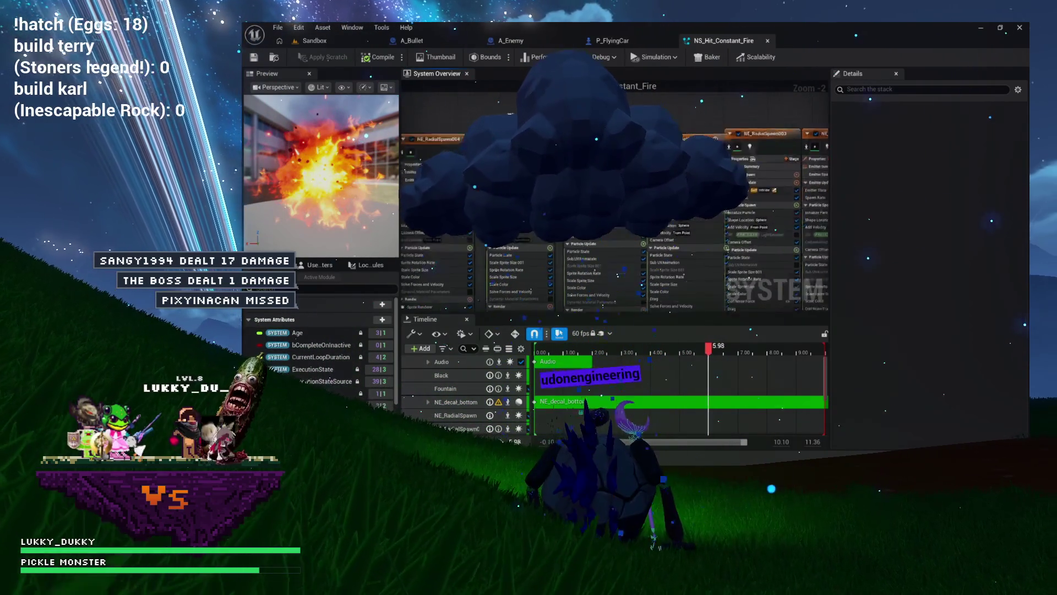
- Delete the NE_decal_bottom, Black and Audio emitter nodes from the System Overview
drag(732, 118, 512, 127)
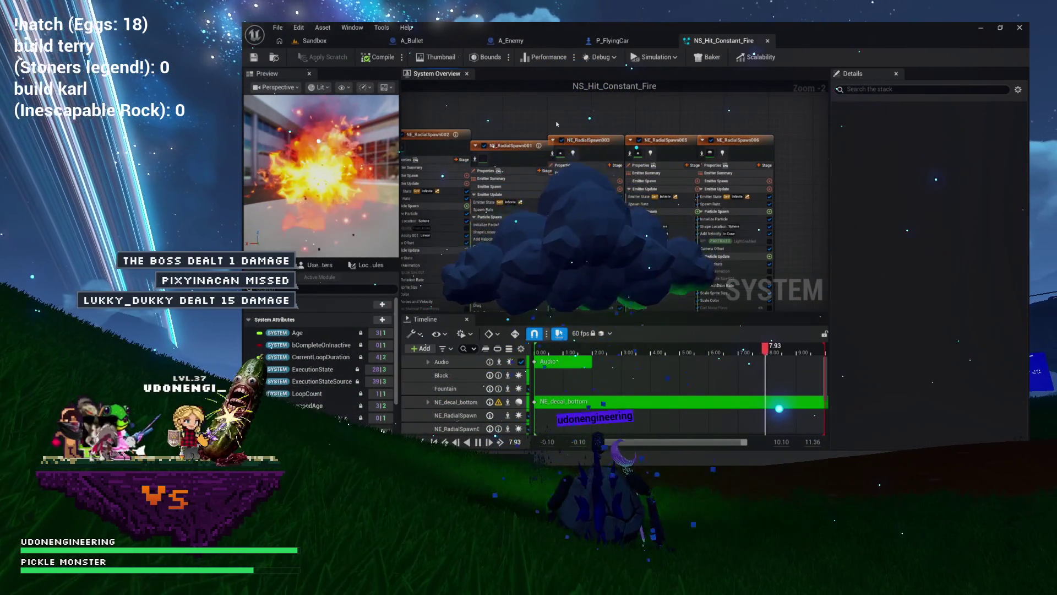
scroll(557, 124, down, 3)
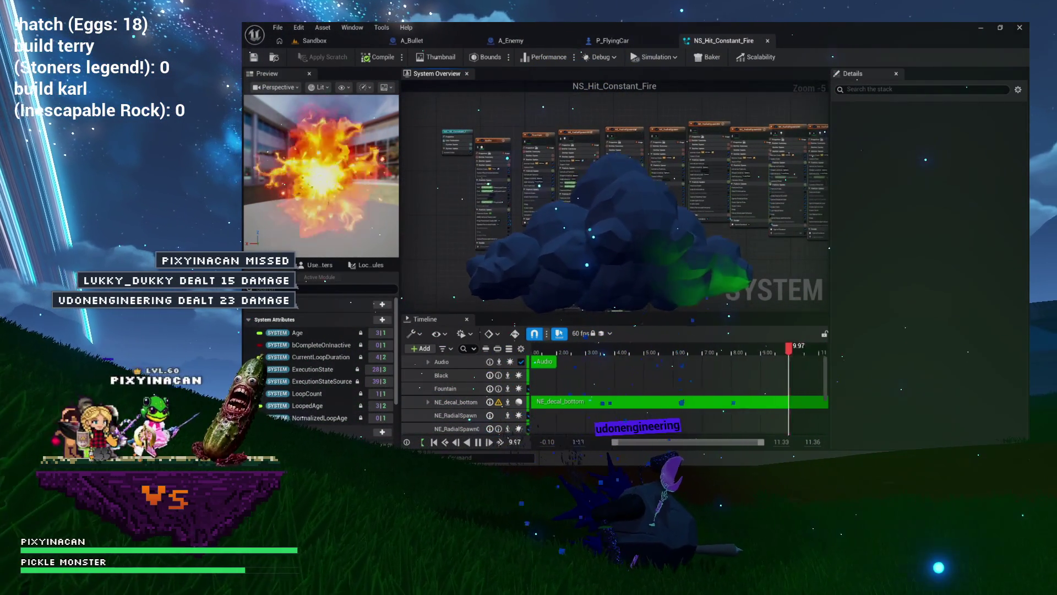
drag(723, 275, 723, 185)
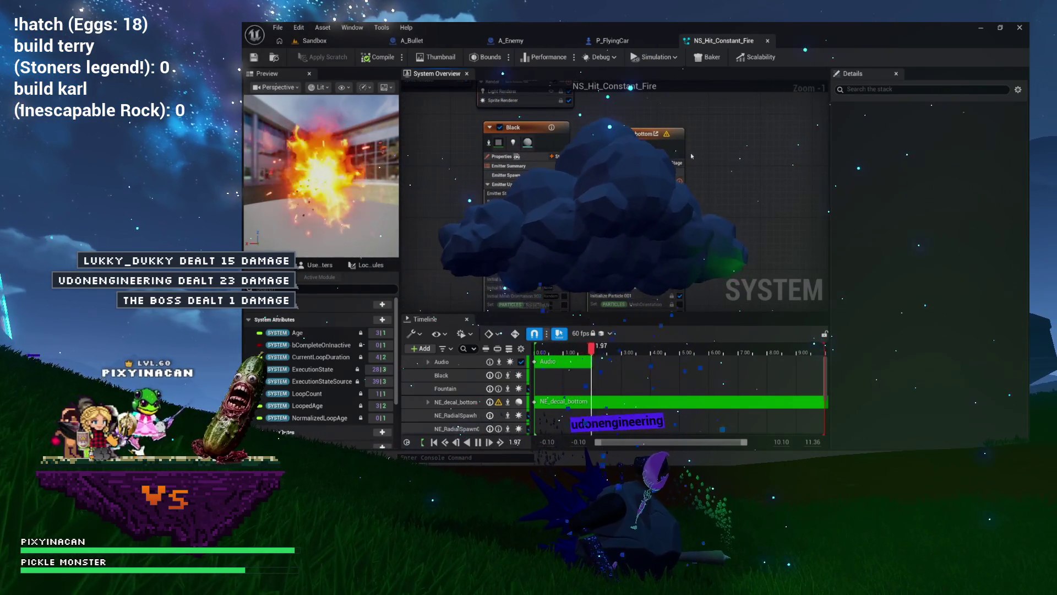
click(661, 138)
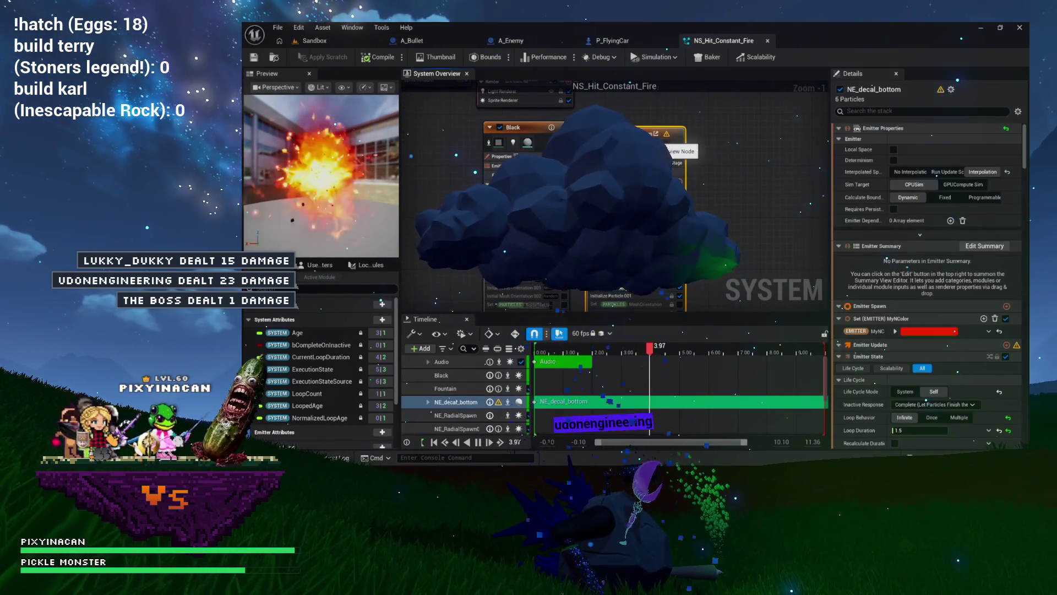
key(Delete)
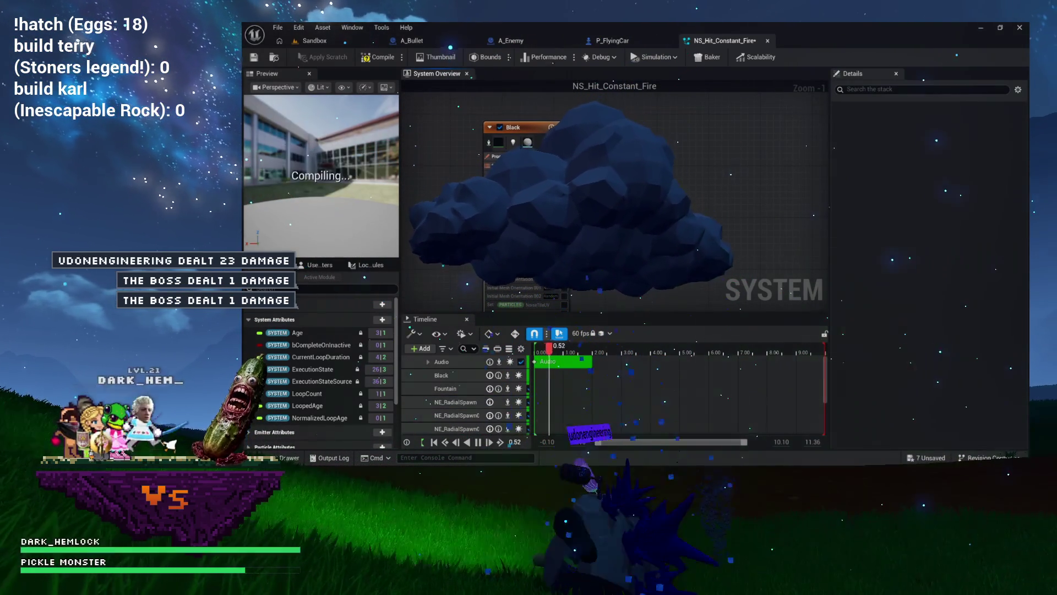
click(564, 128)
key(Delete)
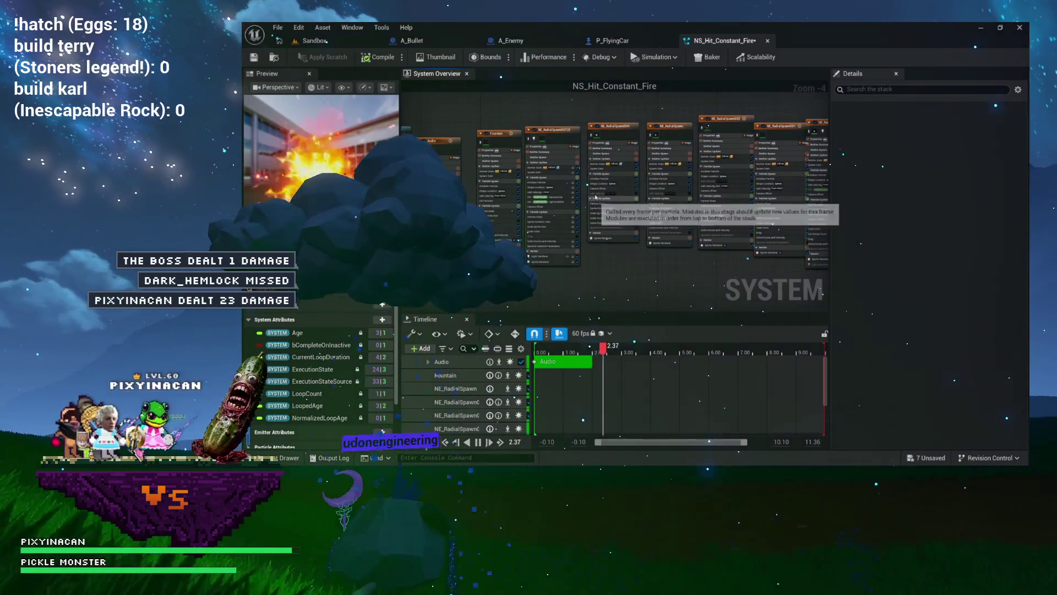
scroll(565, 112, up, 3)
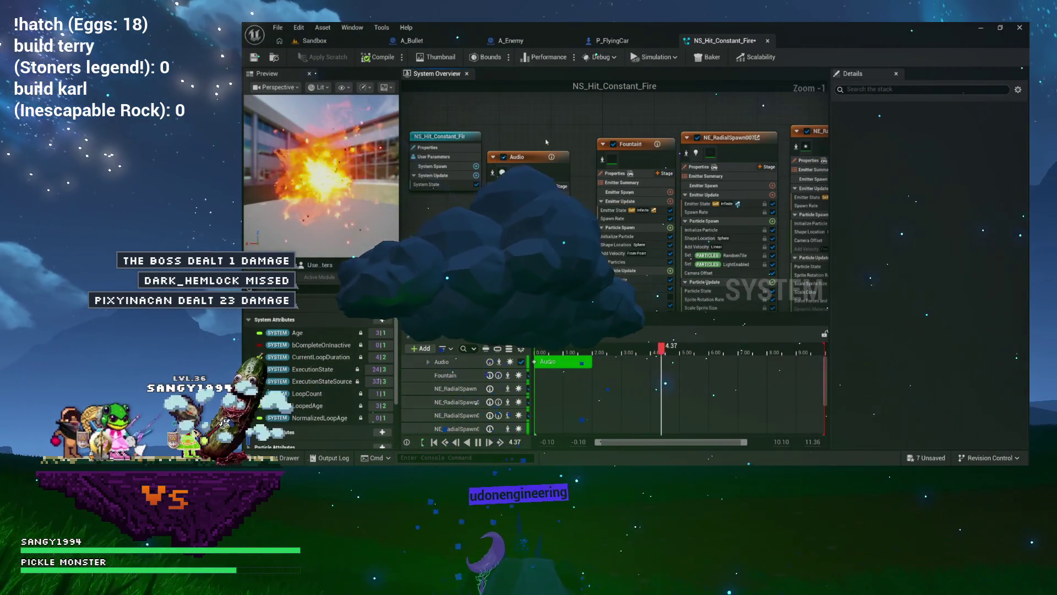
click(528, 158)
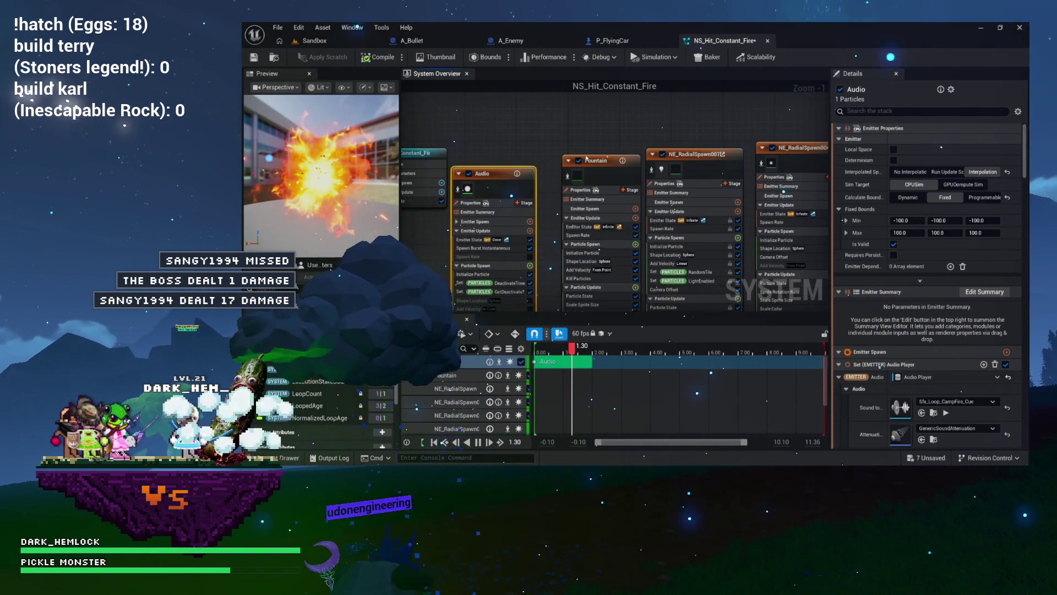
key(Delete)
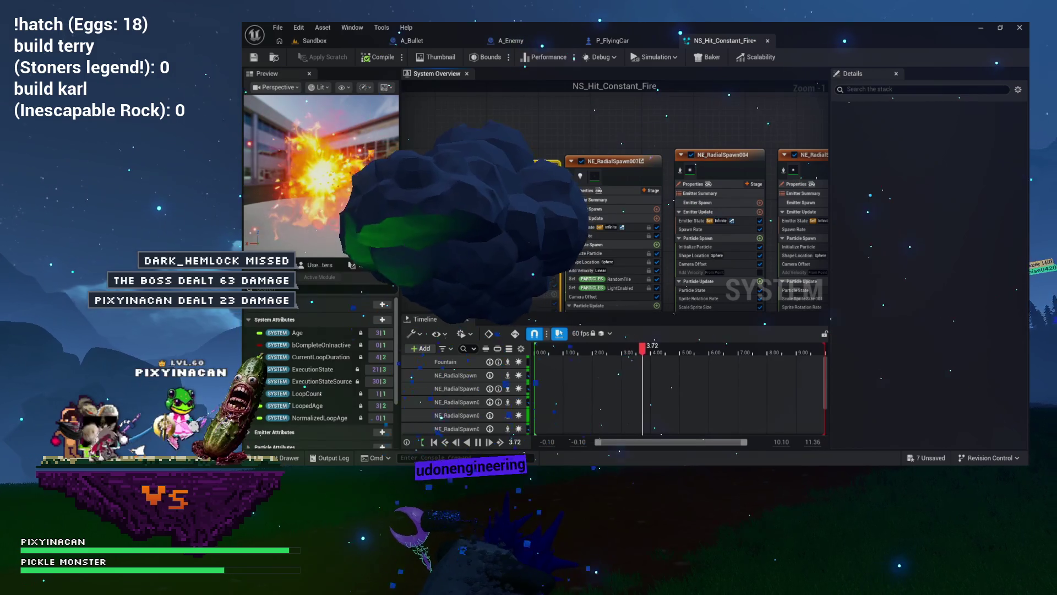
- Delete the Fountain emitter and disable NE_RadialSpawn001, 003 and 005
click(443, 362)
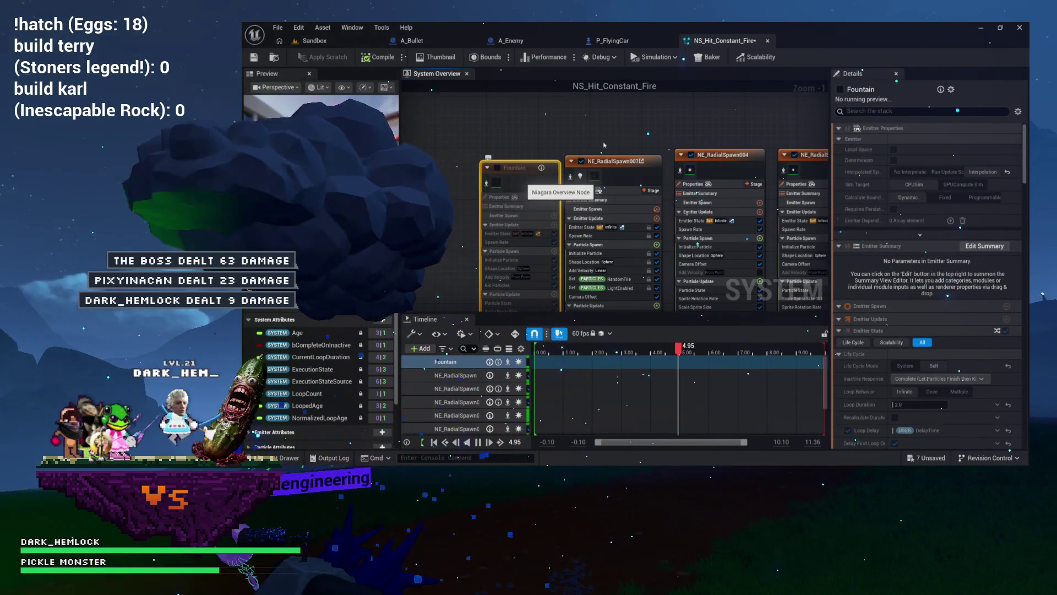
key(Delete)
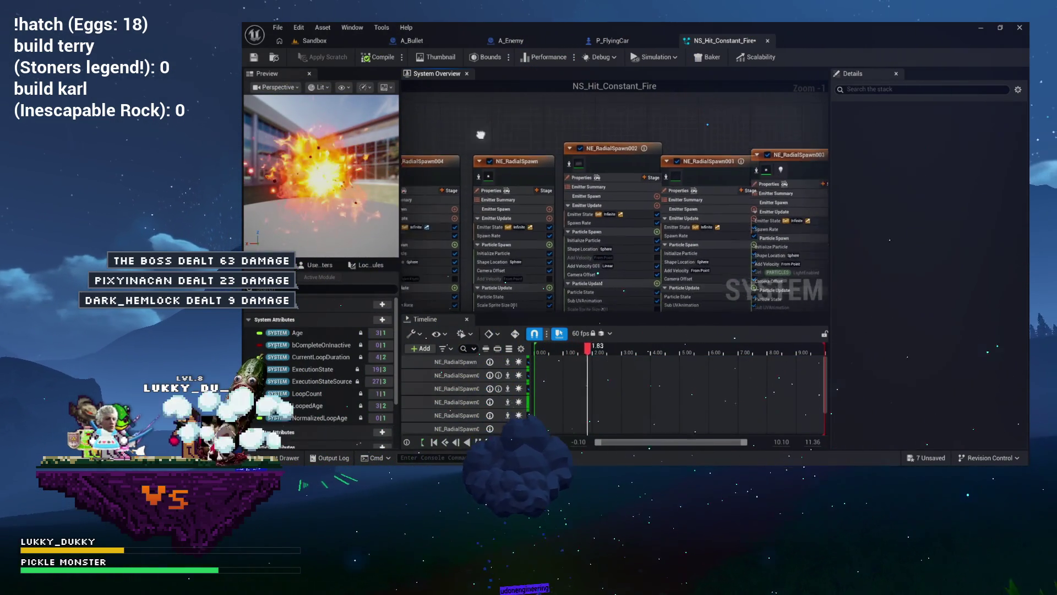
drag(532, 131, 461, 139)
click(563, 164)
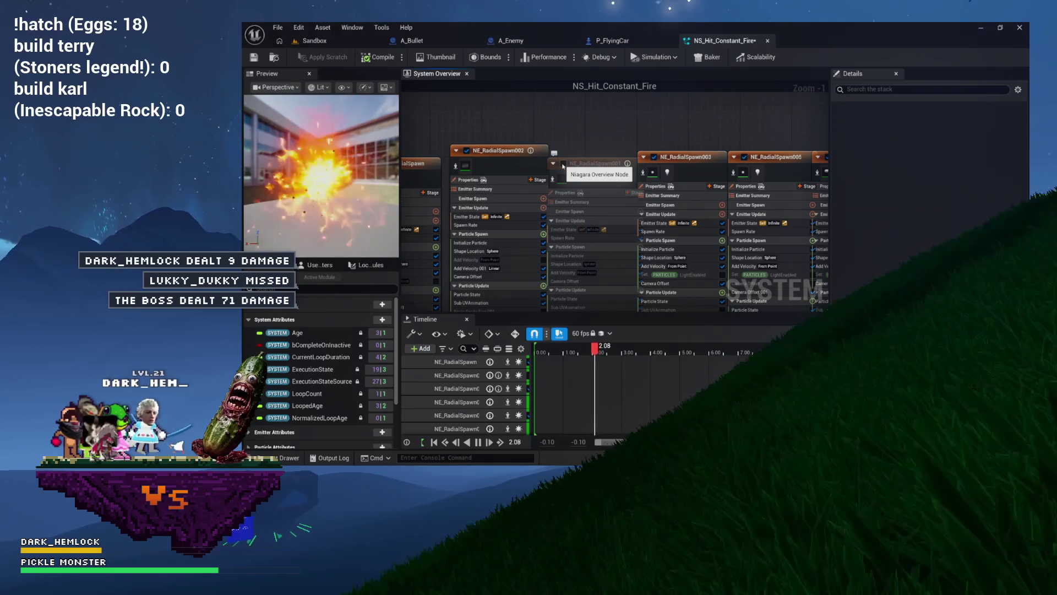
click(655, 157)
drag(686, 138, 584, 135)
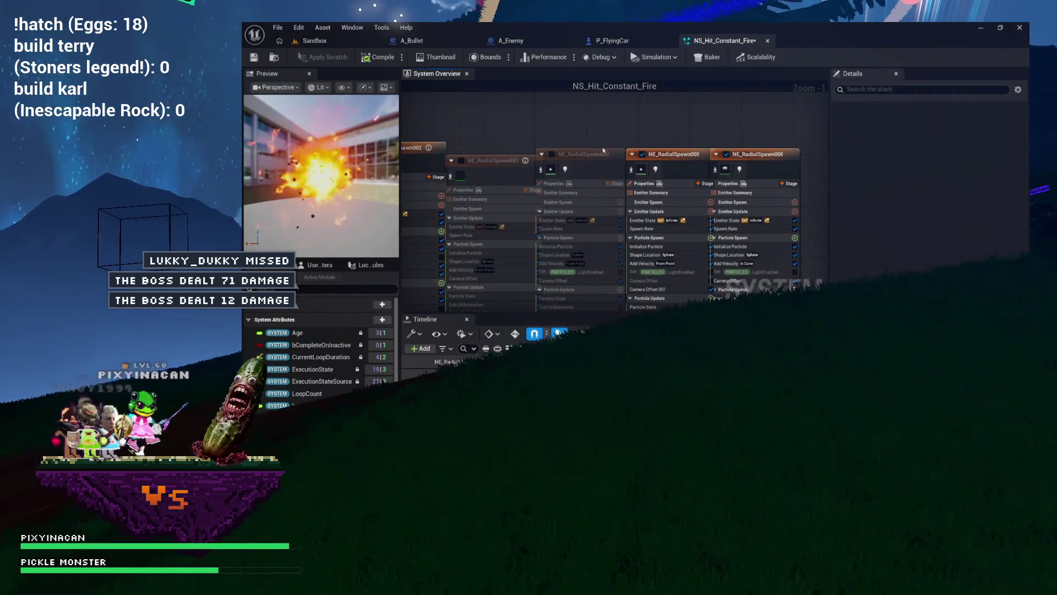
click(642, 154)
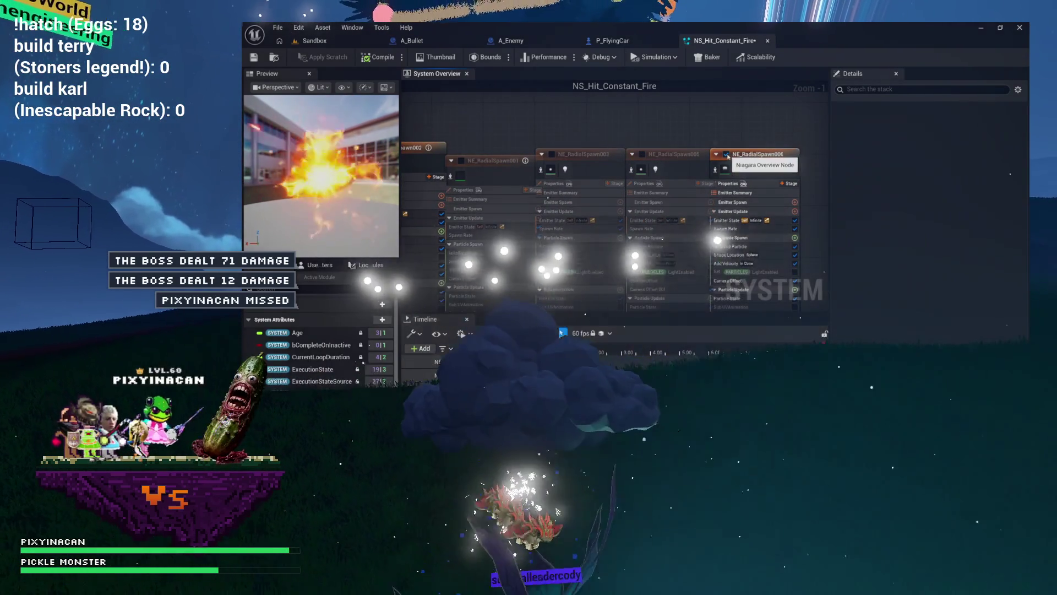
- Review the settings of the remaining NE_RadialSpawn emitters, then return to the Sandbox level
click(457, 148)
scroll(568, 232, down, 2)
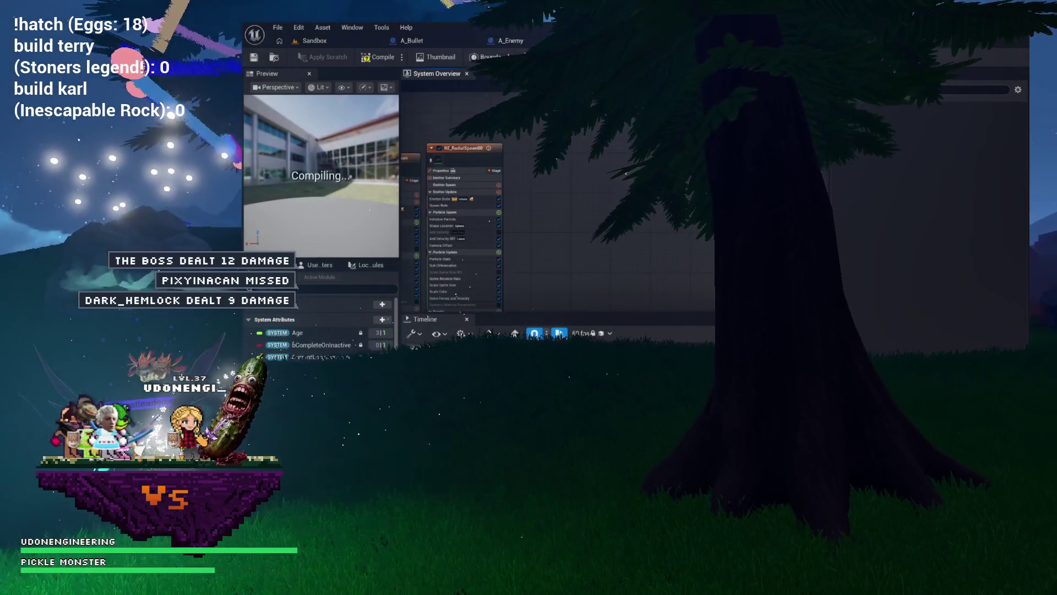
scroll(551, 221, up, 1)
click(498, 148)
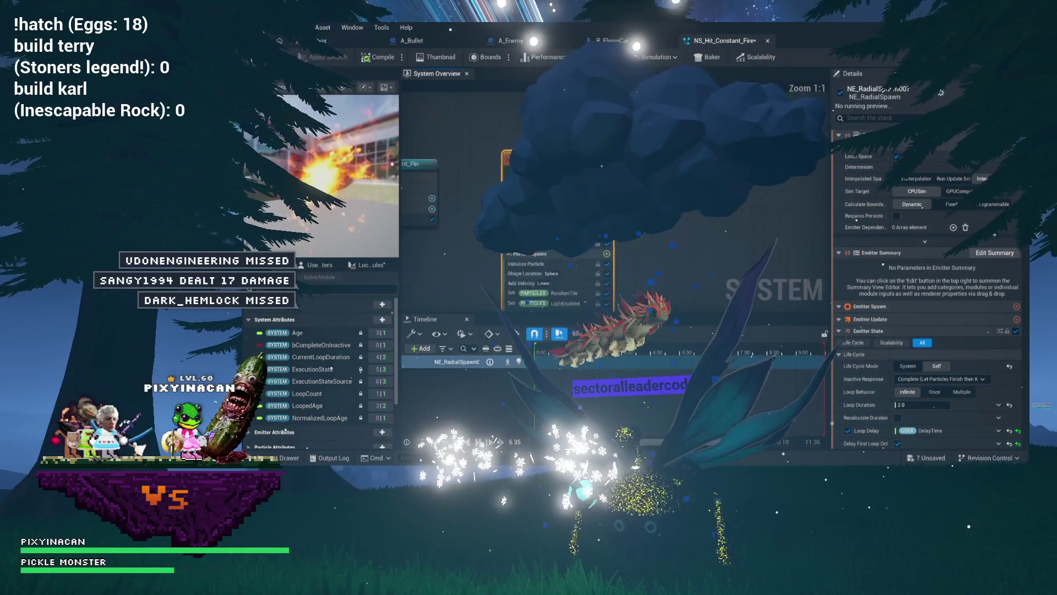
click(457, 362)
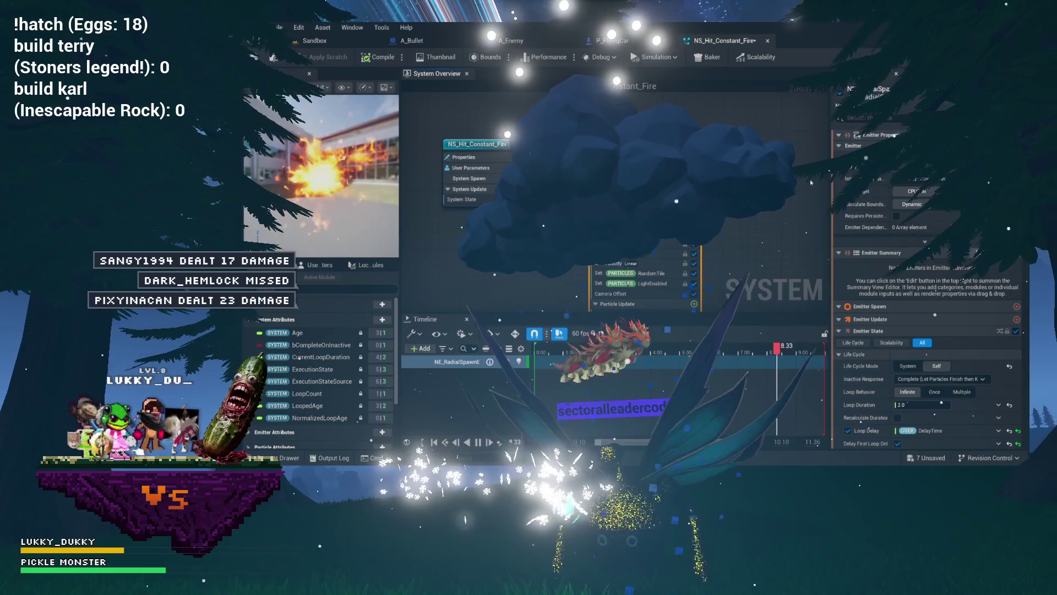
scroll(883, 244, down, 2)
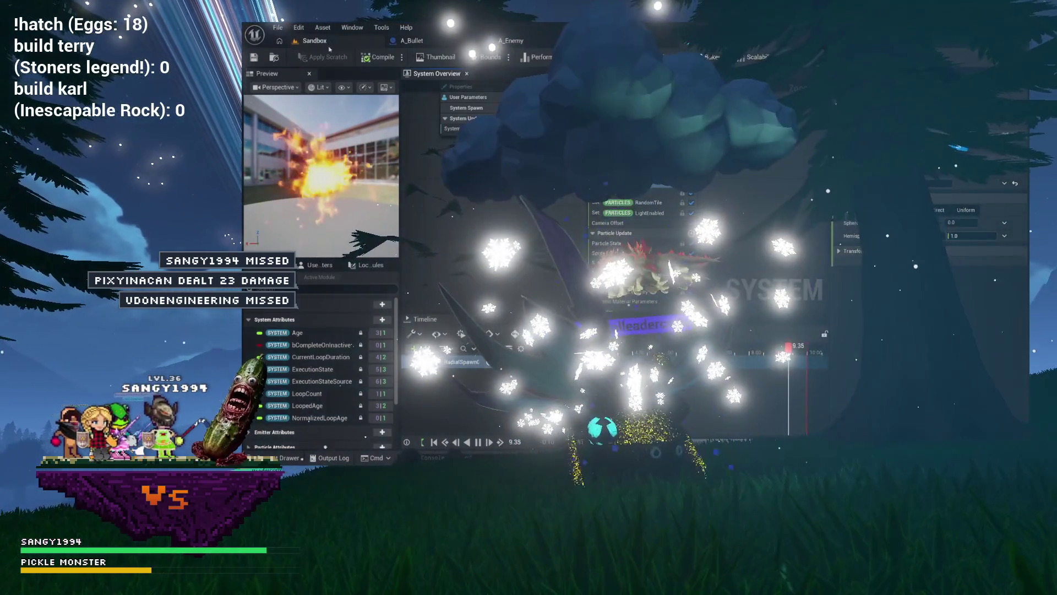
click(312, 42)
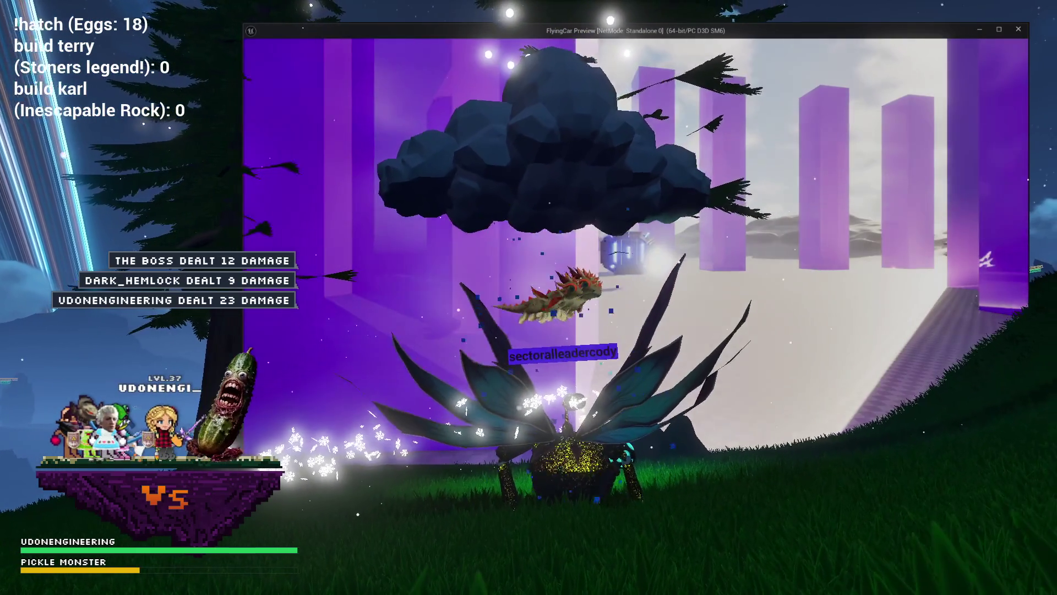
key(semicolon)
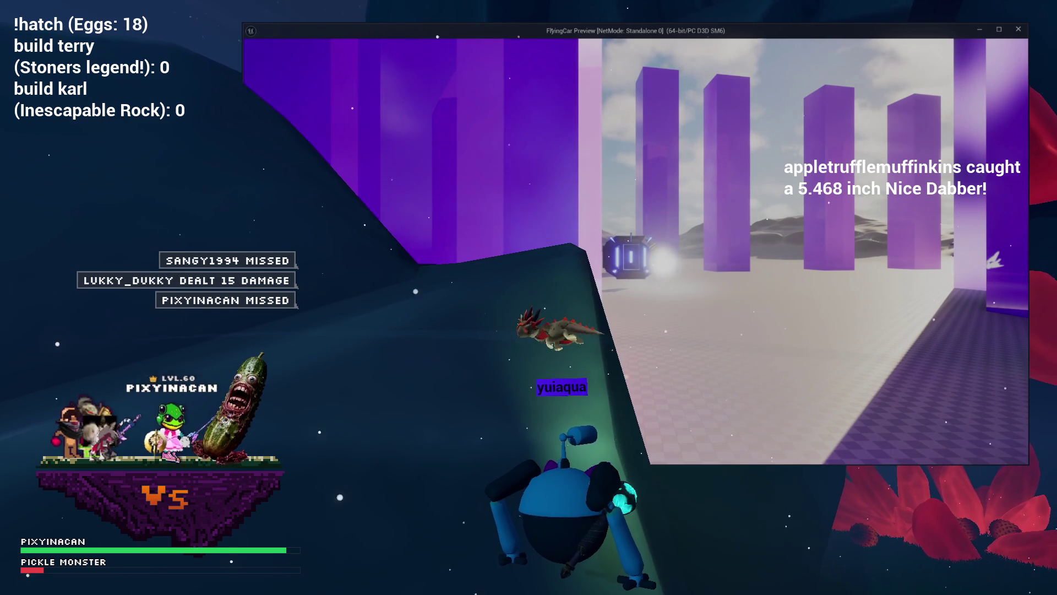
key(Escape)
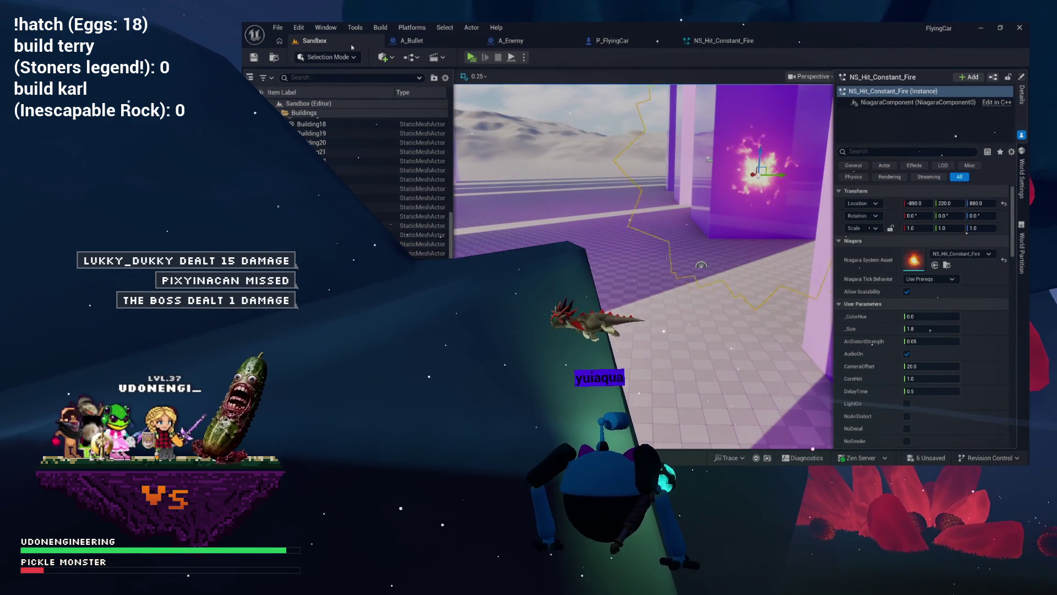
- Play-test the level twice to check the fire effect, then reopen NS_Hit_Constant_Fire
click(476, 59)
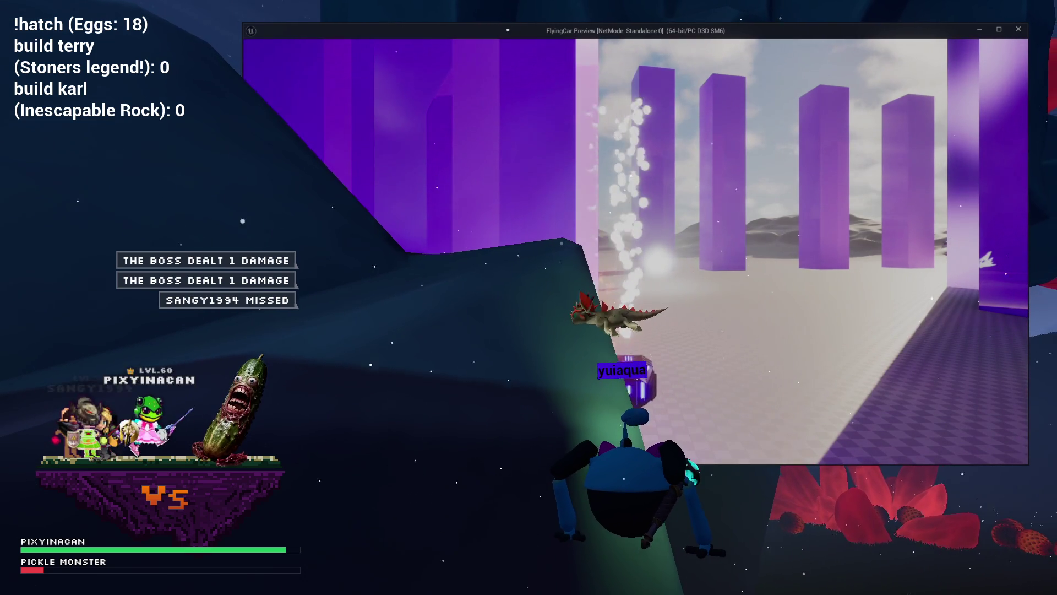
key(Escape)
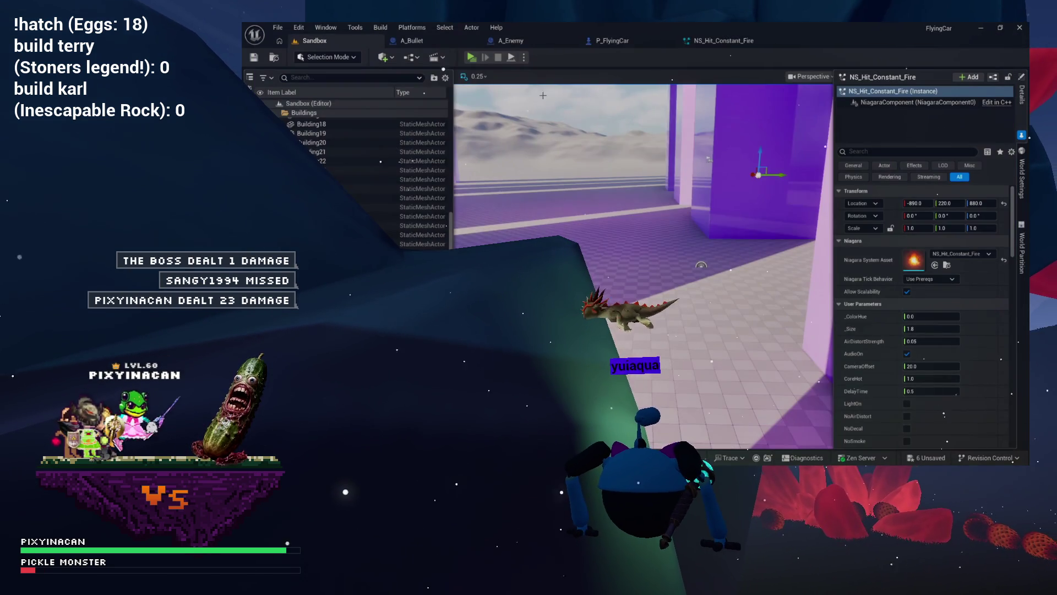
click(471, 57)
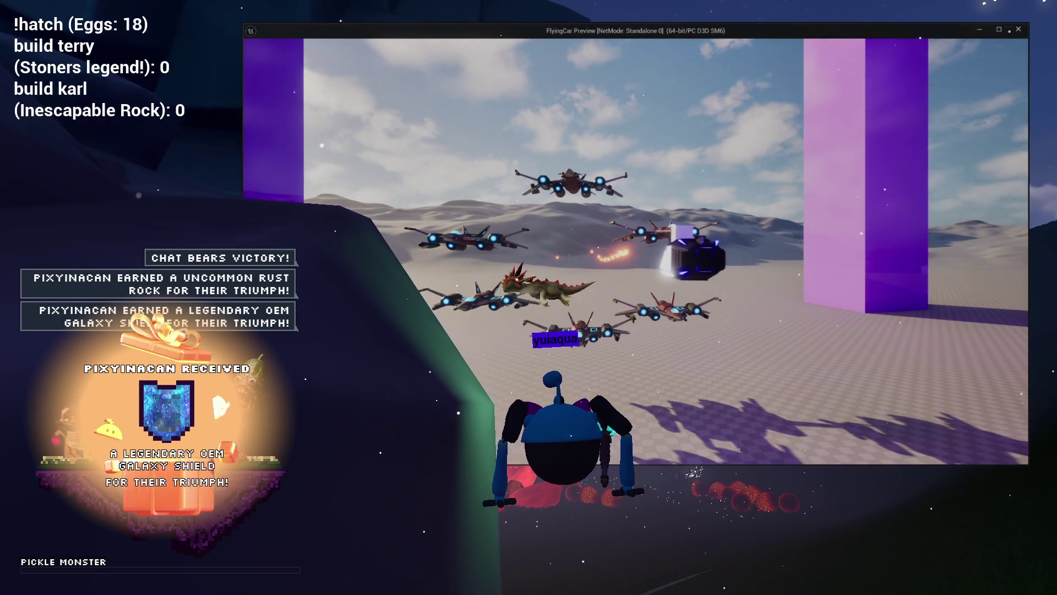
key(Escape)
click(716, 42)
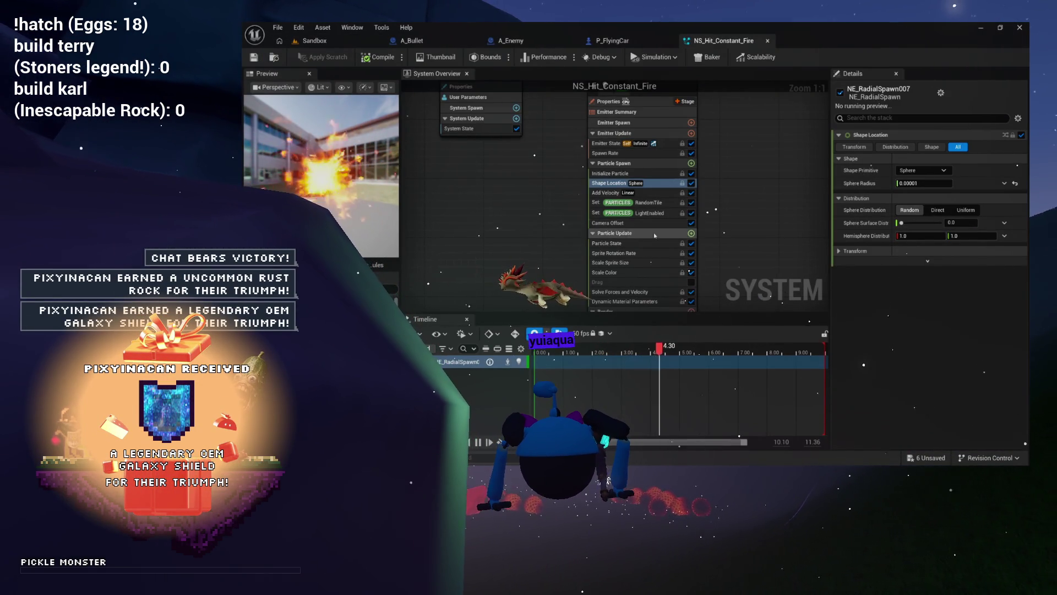
- Pan the System Overview graph, then switch to the A_Enemy blueprint's EventGraph
drag(559, 207, 593, 238)
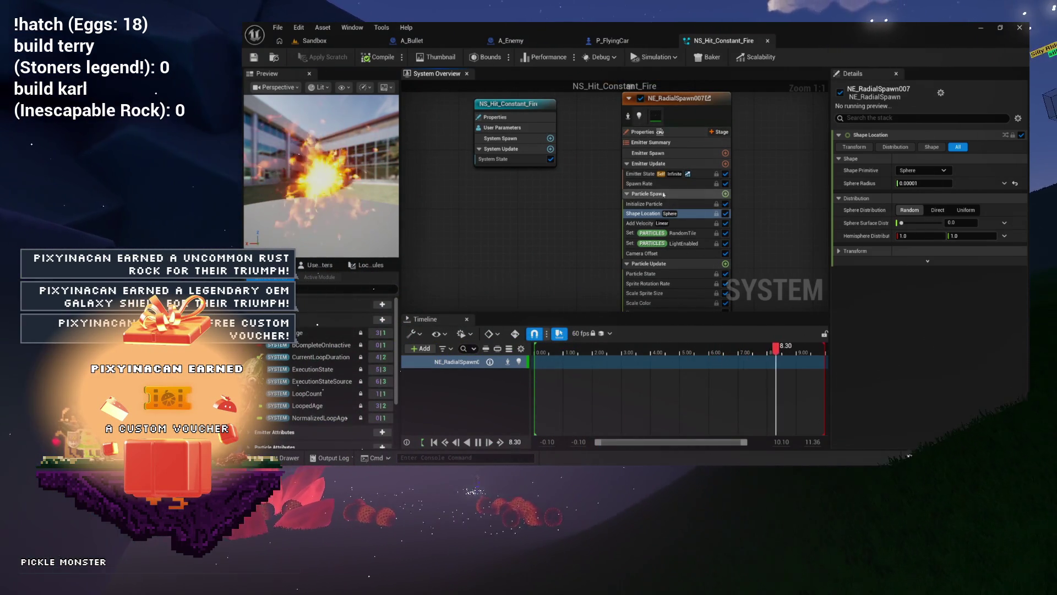
drag(602, 215, 580, 158)
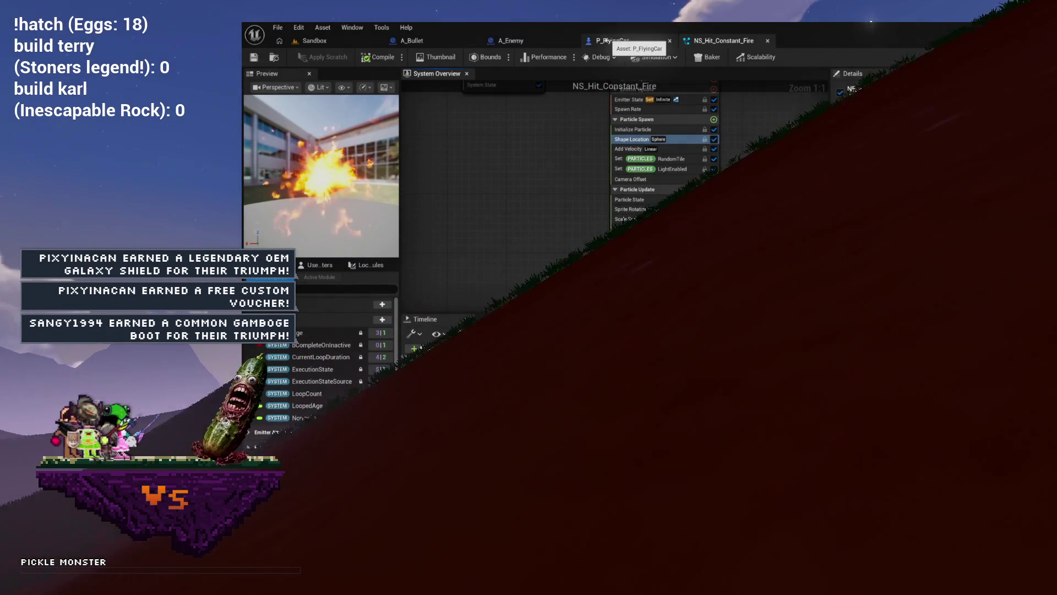
click(533, 42)
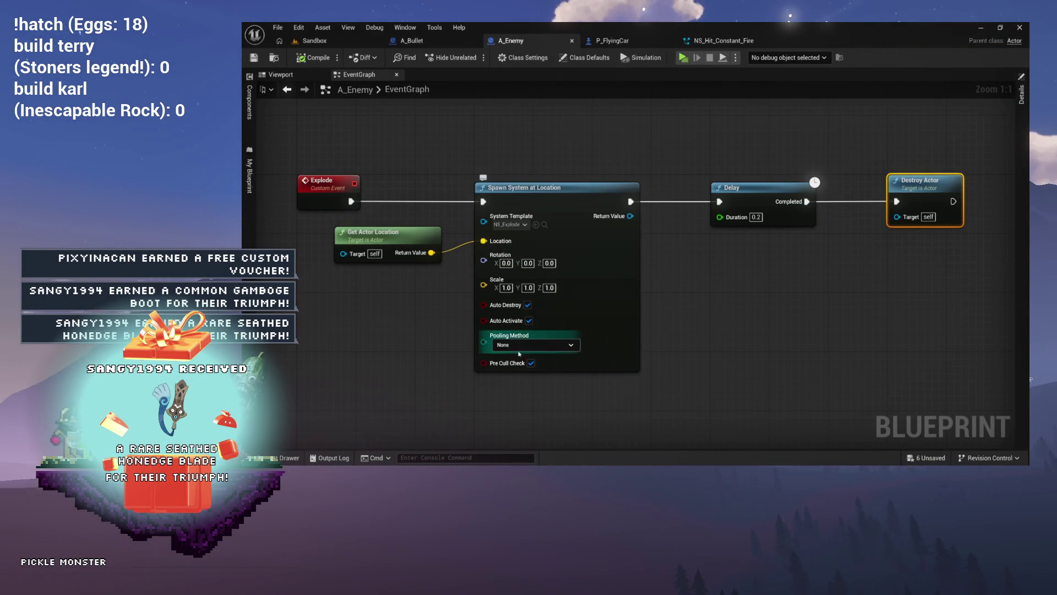
- Keep Spawn System at Location's Pooling Method on None and return to NS_Hit_Constant_Fire
click(524, 346)
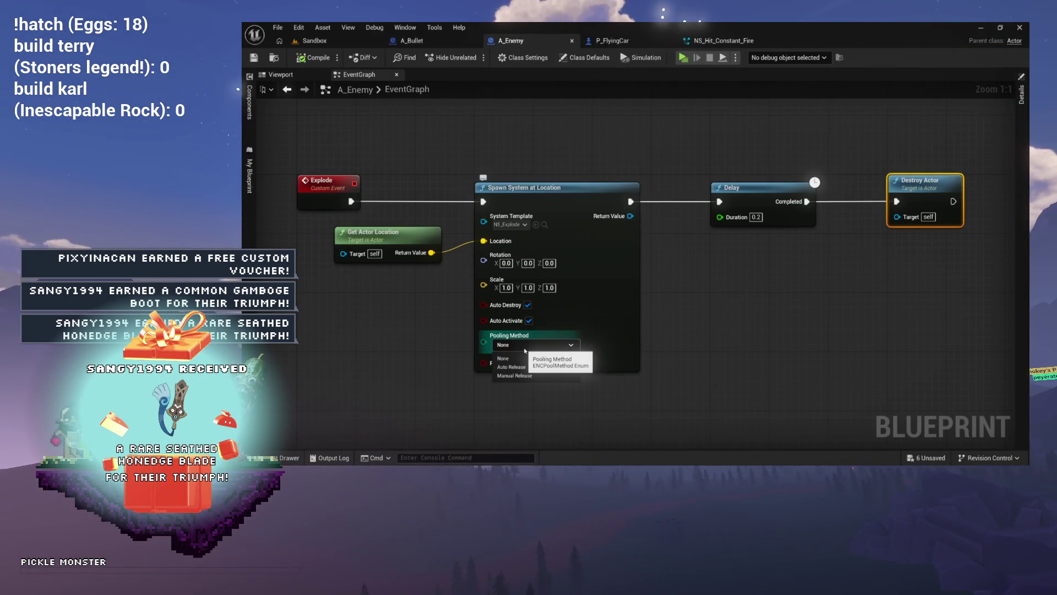
click(503, 358)
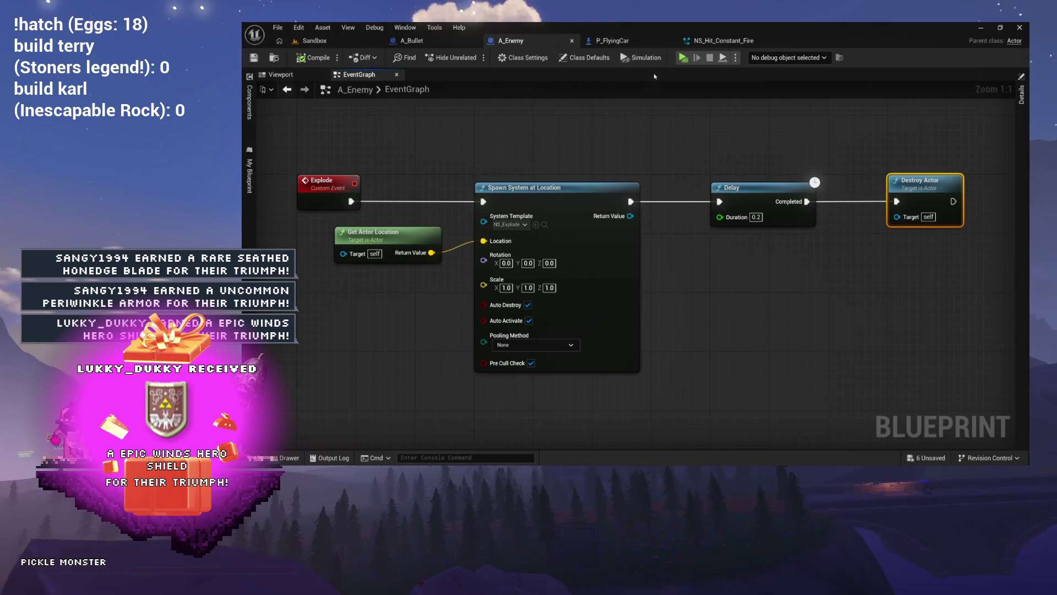
click(724, 42)
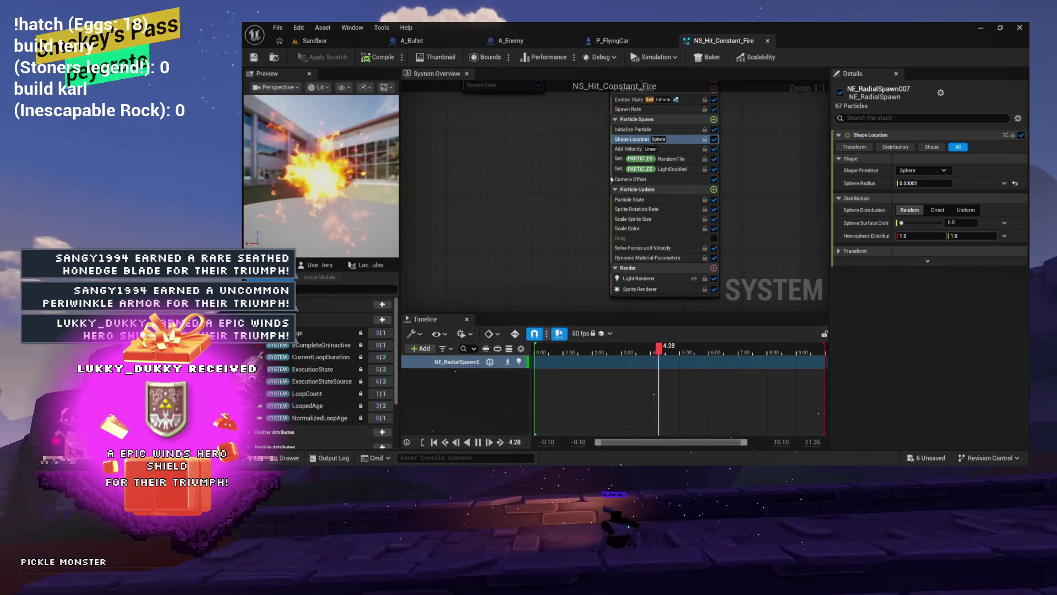
- Frame the NS_Hit_Constant_Fire system in view, then play FlyingCar from the Sandbox level
scroll(577, 366, down, 3)
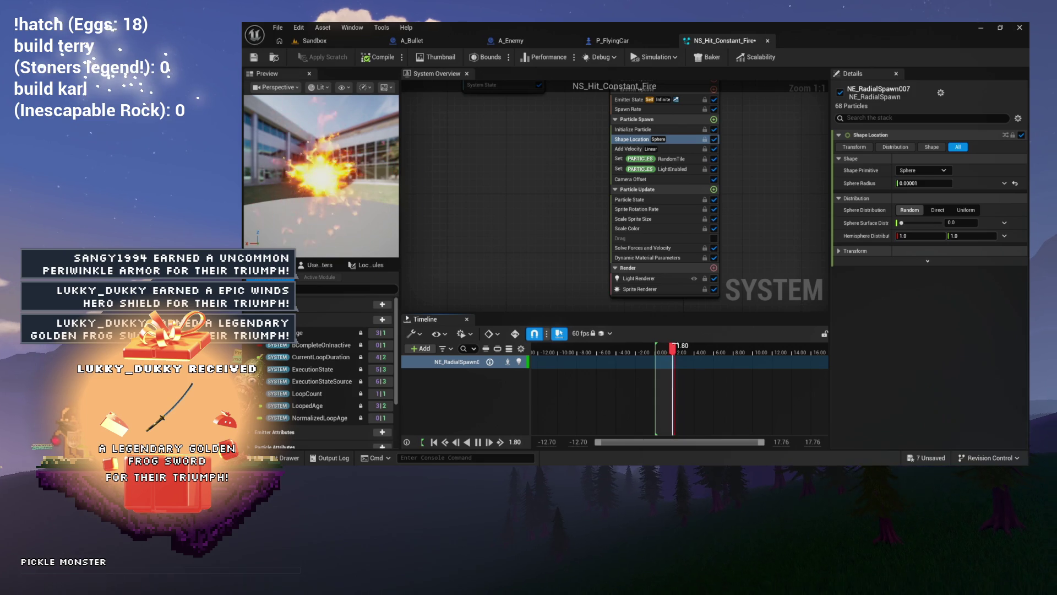
key(Home)
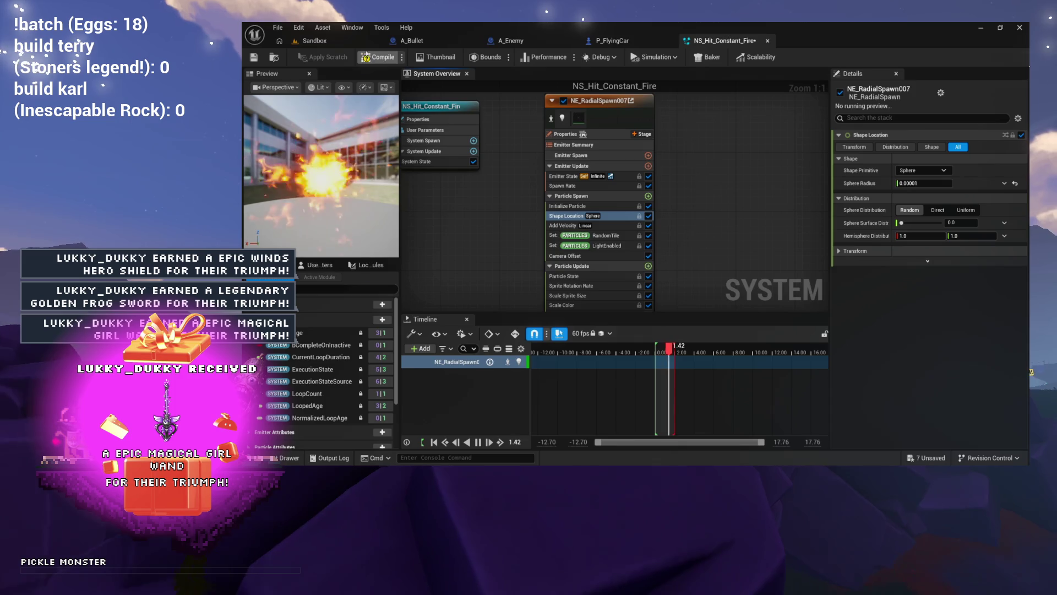
click(333, 42)
click(471, 57)
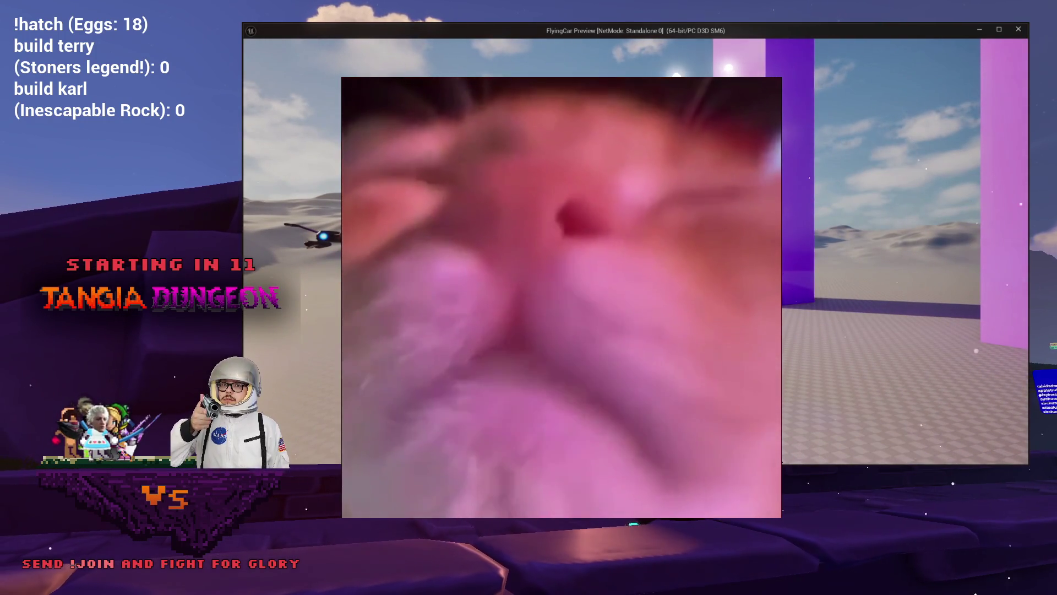
- Close the game preview window and the NS_Hit_Constant_Fire system editor tab
click(1018, 29)
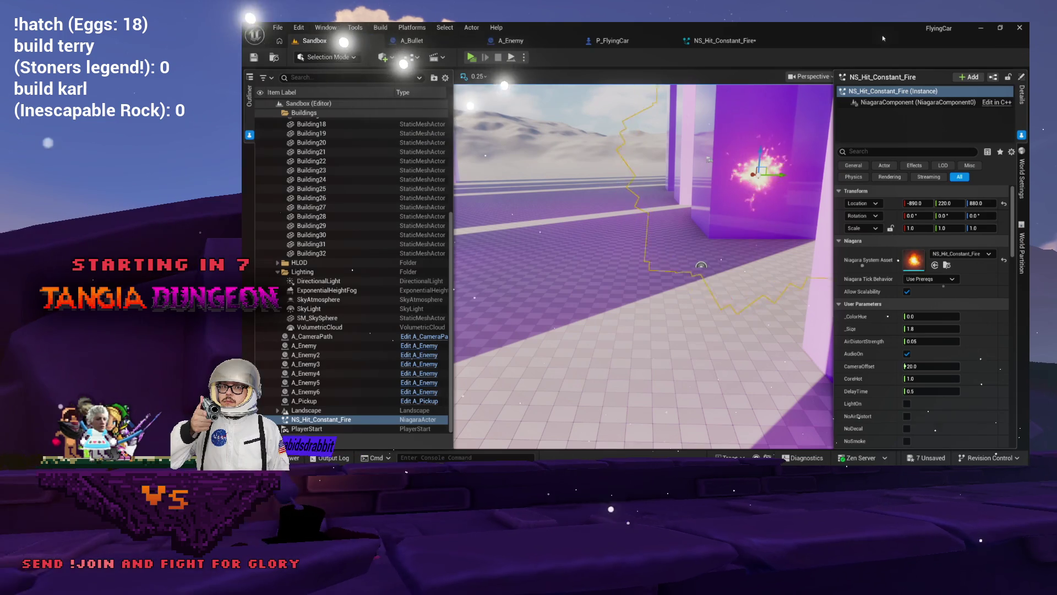
click(738, 42)
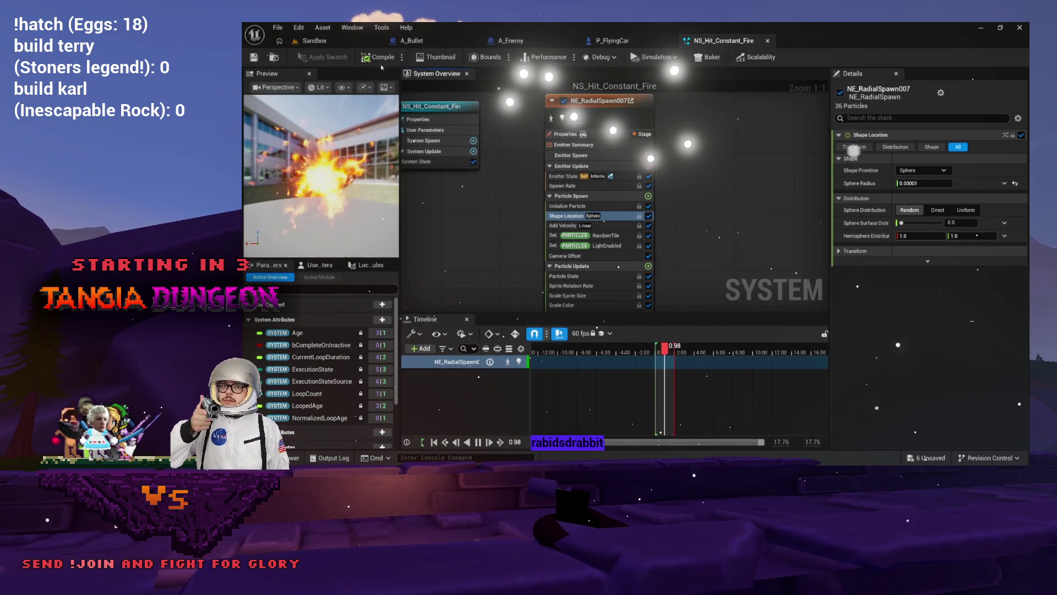
click(766, 41)
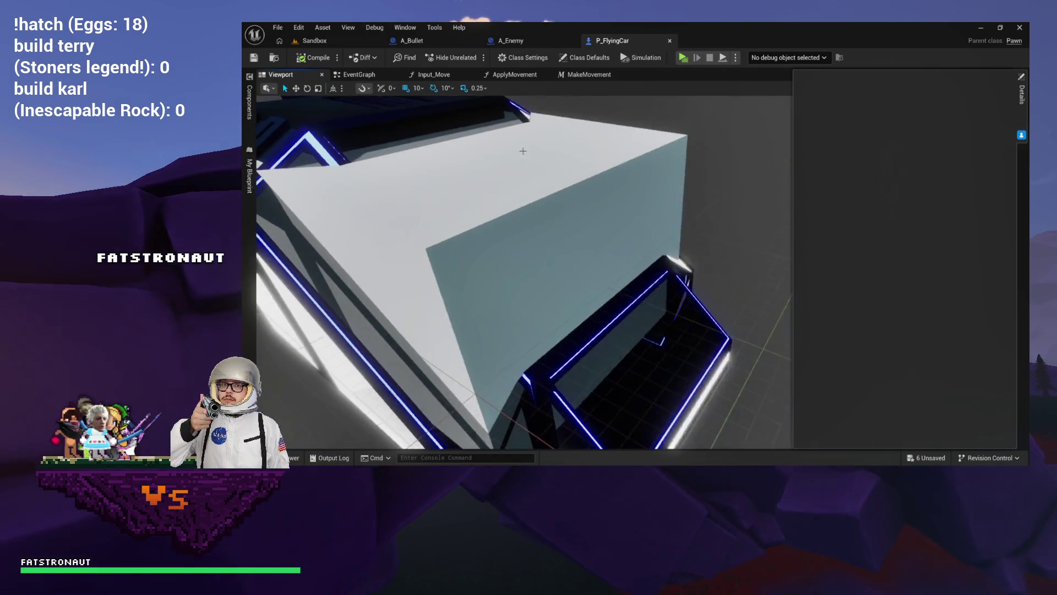
- Close P_FlyingCar's MakeMovement, ApplyMovement and Input_Move graph tabs, then return to Sandbox
click(523, 152)
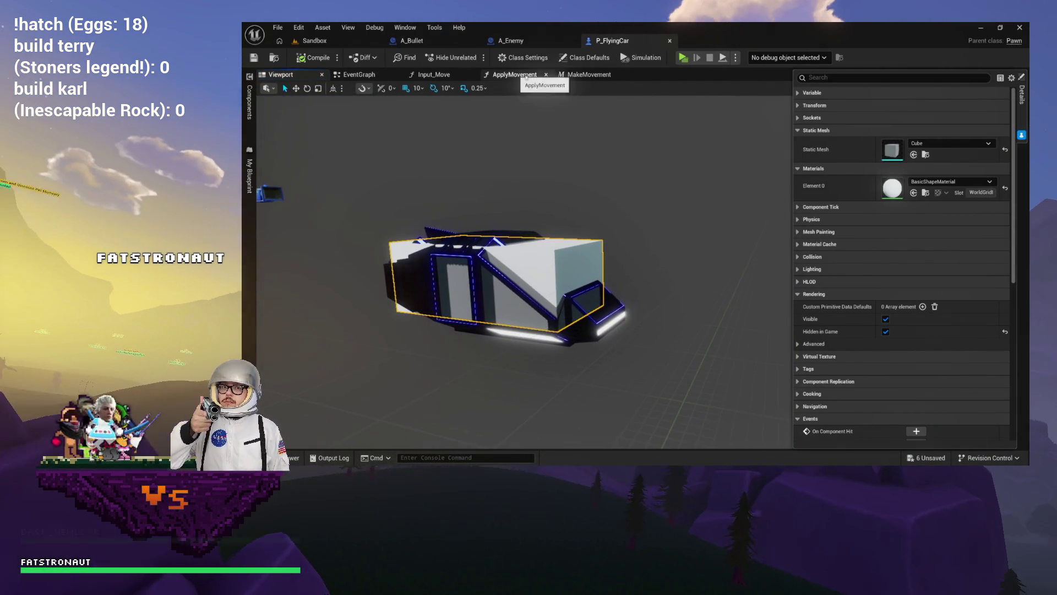
click(592, 74)
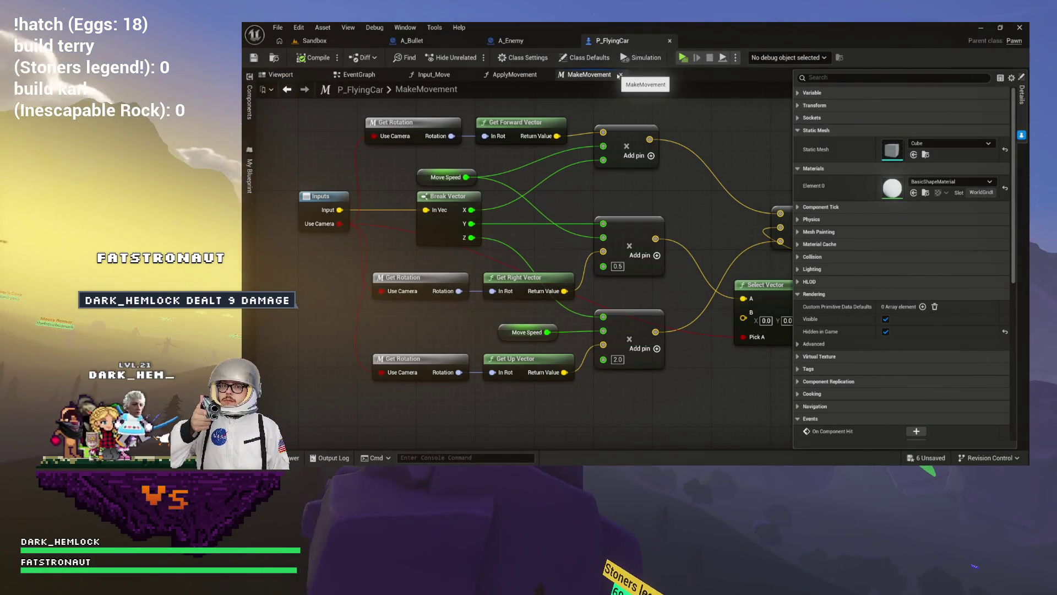
click(620, 74)
click(545, 75)
click(471, 74)
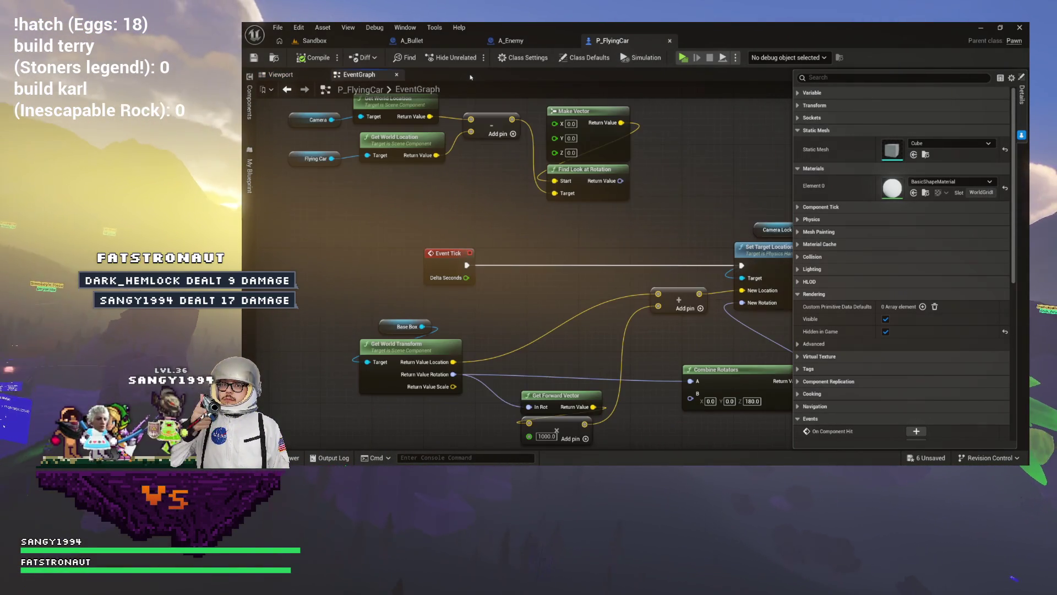
click(315, 40)
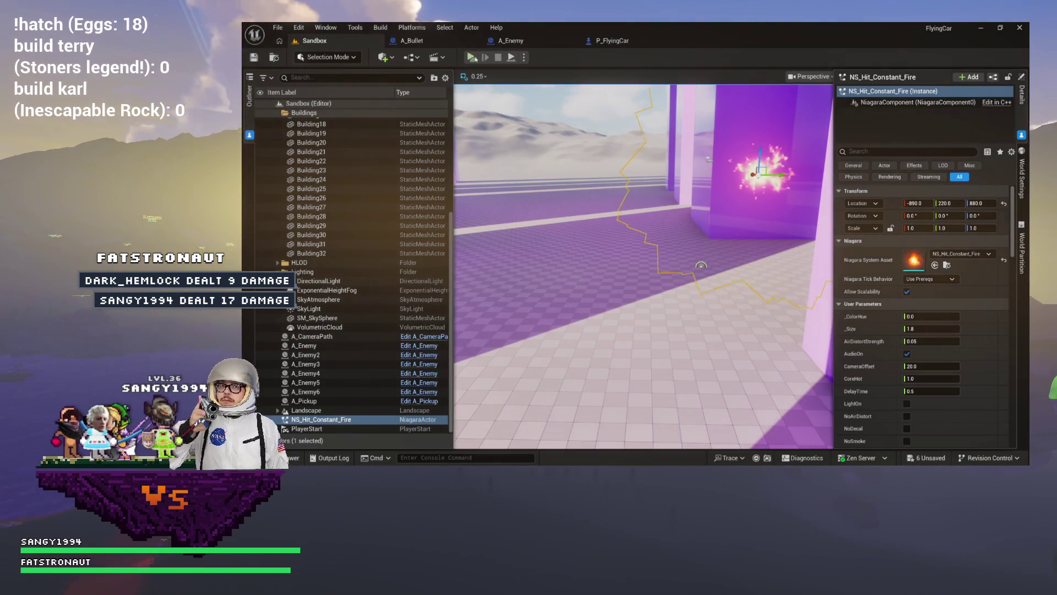
- Play-test flying and shooting, stop the preview with Esc, and go back to the blueprint tabs
key(alt+Tab)
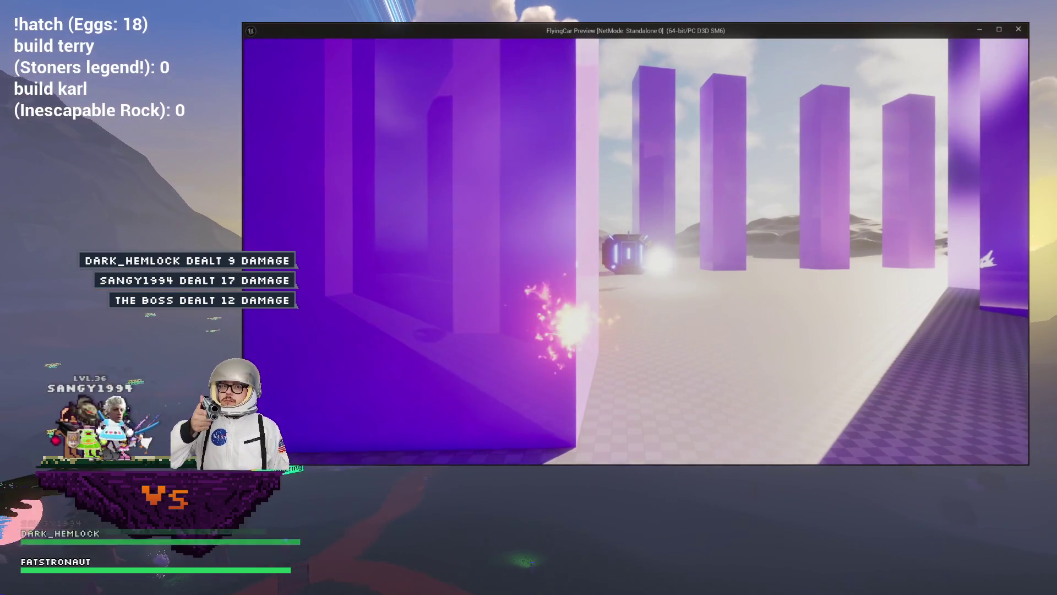
key(w)
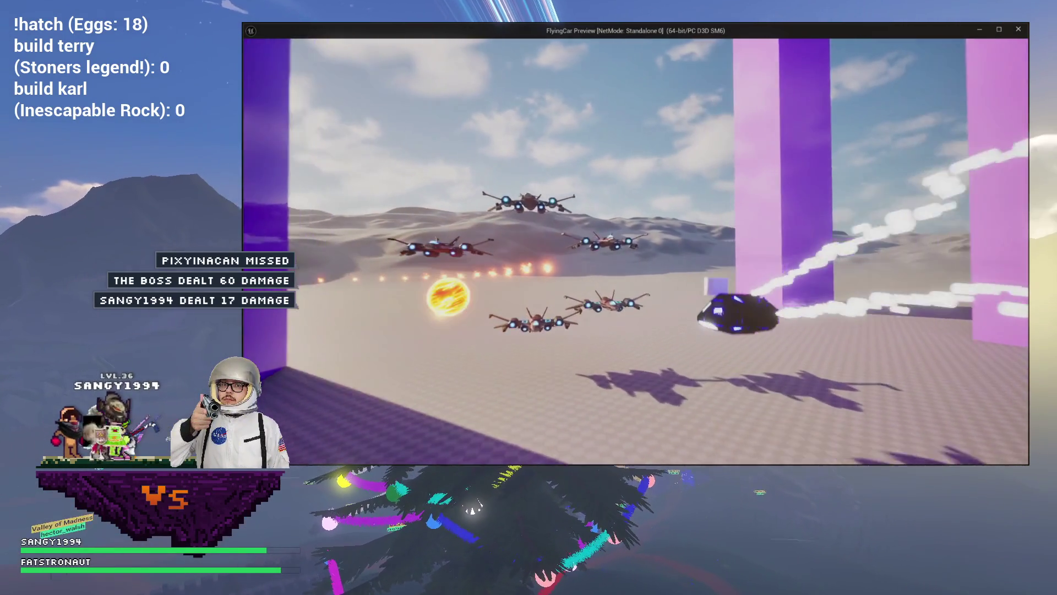
key(Escape)
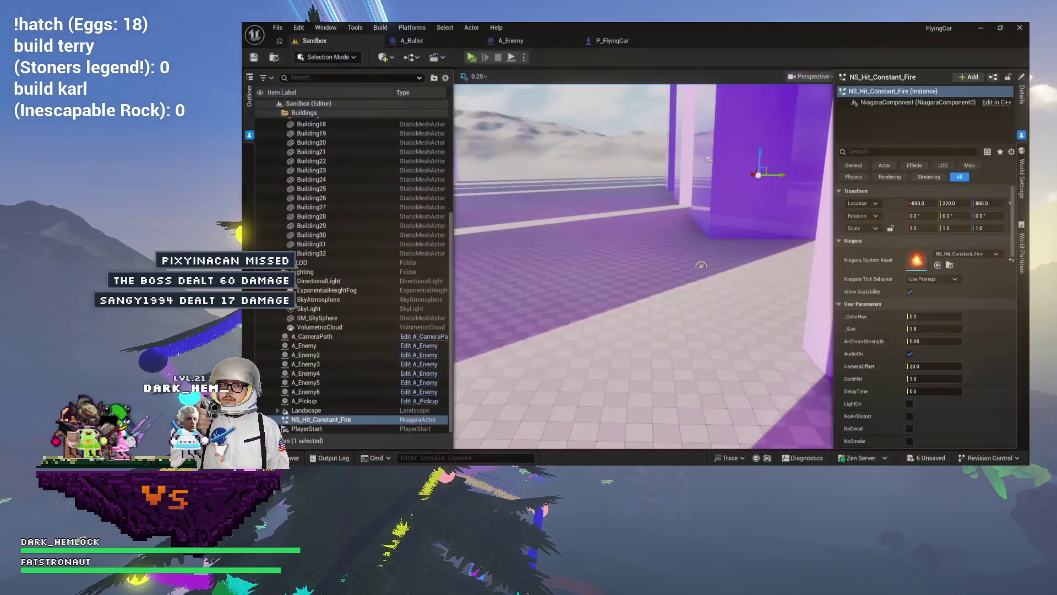
click(615, 42)
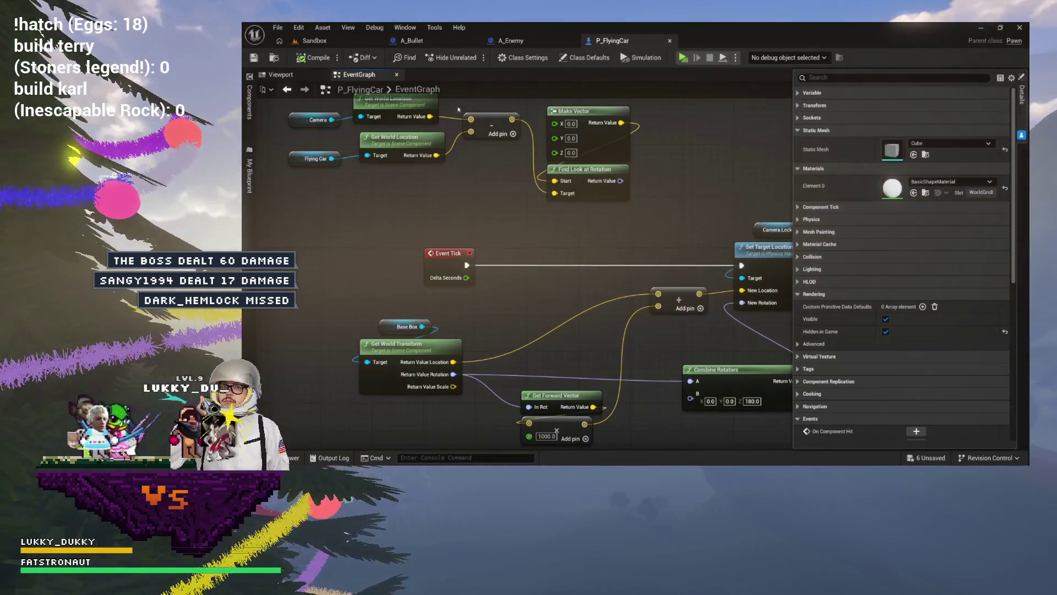
click(507, 41)
- Give A_Bullet's CollisionMesh sphere the M_Glass material instead of M_Emissive
click(441, 41)
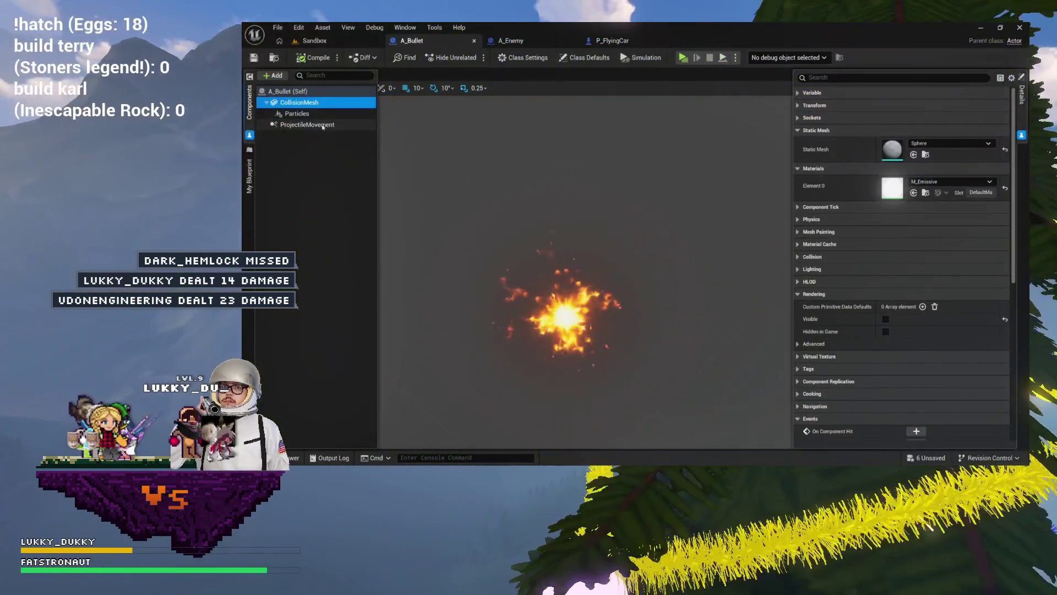
click(307, 124)
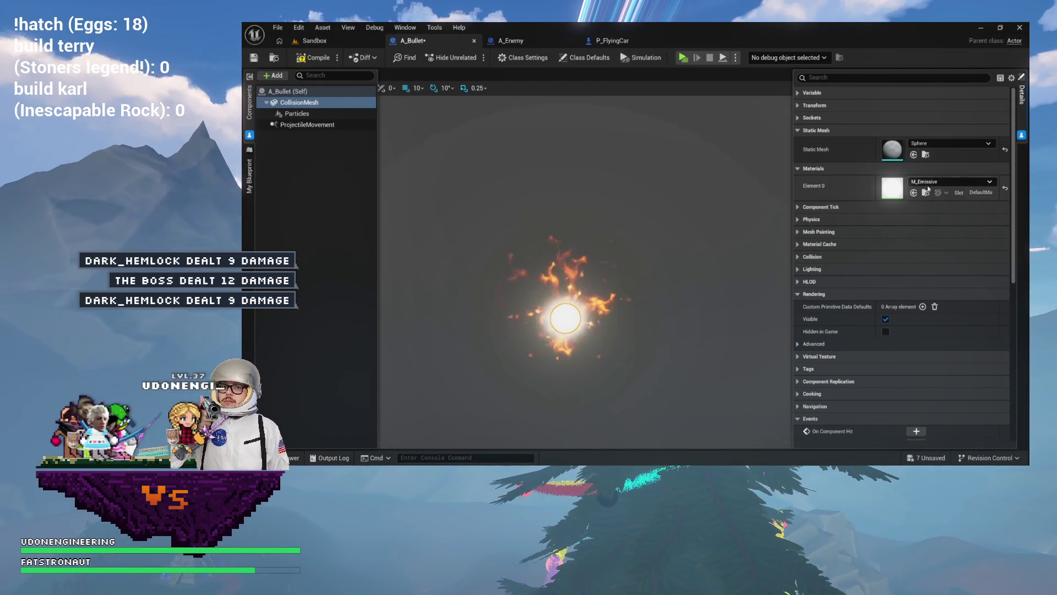
click(929, 183)
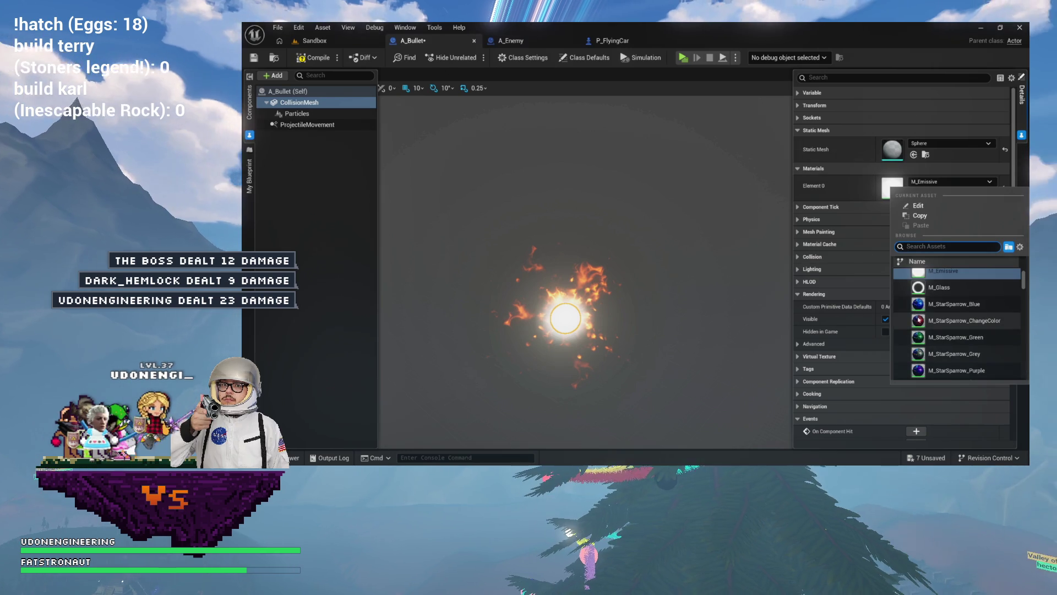
click(940, 287)
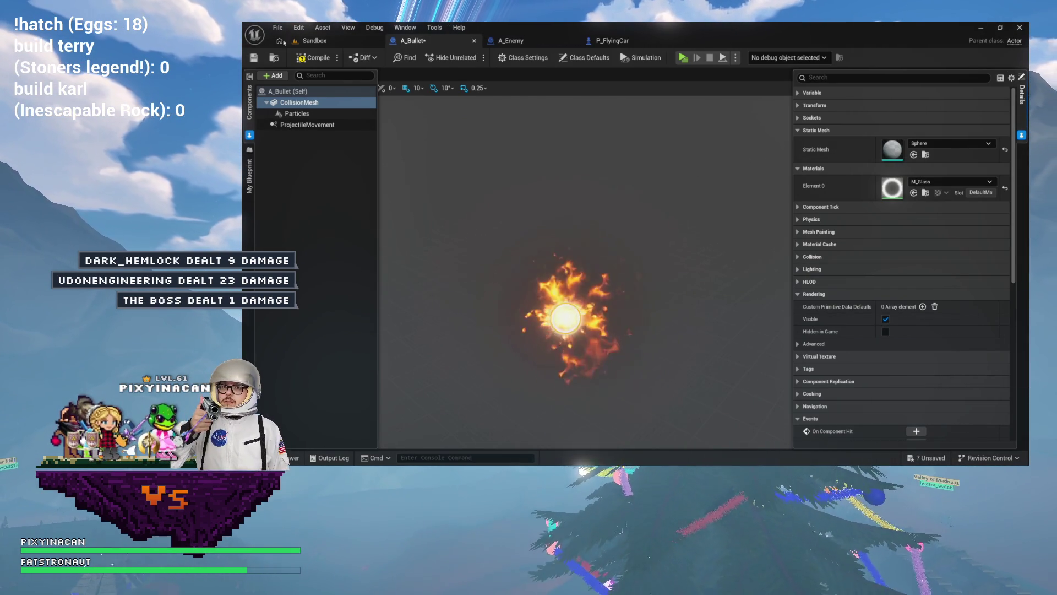
click(315, 40)
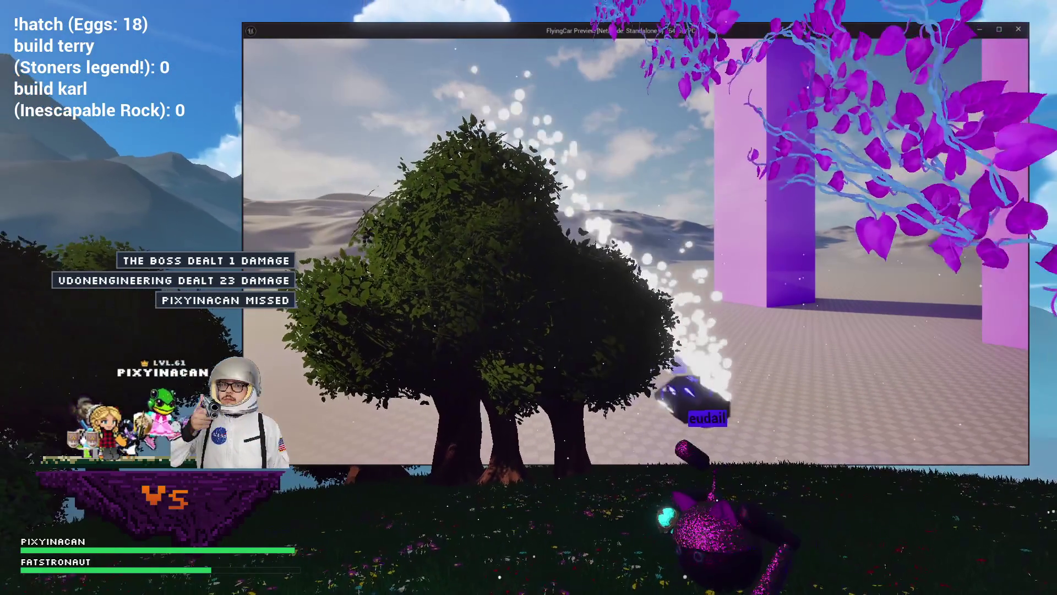
- Stop the play-in-editor session with Esc
key(Escape)
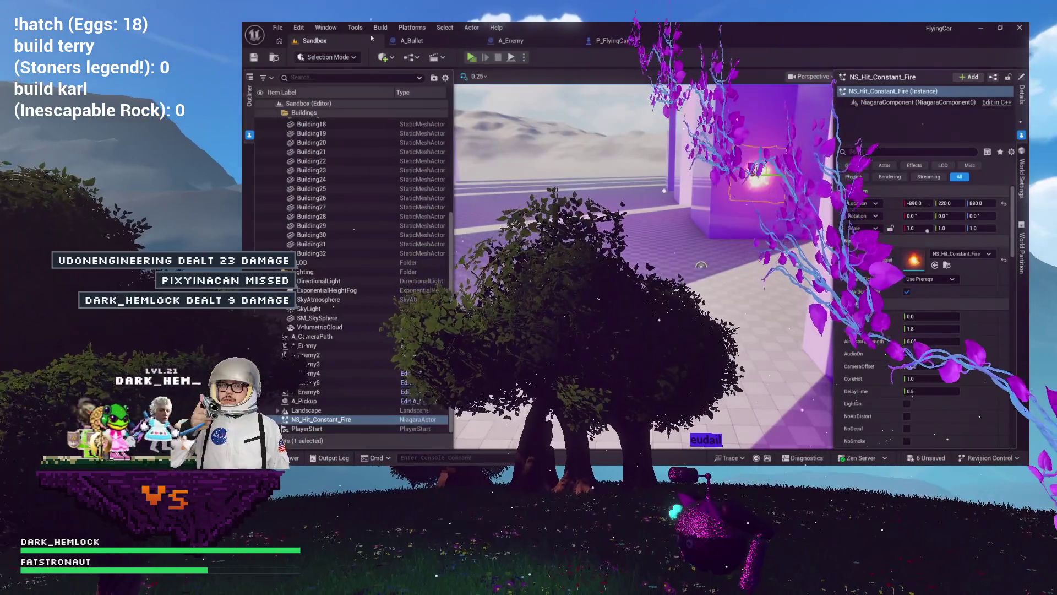
- Delete the NS_Hit_Constant_Fire actor from the Sandbox level and save all changes
click(280, 113)
click(278, 113)
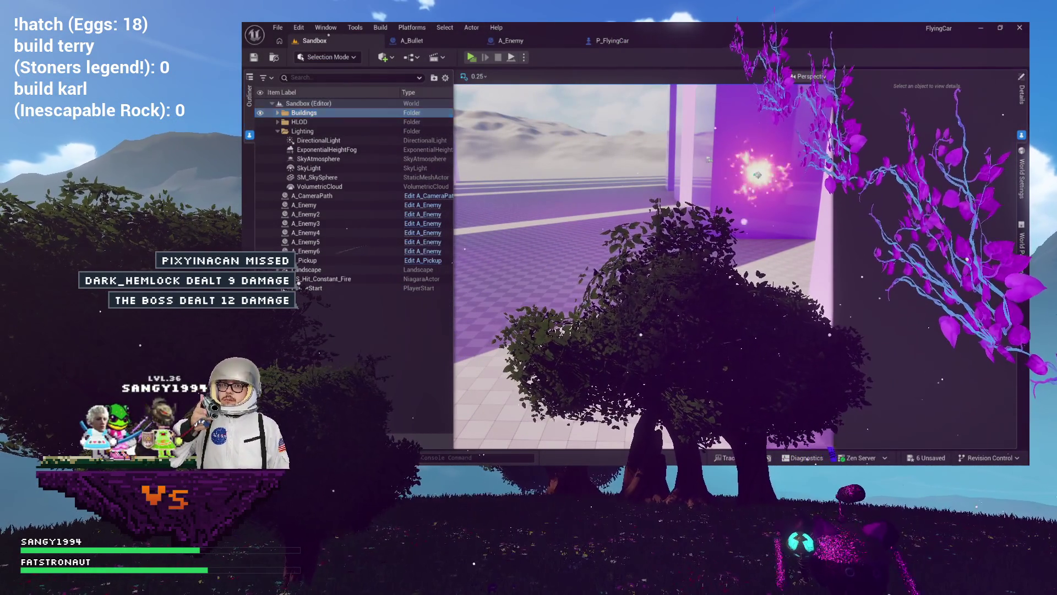
click(757, 174)
key(Delete)
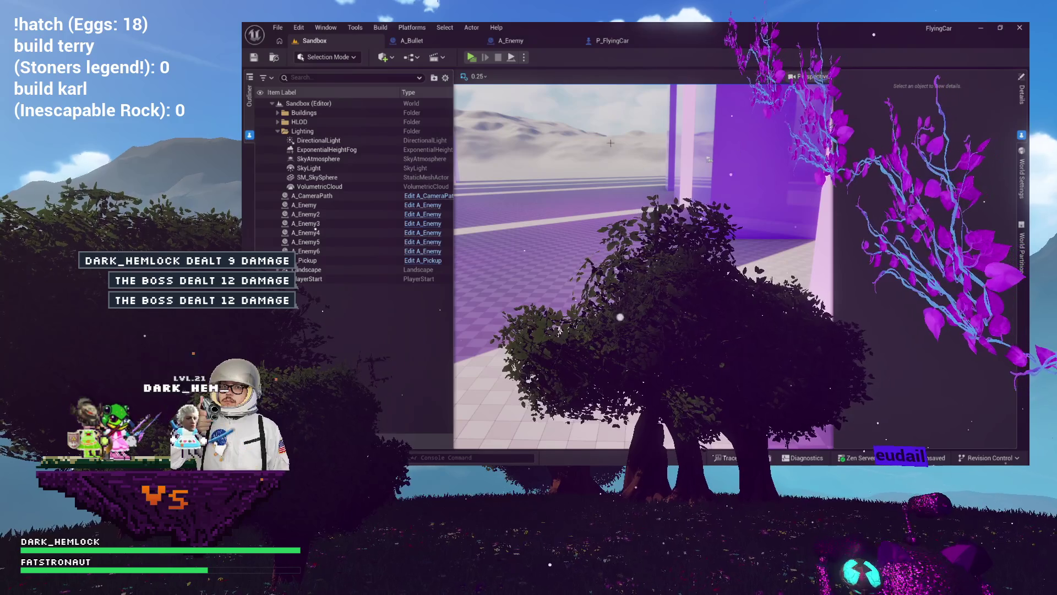
key(ctrl+s)
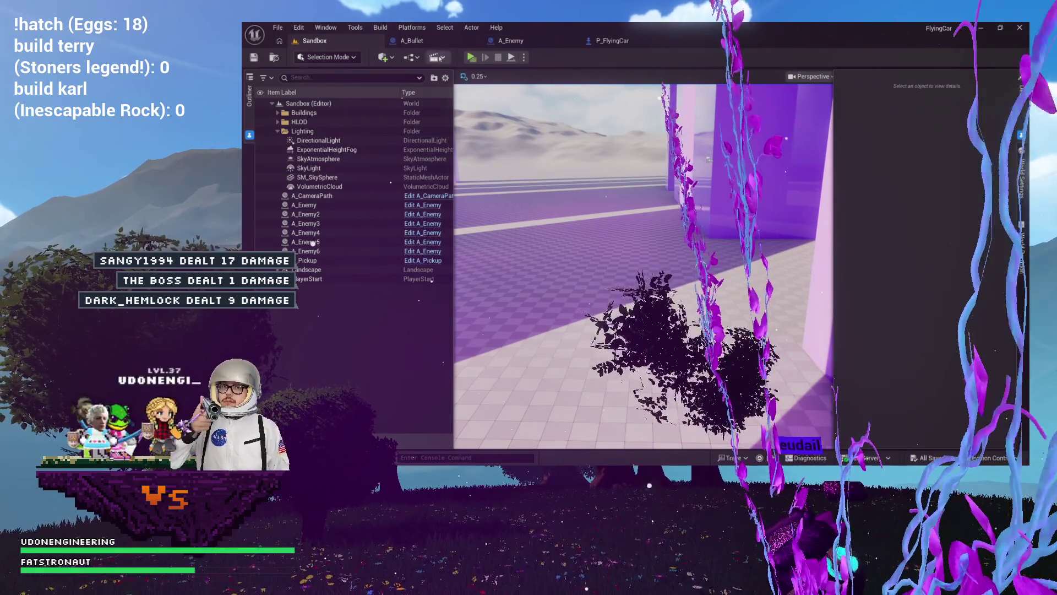
- Hide the Outliner and bring up the A_Bullet Blueprint
click(677, 53)
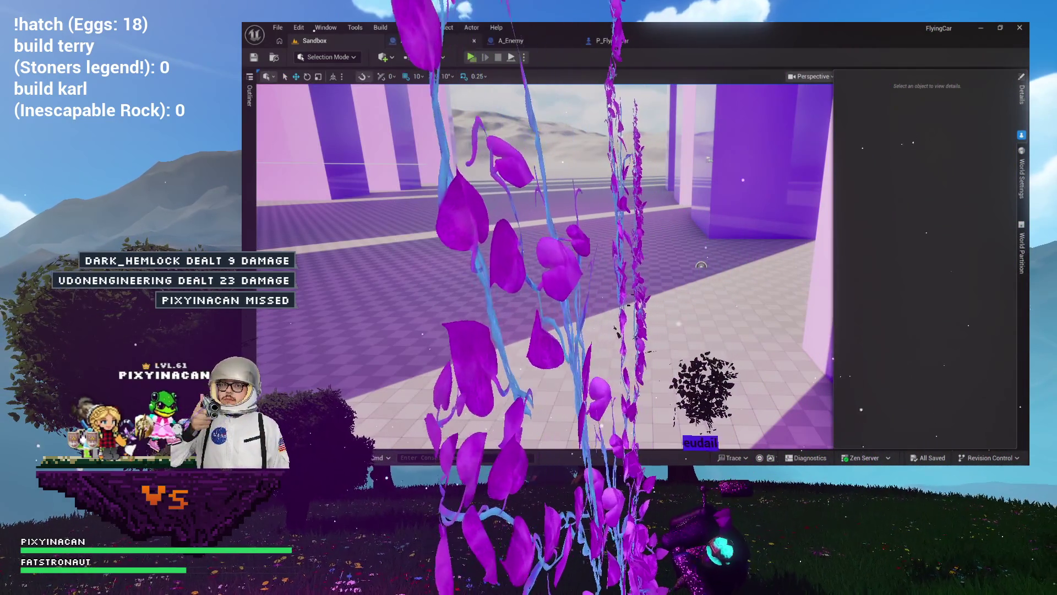
click(412, 40)
click(350, 39)
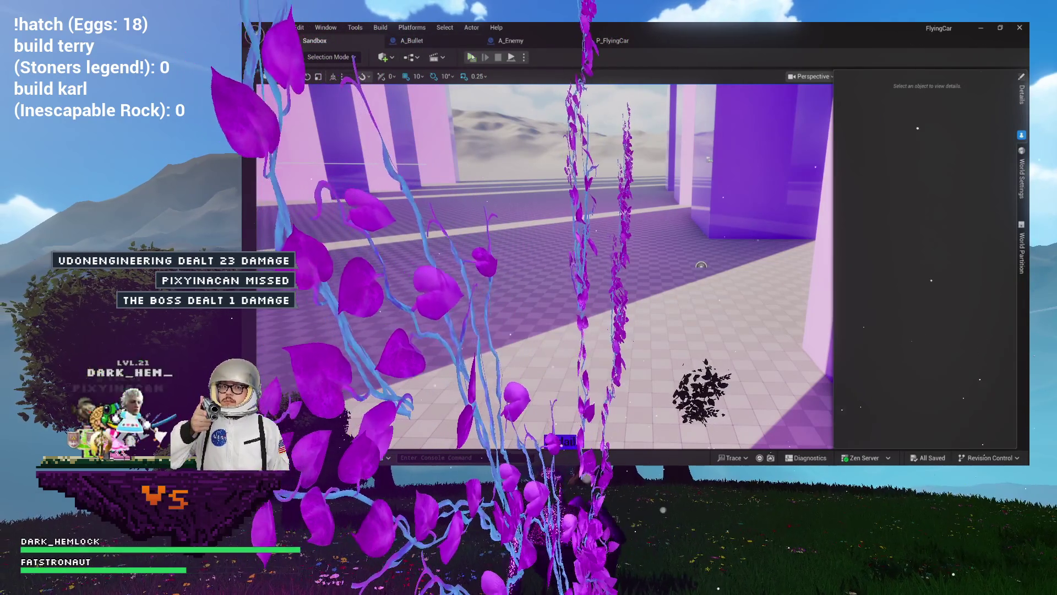
click(461, 43)
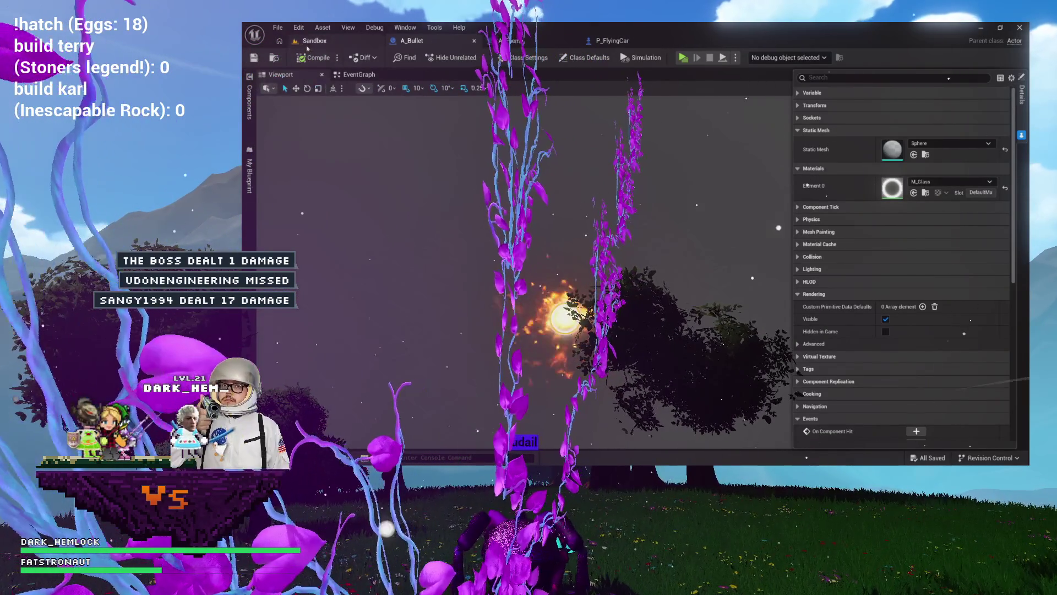
- Open the A_Pickup Blueprint from the Content Drawer
key(ctrl+space)
double_click(526, 286)
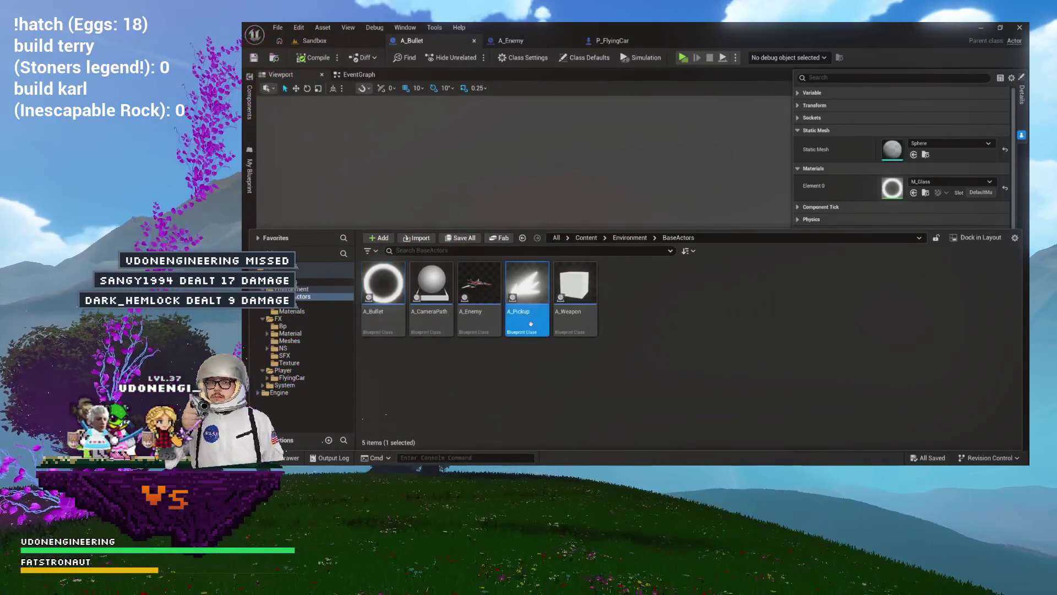
mouse_move(533, 190)
mouse_down()
mouse_move(446, 182)
mouse_move(608, 184)
mouse_up()
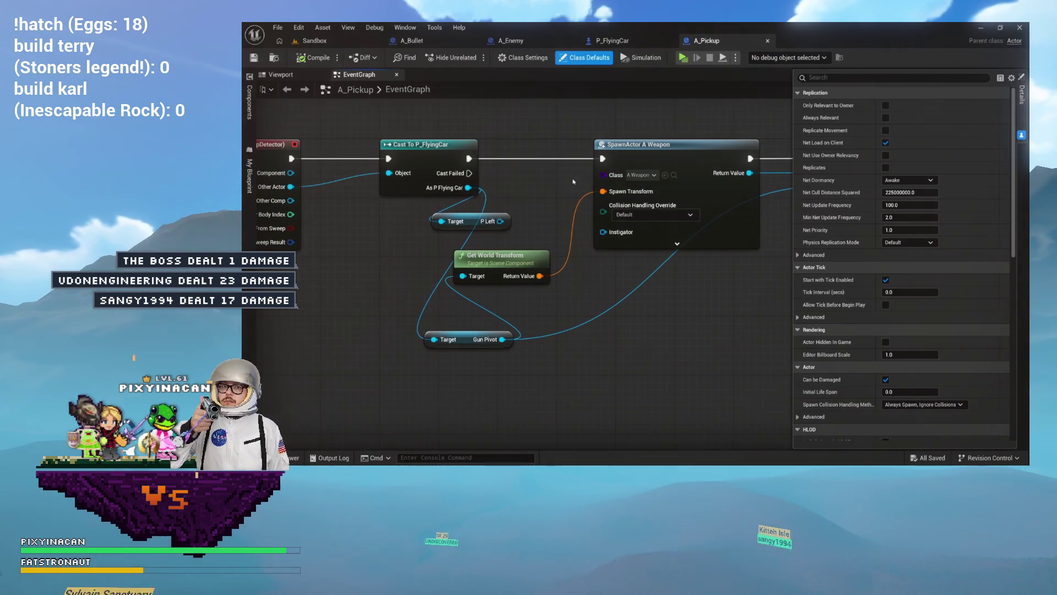
- Promote SpawnActor's Class pin to a WeaponToSpawn variable of type A_Weapon
drag(363, 274, 364, 273)
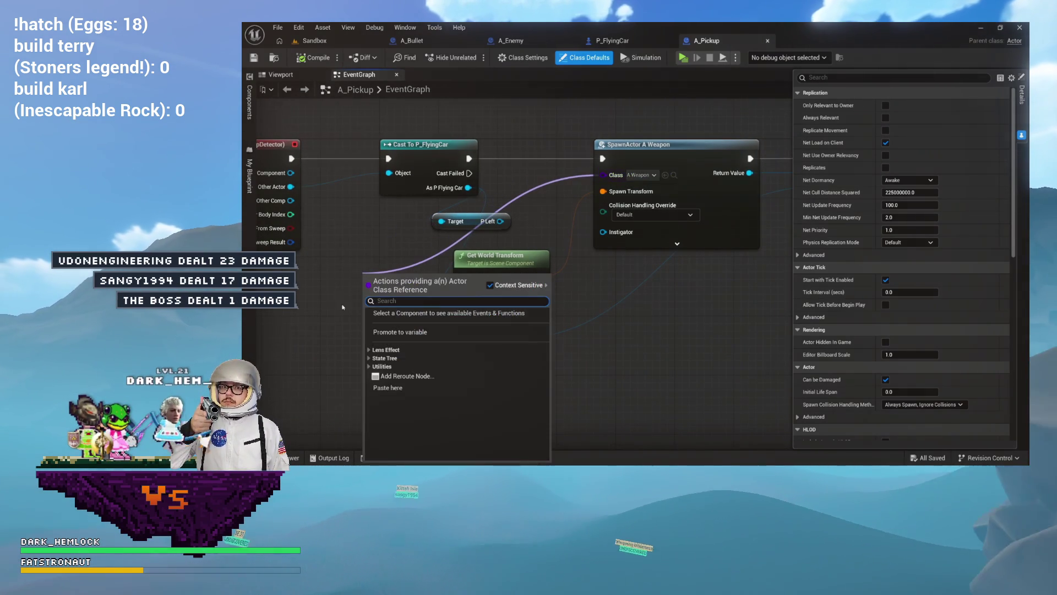
click(413, 332)
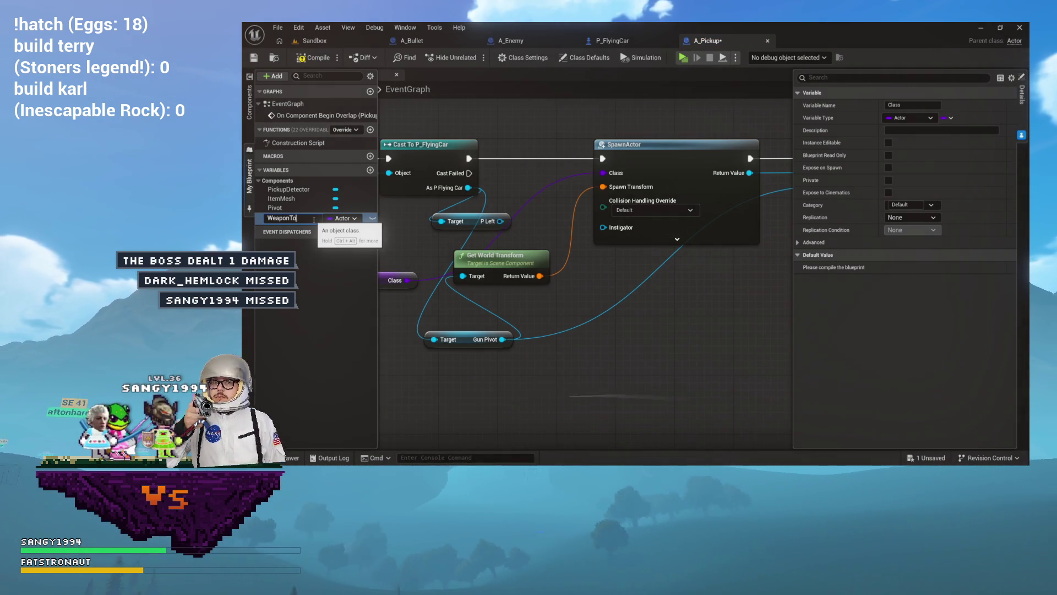
click(338, 219)
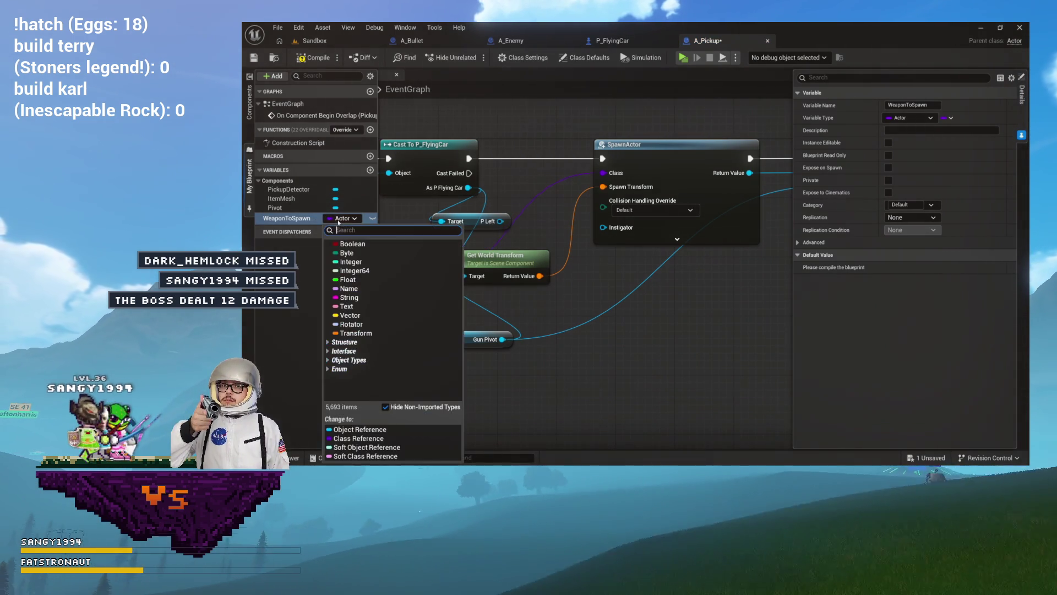
text(weapon)
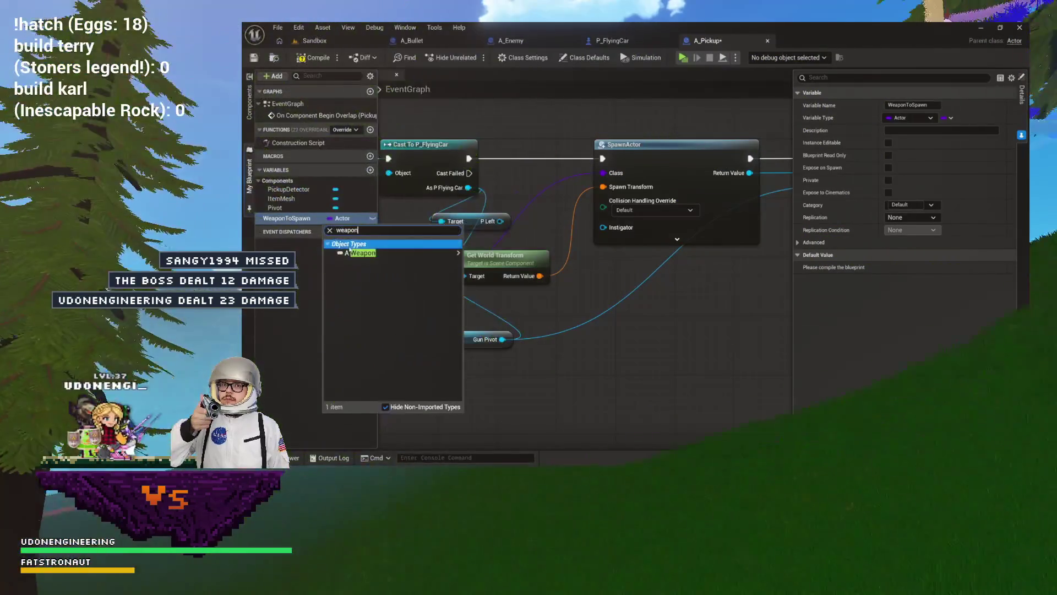
mouse_move(386, 253)
click(473, 257)
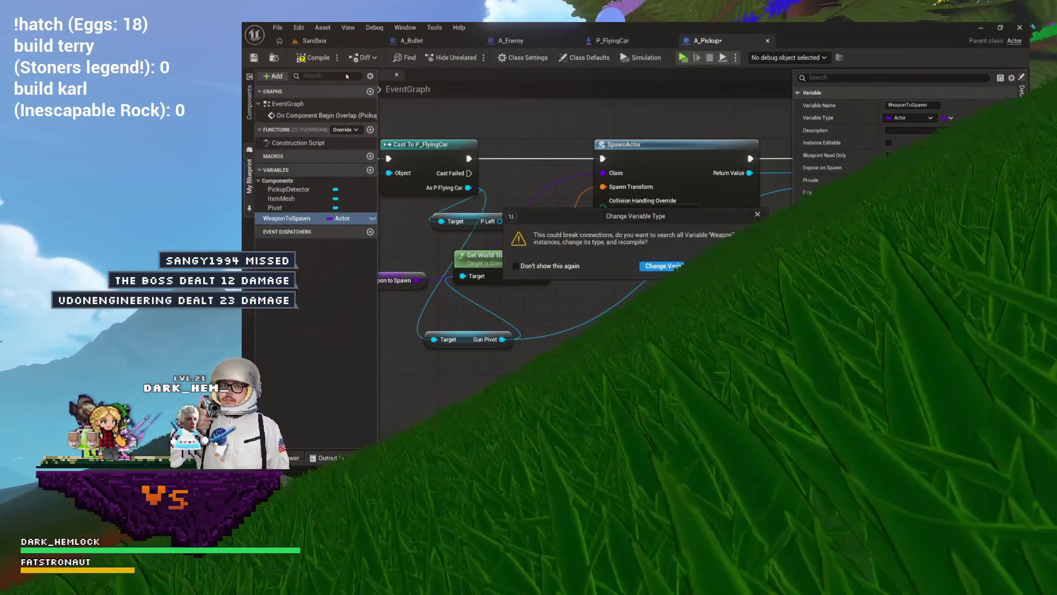
key(Return)
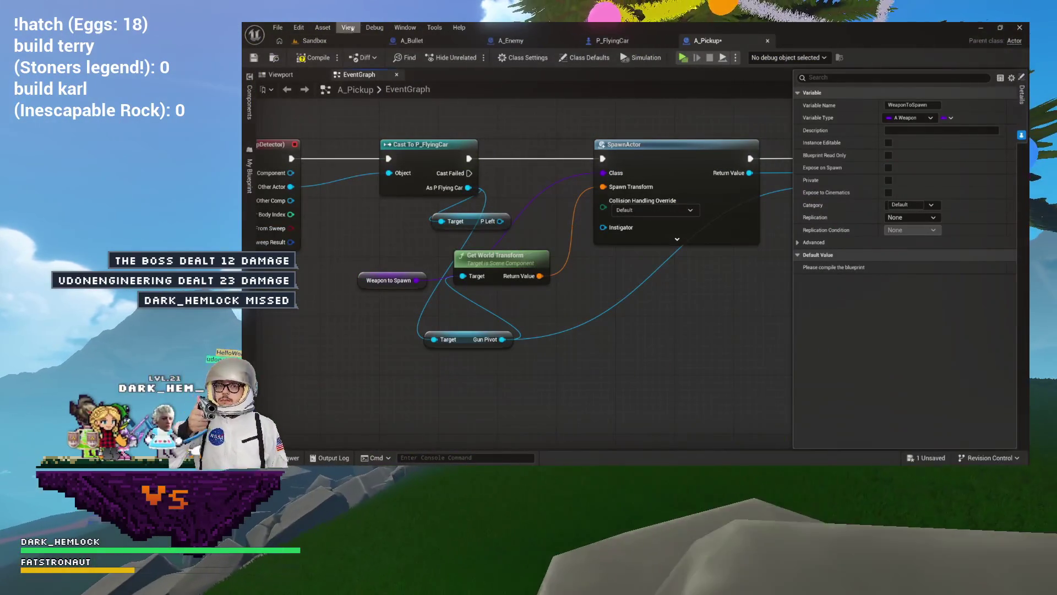
mouse_move(366, 279)
mouse_down()
mouse_move(484, 202)
mouse_move(649, 124)
mouse_move(516, 132)
mouse_up()
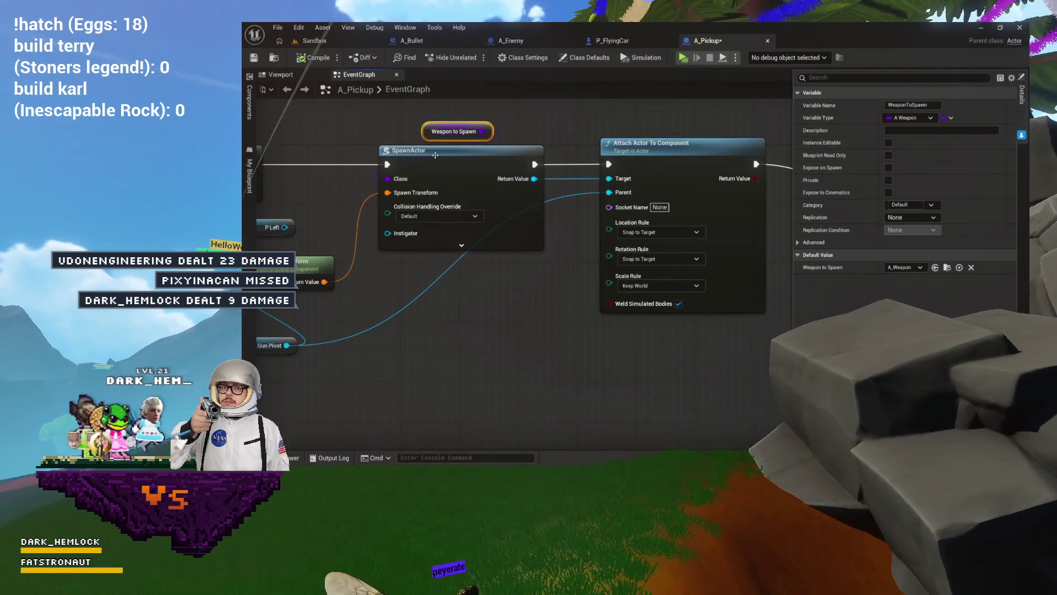
- Refresh the SpawnActor node and delete Print String, moving Destroy Actor into its place
right_click(463, 175)
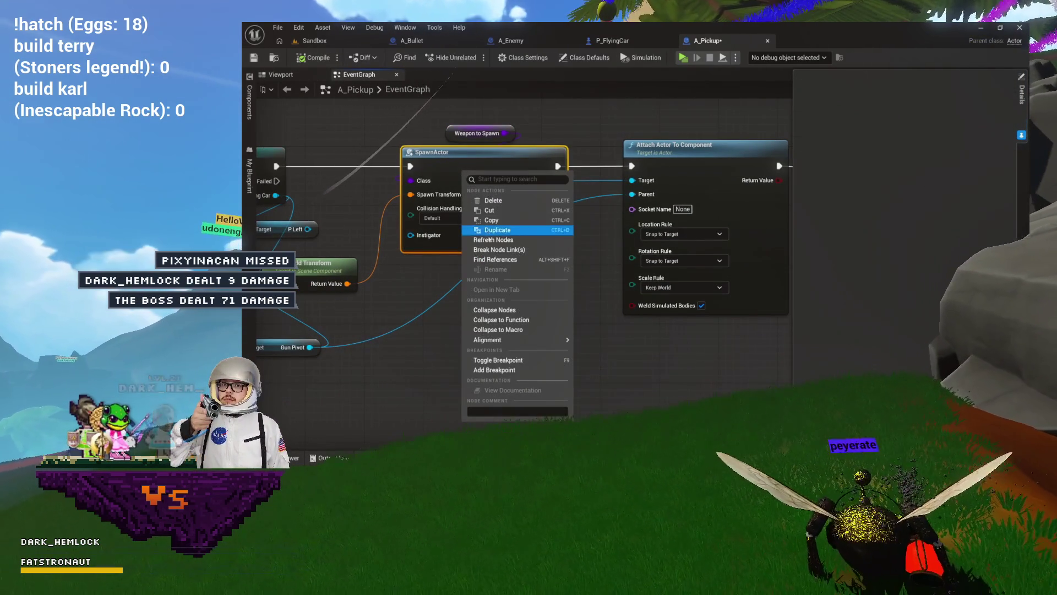
click(497, 241)
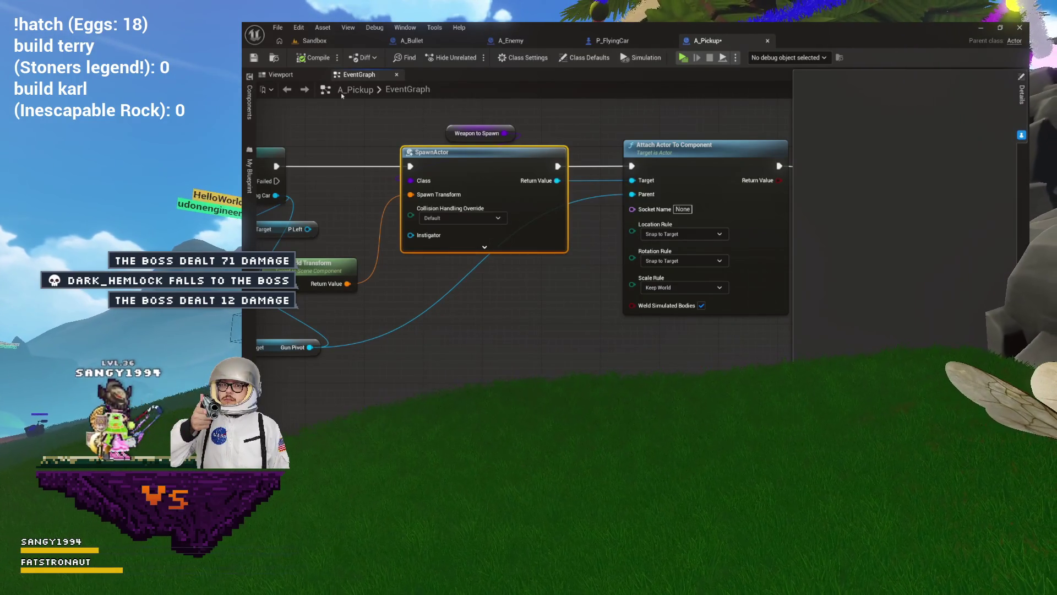
mouse_move(561, 159)
mouse_down()
mouse_move(228, 162)
mouse_move(497, 176)
mouse_up()
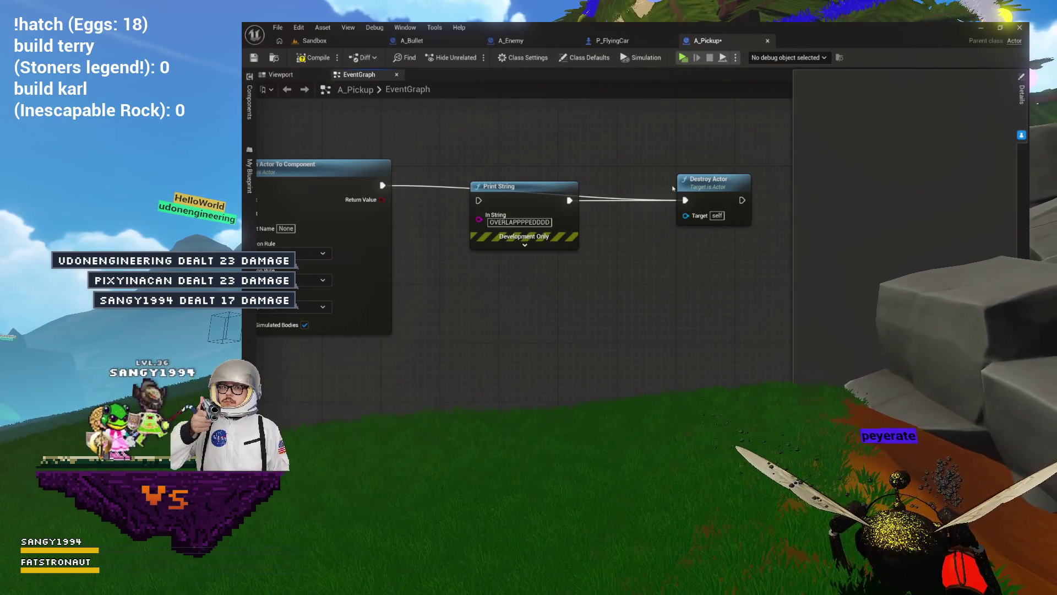
click(565, 190)
key(Delete)
mouse_move(720, 188)
mouse_down()
mouse_move(630, 164)
mouse_move(525, 163)
mouse_move(702, 151)
mouse_move(524, 146)
mouse_move(673, 133)
mouse_up()
- Delete the P Left getter and tuck Get World Transform beside the Gun Pivot getter
scroll(547, 138, down, 2)
drag(563, 134, 576, 152)
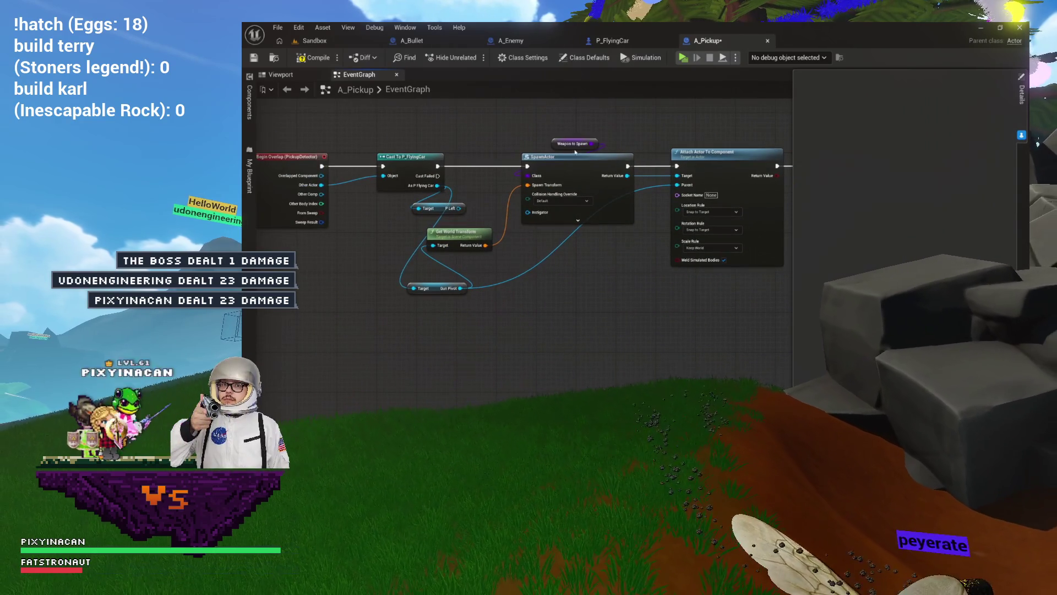
scroll(495, 220, up, 2)
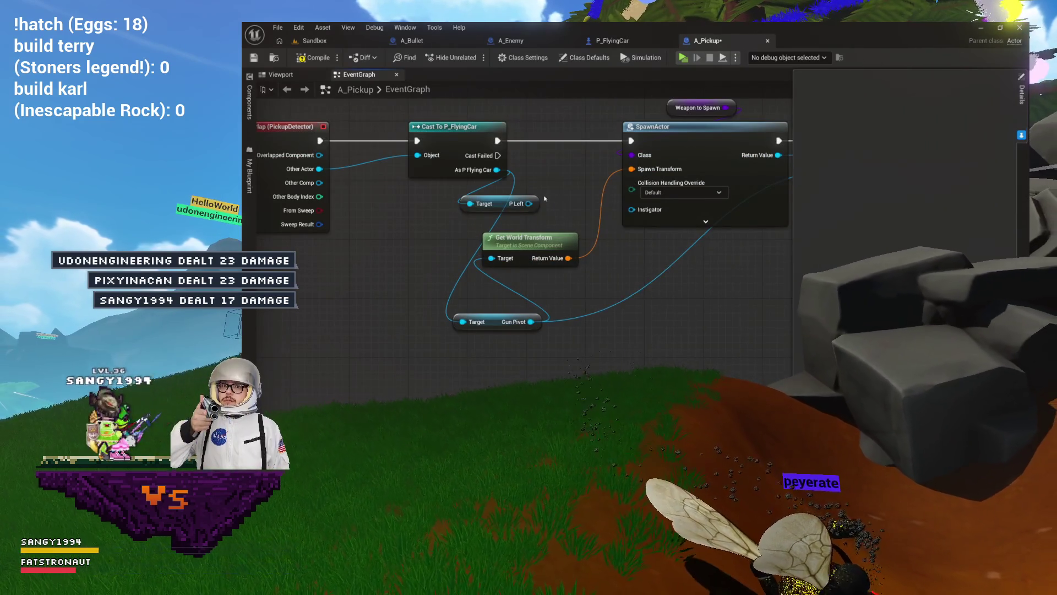
click(523, 209)
key(Delete)
mouse_move(524, 242)
mouse_down()
mouse_move(487, 345)
mouse_move(528, 272)
mouse_move(538, 215)
mouse_move(480, 220)
mouse_up()
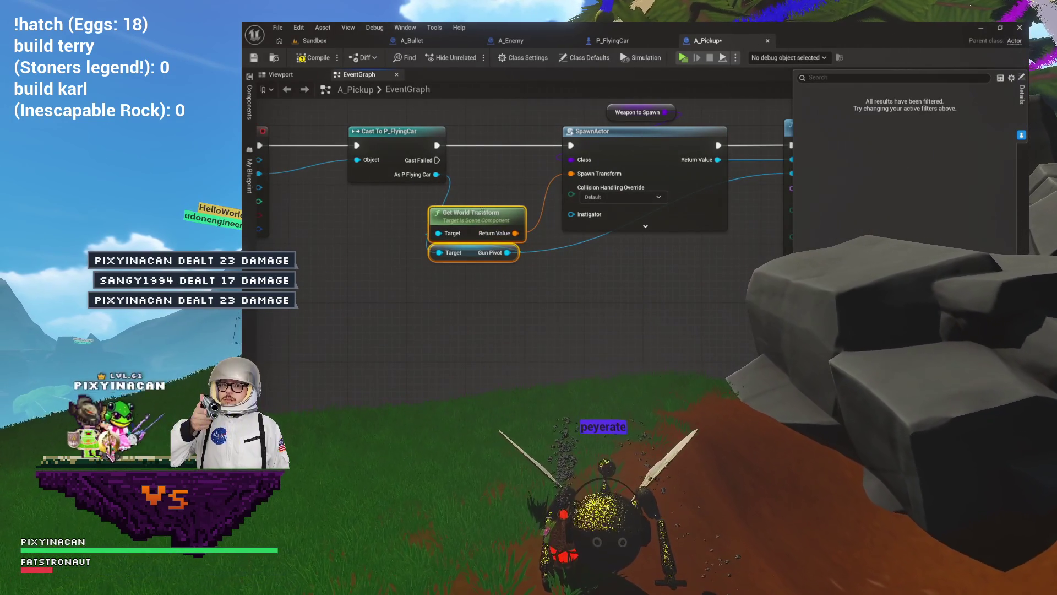
drag(682, 305, 564, 307)
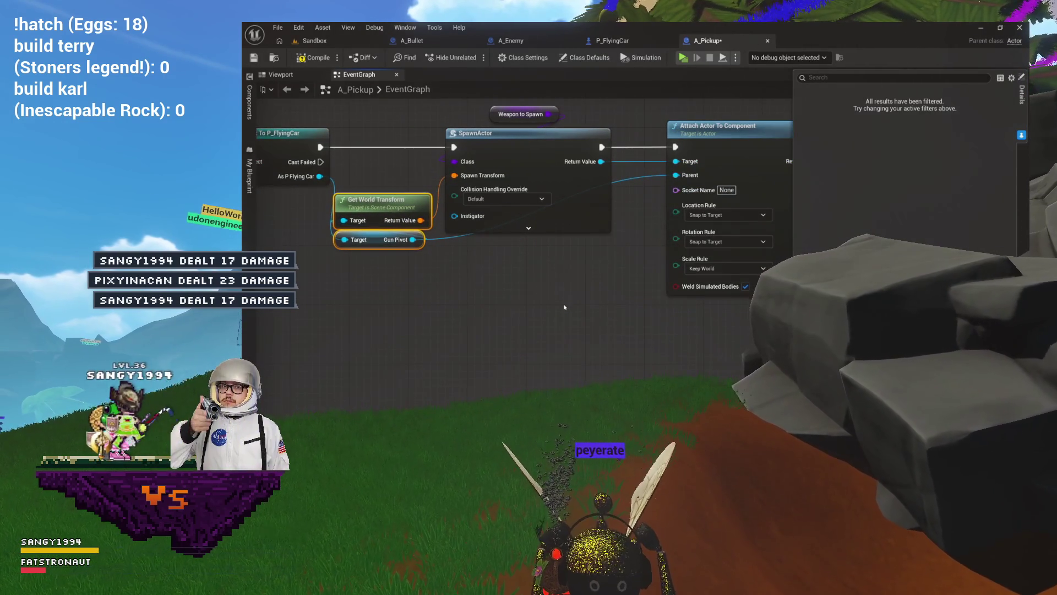
mouse_move(390, 116)
mouse_down()
mouse_move(482, 122)
mouse_move(489, 156)
mouse_up()
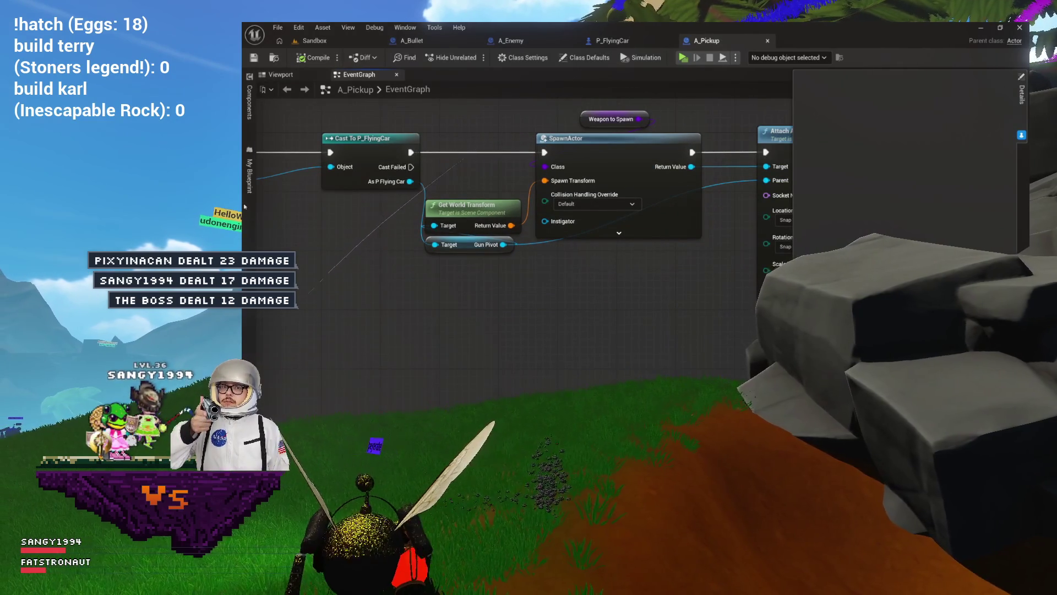
- Make WeaponToSpawn Instance Editable and select A_Weapon in the Content Drawer
click(250, 177)
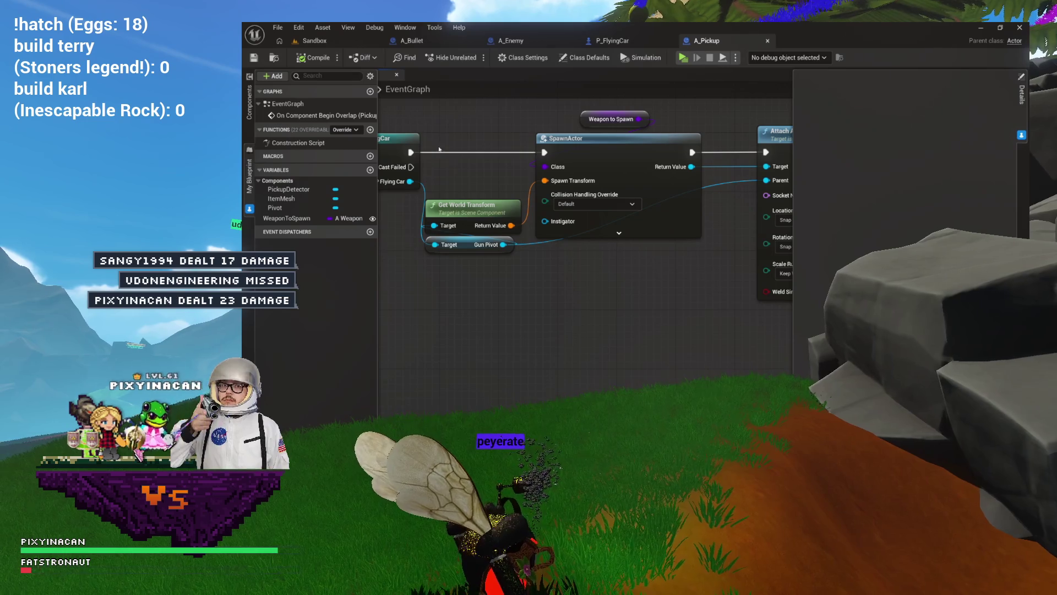
click(304, 219)
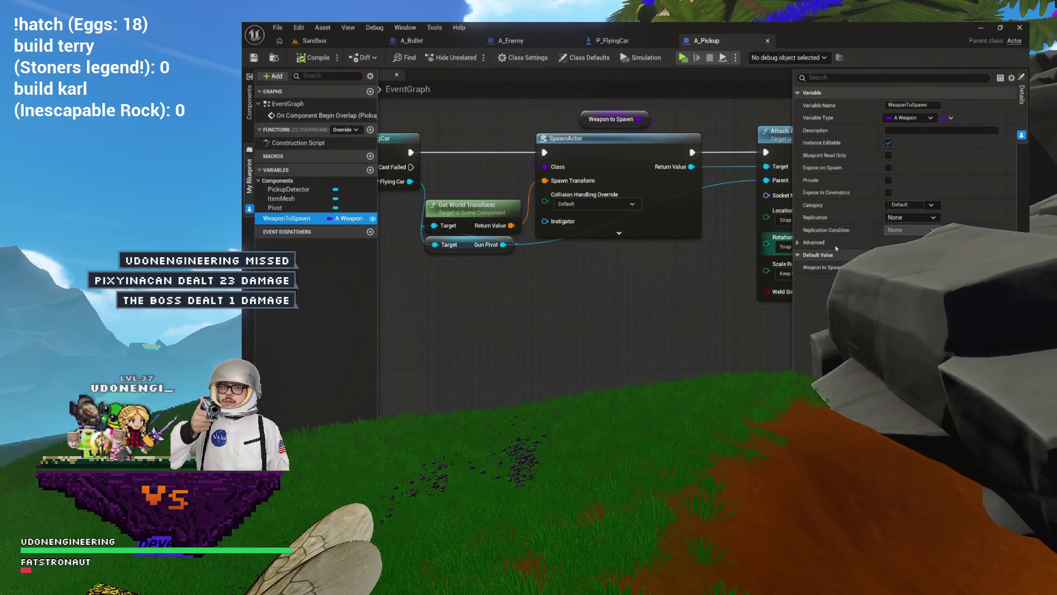
key(ctrl+space)
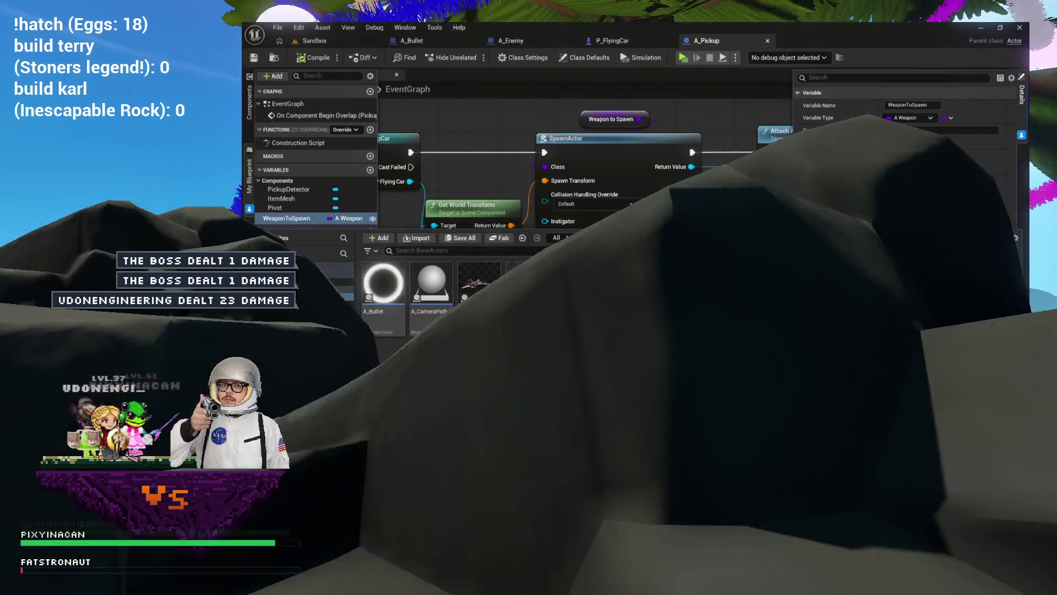
click(578, 319)
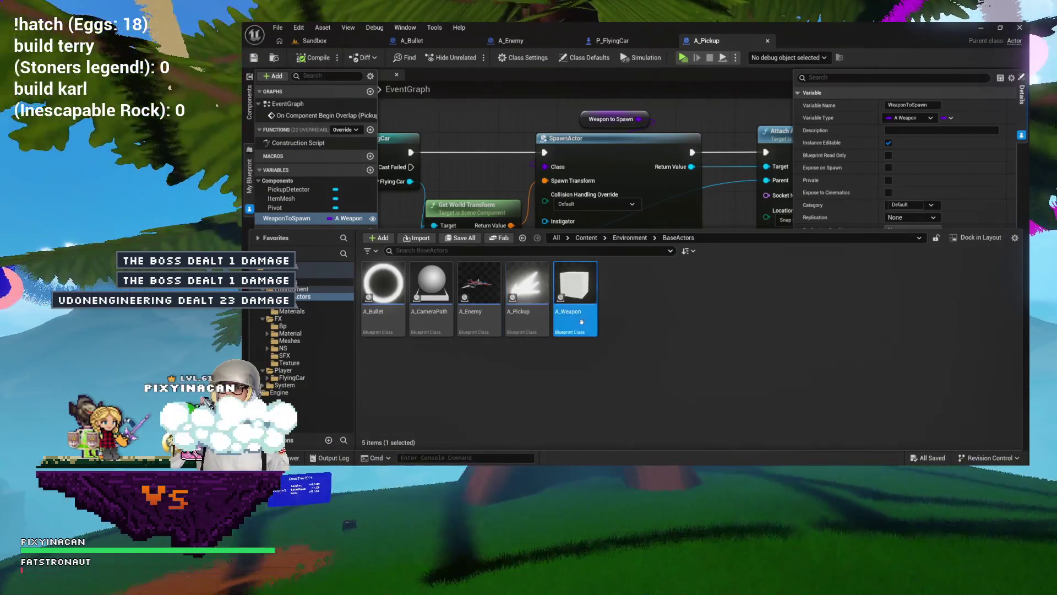
- Create a child Blueprint of A_Weapon named A_Weapon2
right_click(581, 323)
click(661, 164)
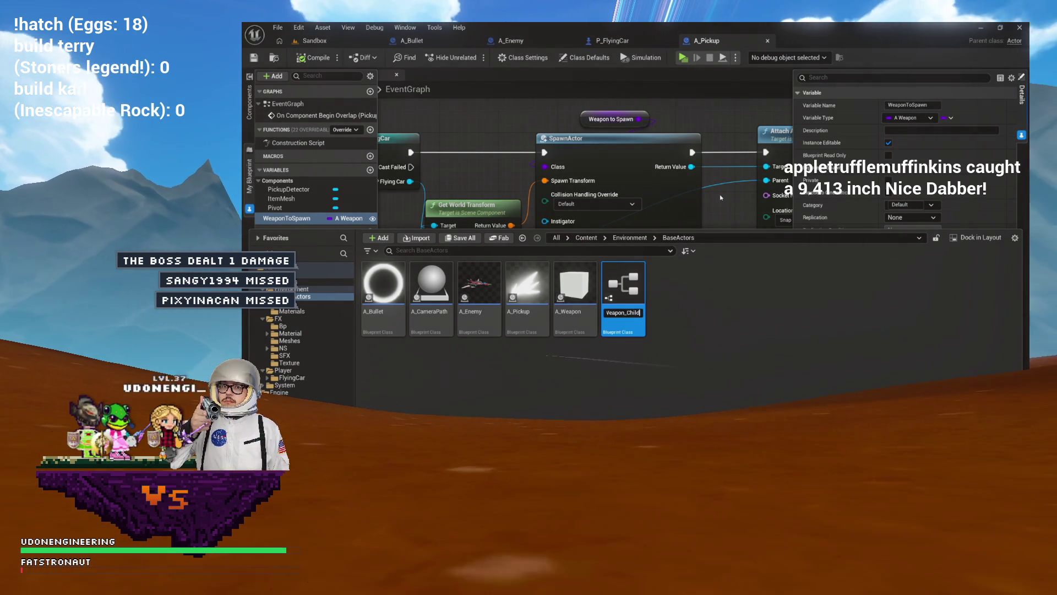
key(ctrl+shift+Left)
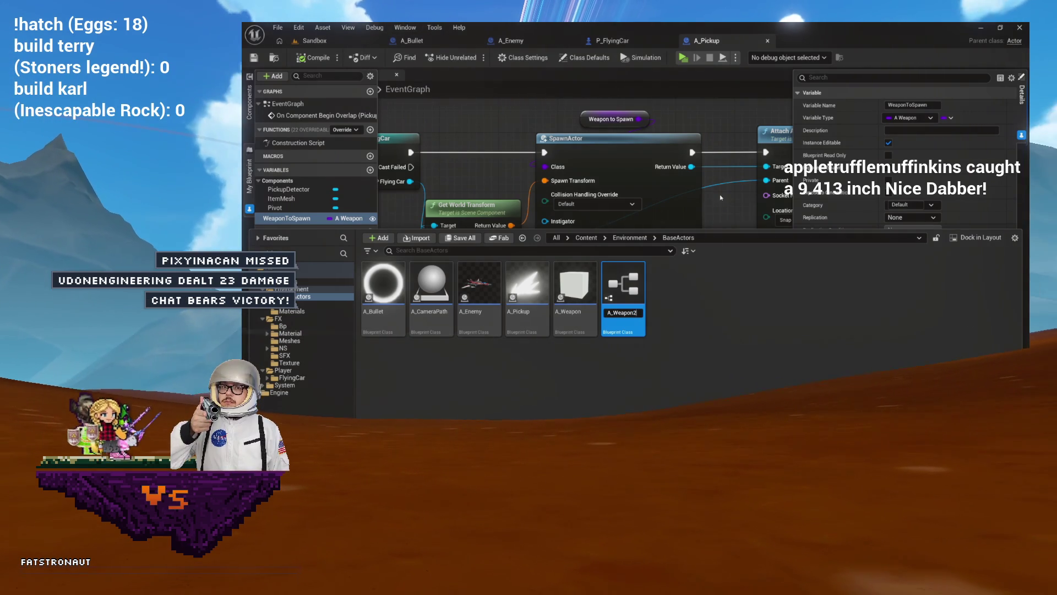
key(Return)
key(Return)
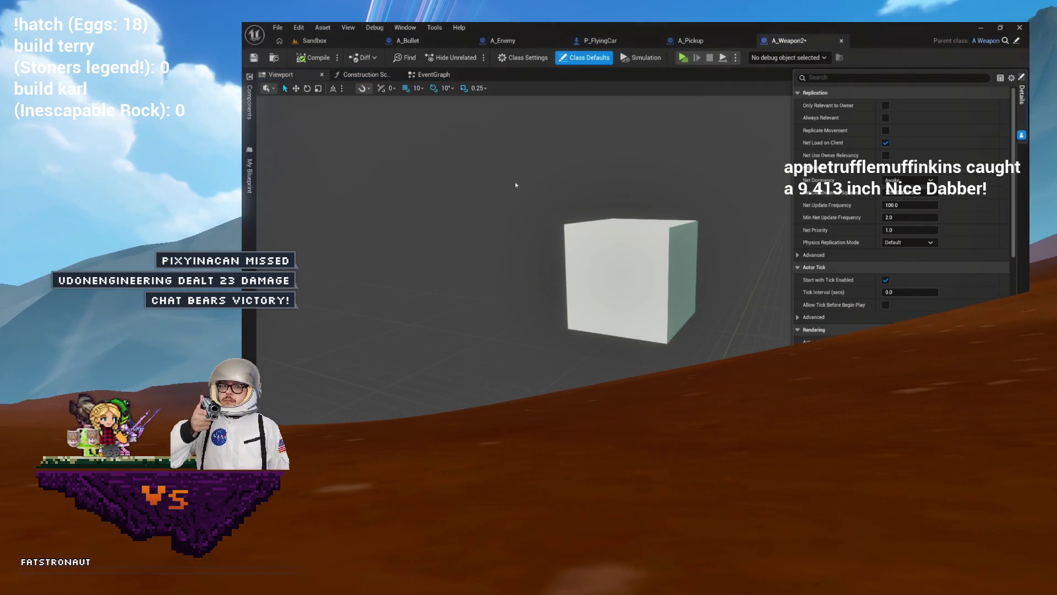
- Delete the unused Event ActorBeginOverlap from A_Weapon2's event graph, then switch to A_Weapon
click(396, 75)
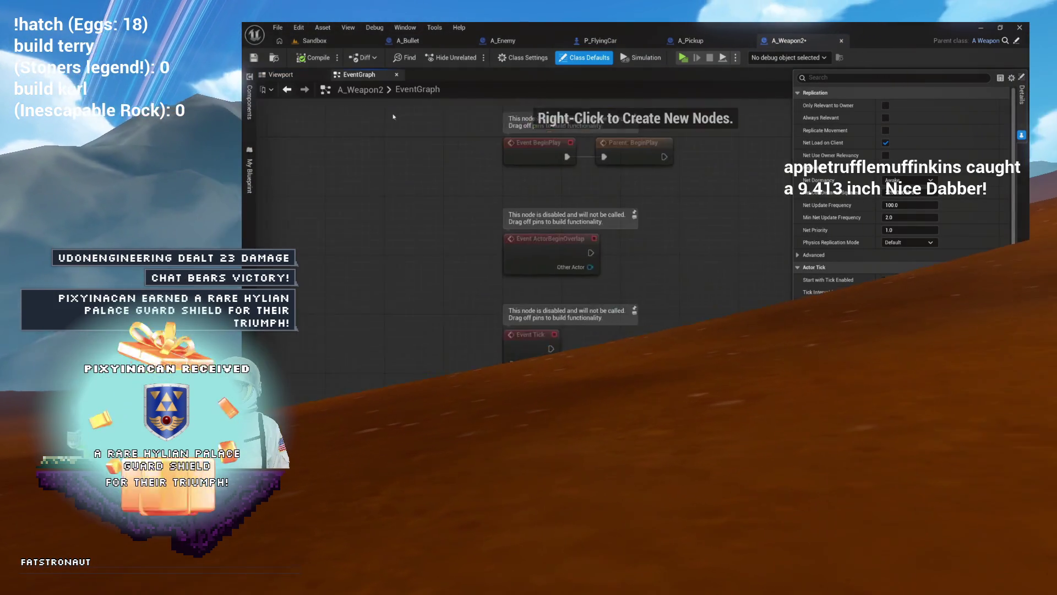
click(523, 277)
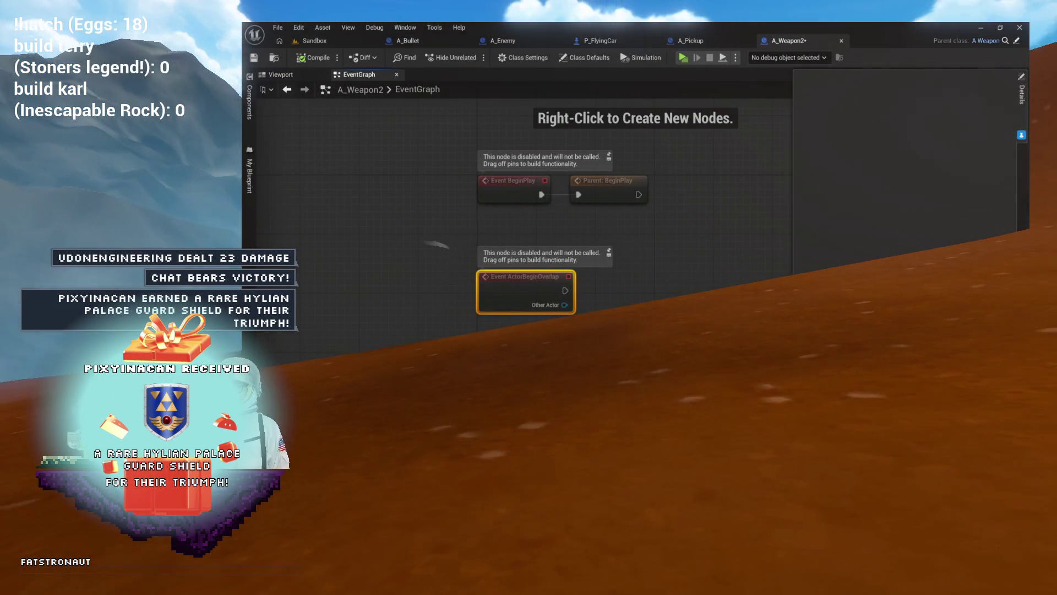
key(Delete)
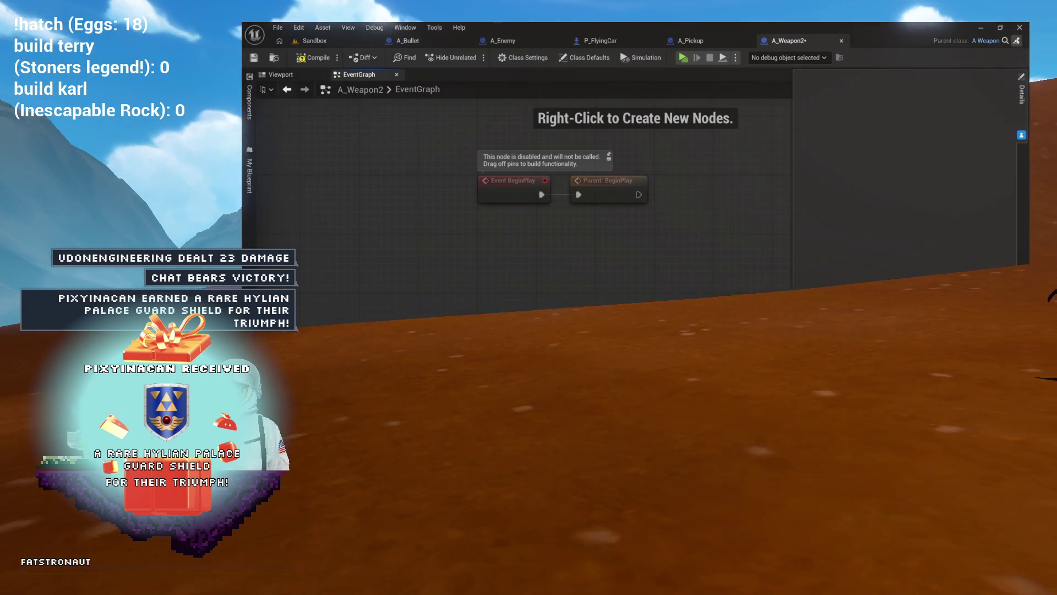
click(985, 40)
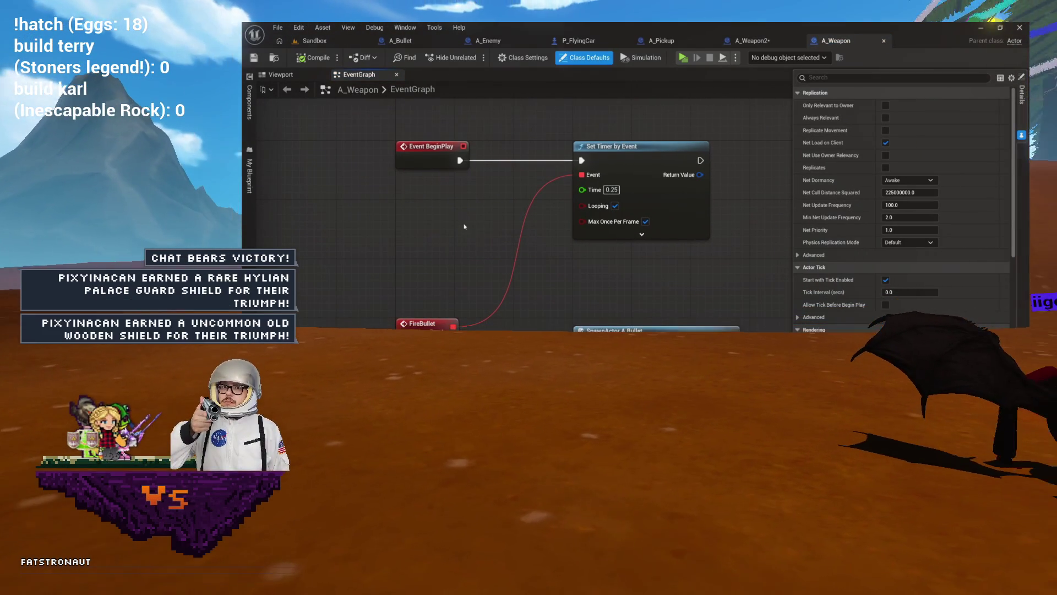
- Review A_Weapon's looping 0.25 s timer and FireBullet spawn nodes, then return to A_Weapon2
key(ctrl+a)
mouse_move(646, 257)
mouse_down()
mouse_move(622, 233)
mouse_move(632, 276)
mouse_move(636, 266)
mouse_move(656, 289)
mouse_up()
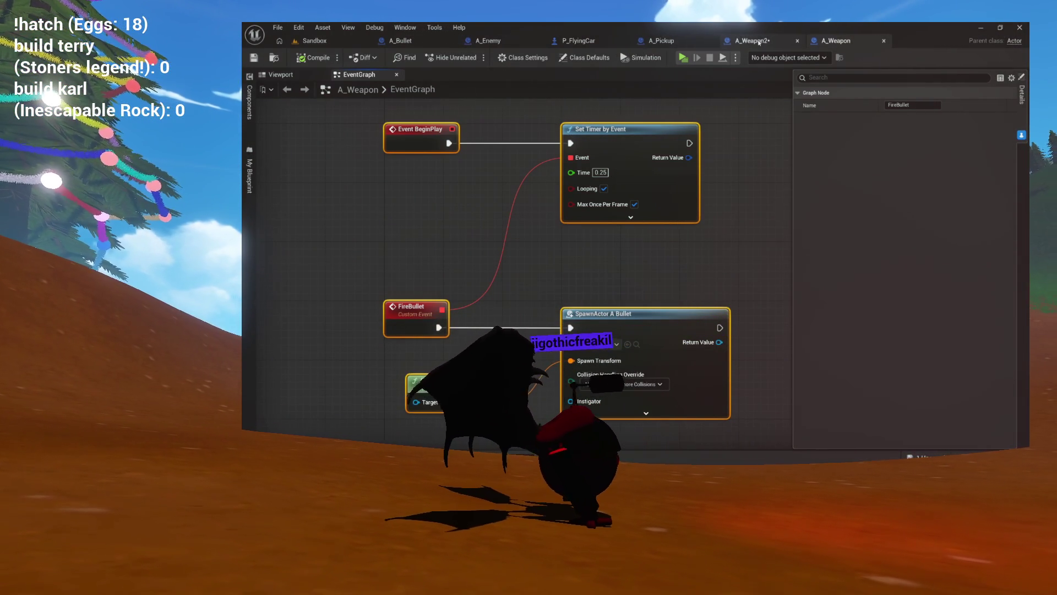
click(751, 40)
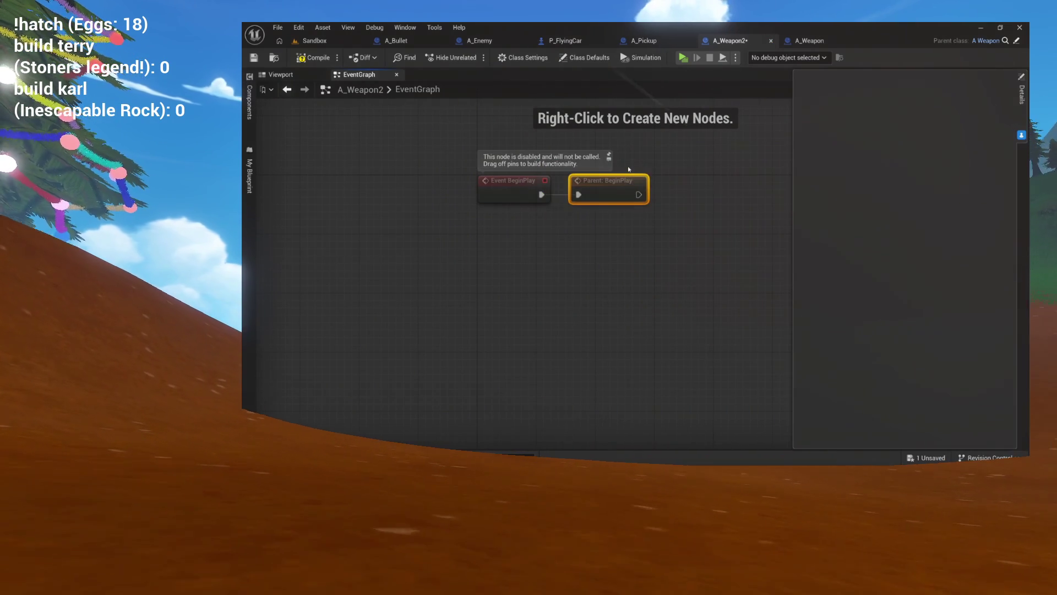
- Replace the Parent: BeginPlay node with a Set Timer by Event node after BeginPlay
key(Delete)
drag(532, 201, 467, 215)
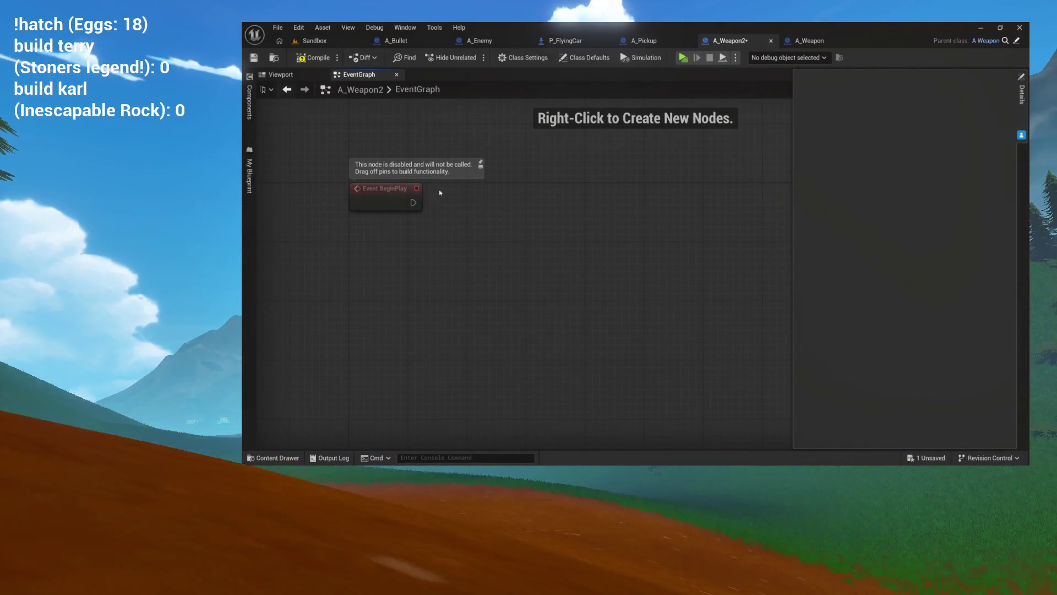
drag(413, 202, 536, 204)
text(set timer by even)
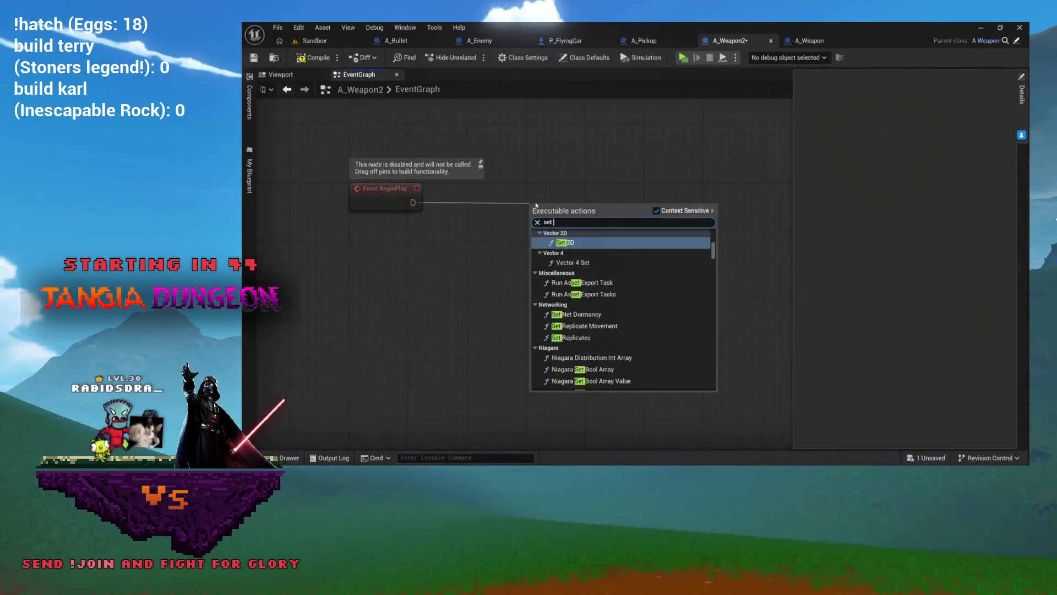
key(Return)
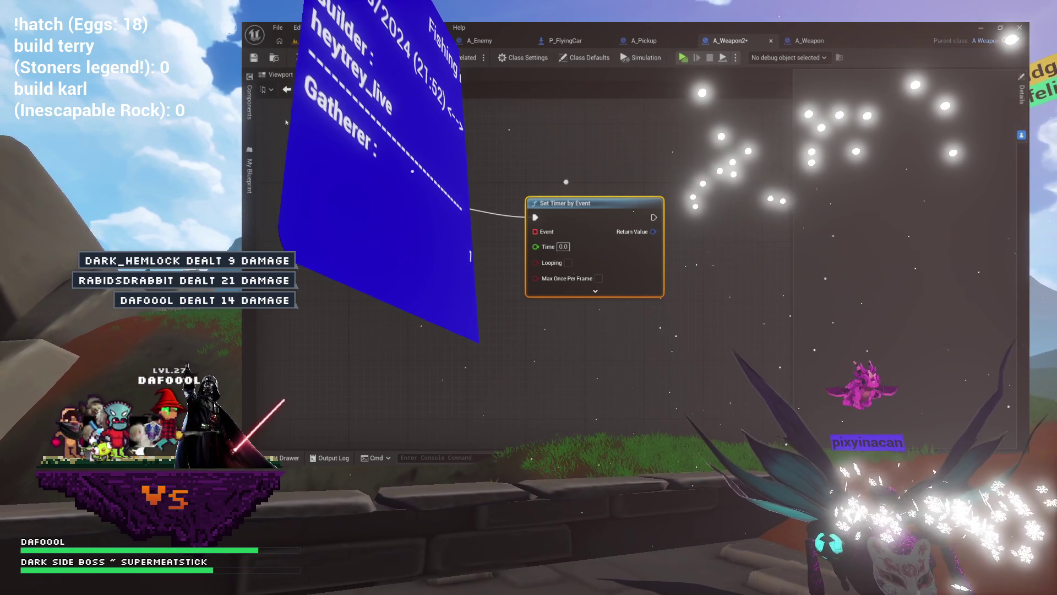
ctrl+click(591, 210)
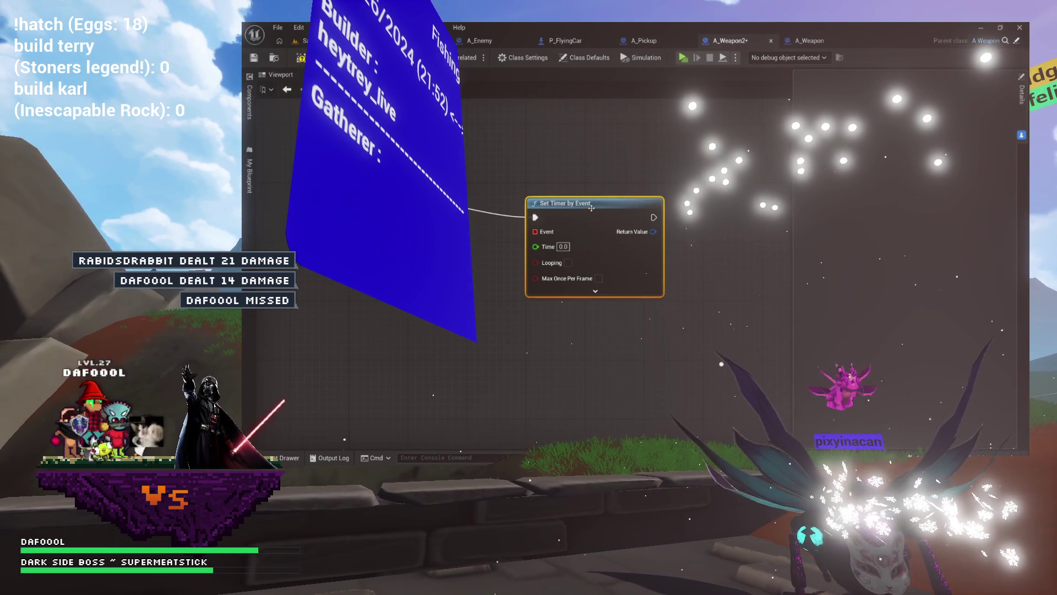
key(Home)
- Bind a new custom event named FireBullets to the timer's Event input
drag(613, 225, 518, 271)
text(crea)
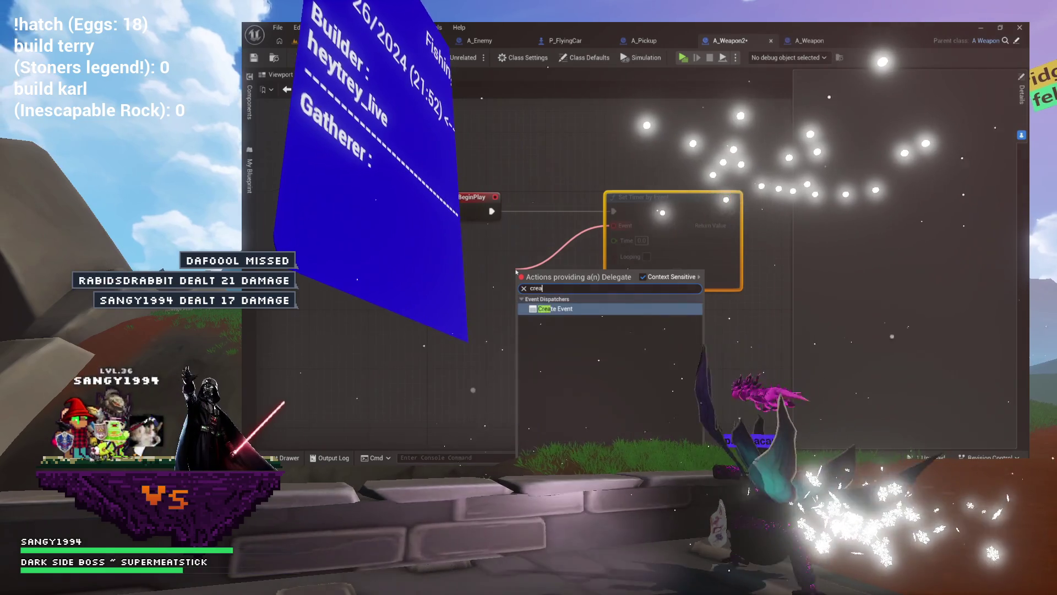
text(te)
click(571, 236)
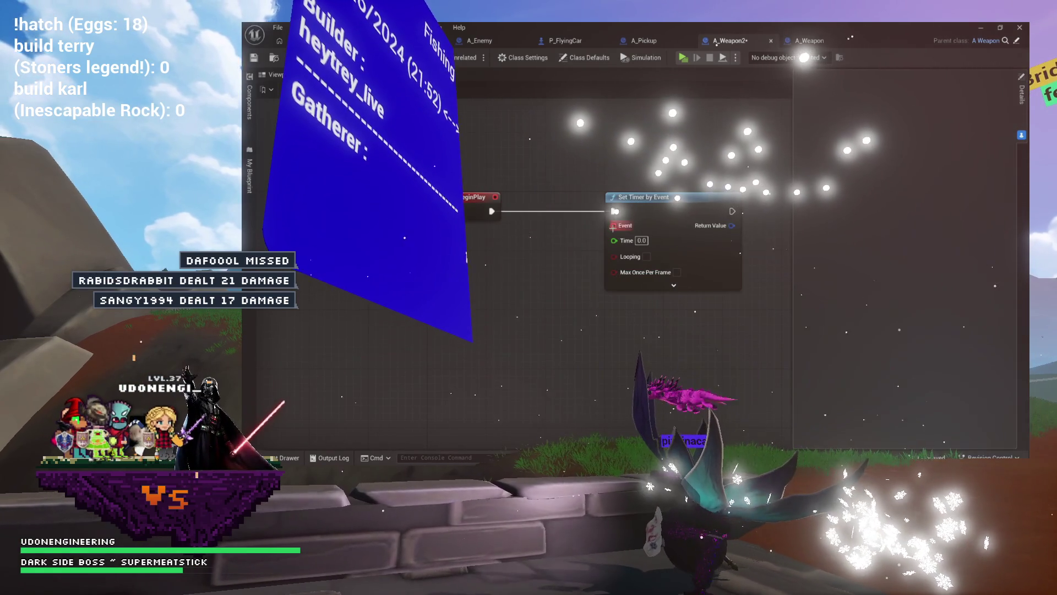
drag(612, 225, 485, 300)
click(545, 146)
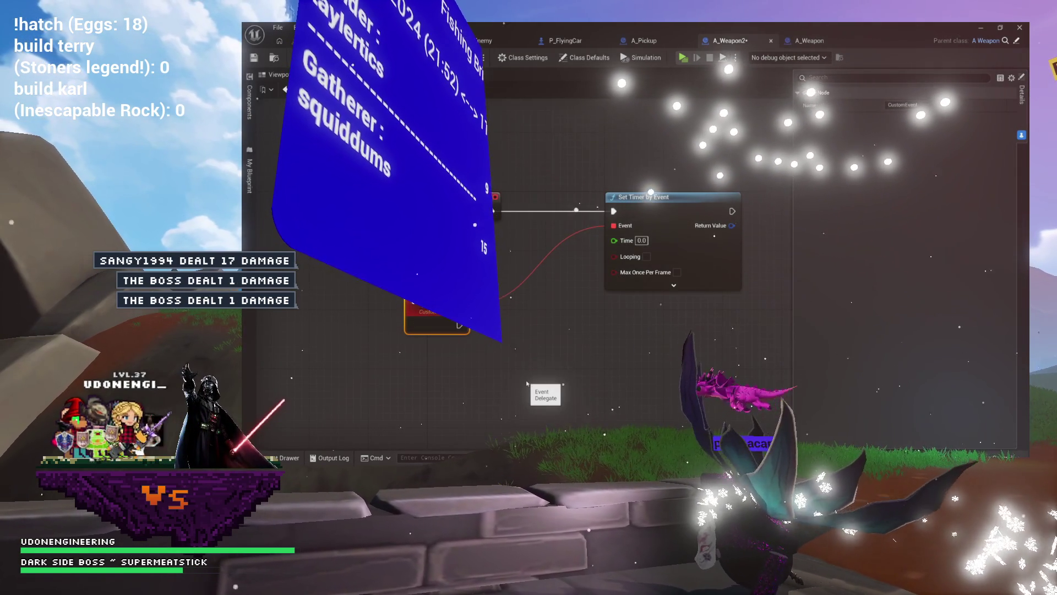
text(FireBullets)
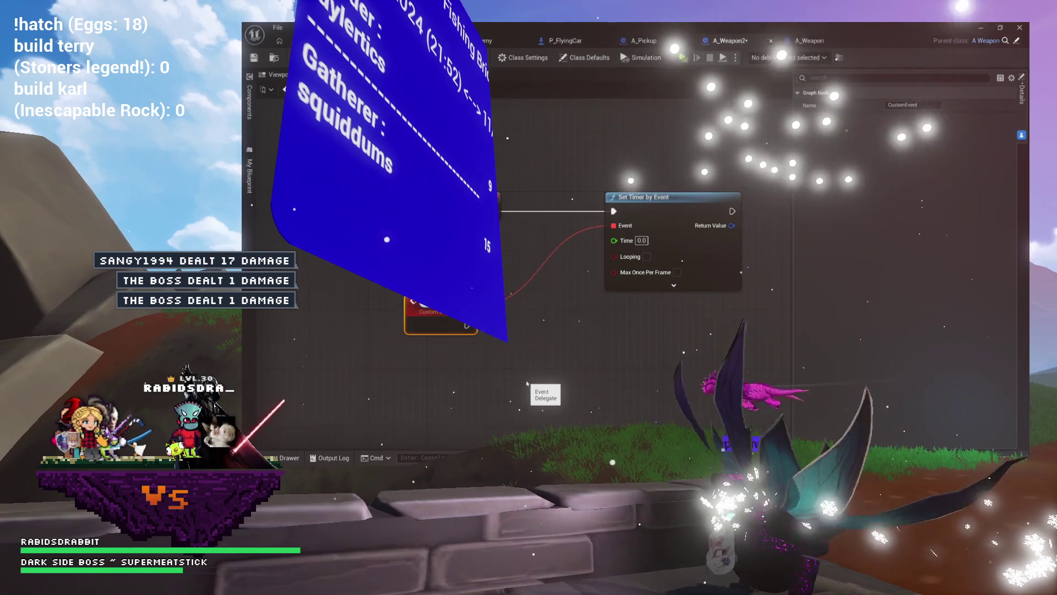
key(Return)
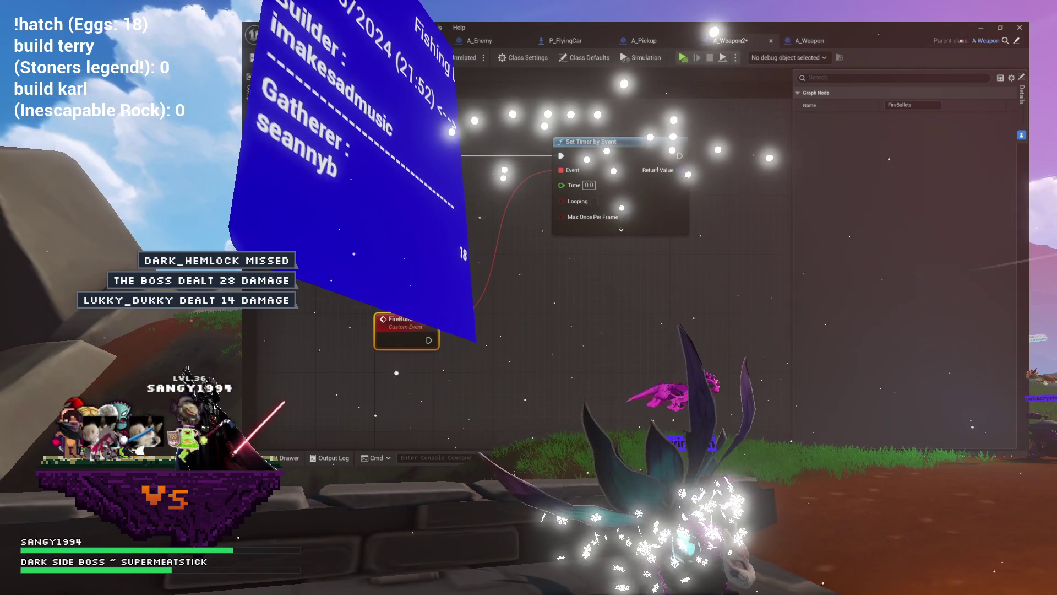
- Tick Looping and Max Once Per Frame on the Set Timer by Event node
mouse_move(385, 128)
mouse_down()
mouse_move(686, 331)
mouse_move(589, 326)
mouse_up()
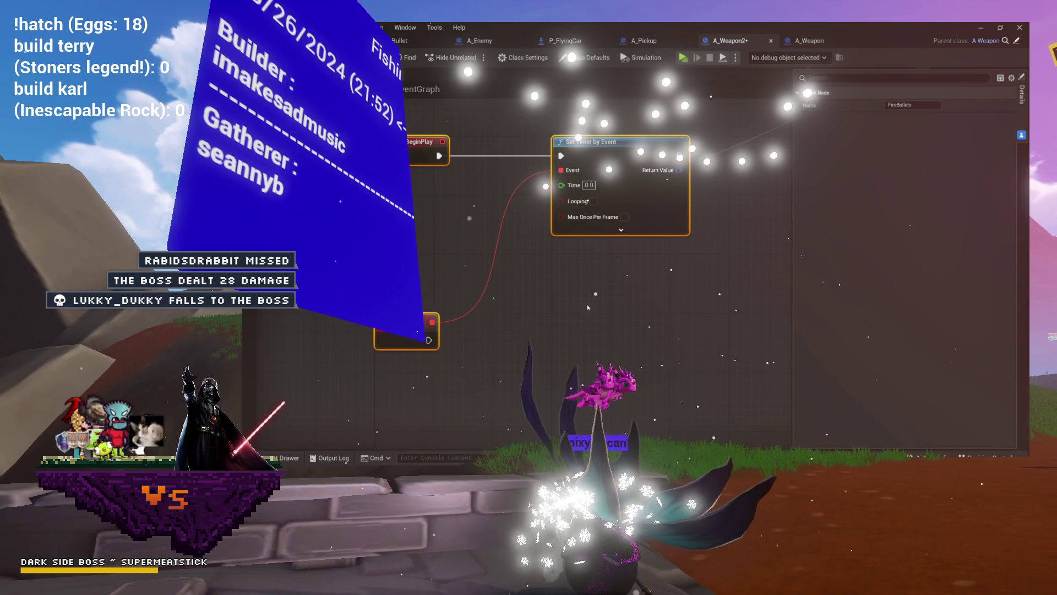
click(554, 293)
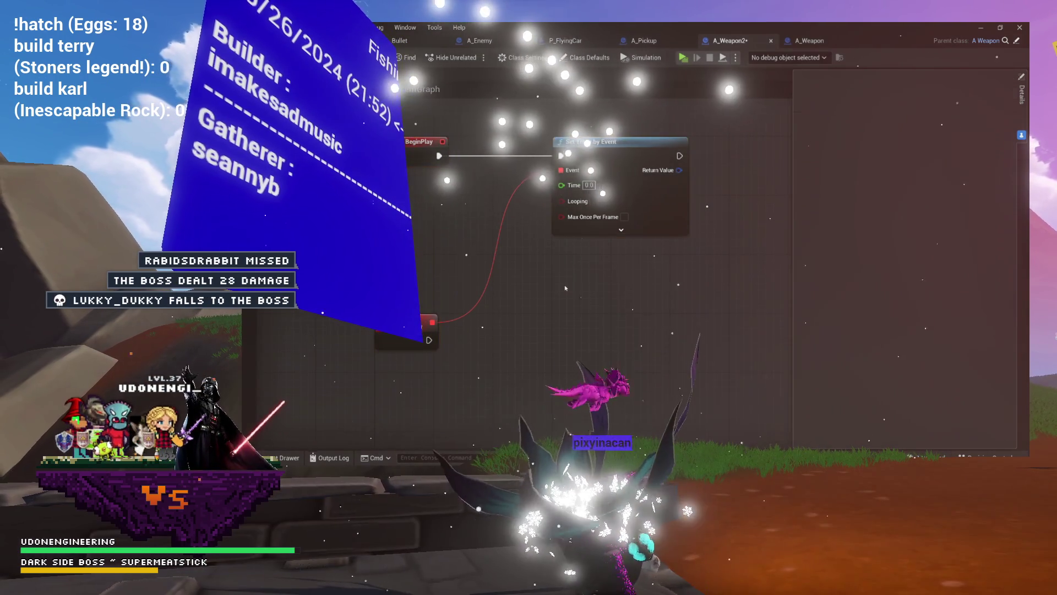
click(595, 202)
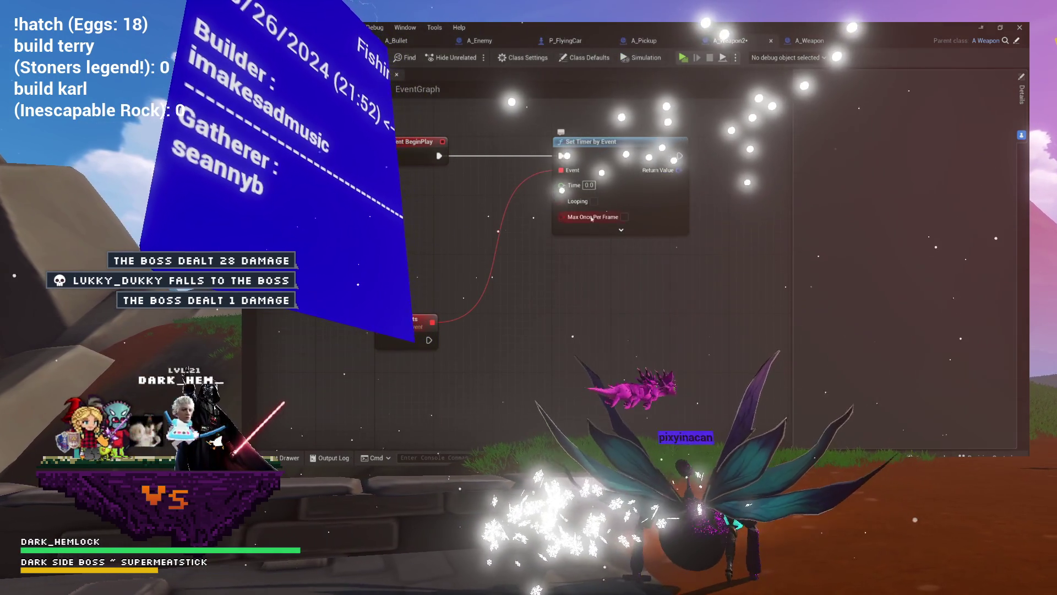
click(624, 217)
click(621, 230)
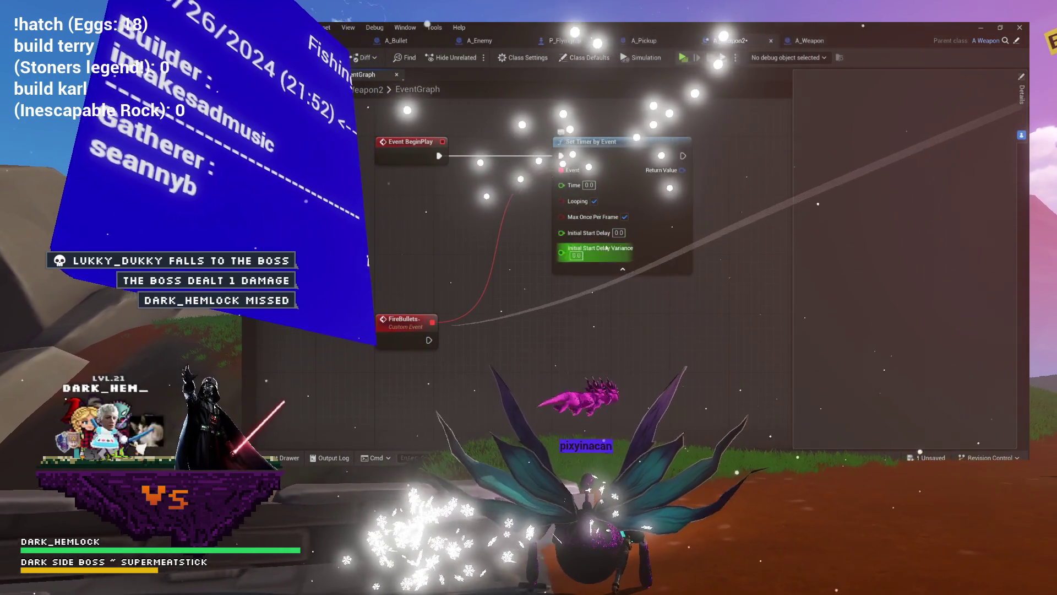
click(622, 268)
click(589, 185)
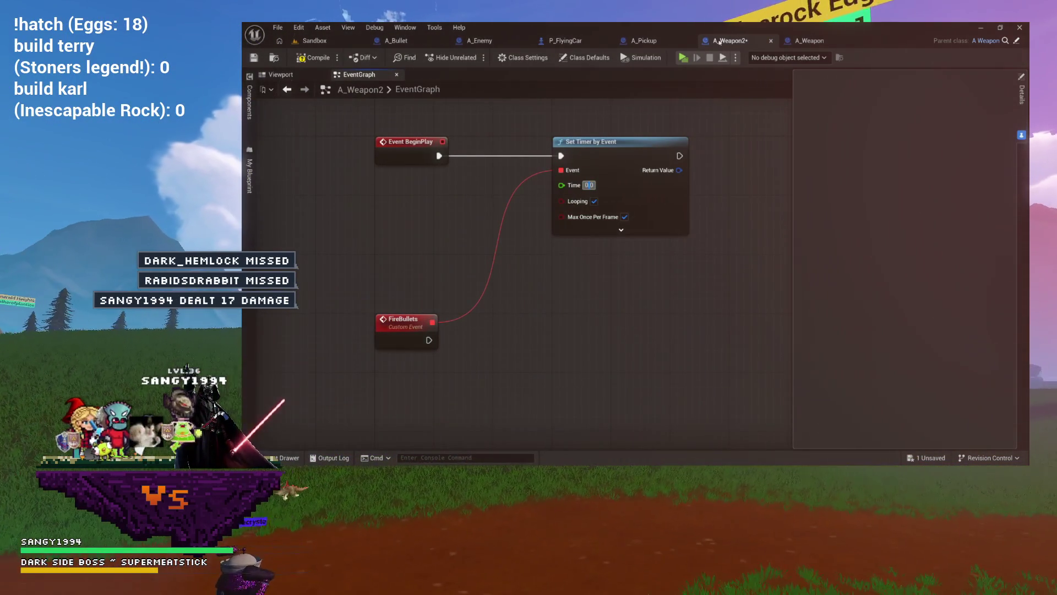
- Set the timer Time to 0.1 and compile A_Weapon2
click(823, 41)
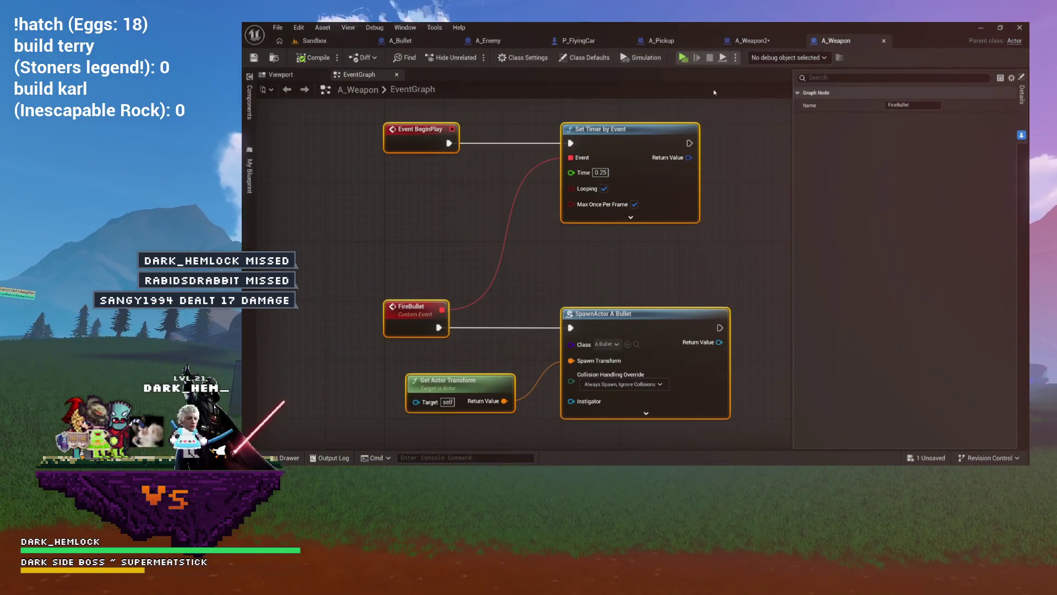
click(750, 41)
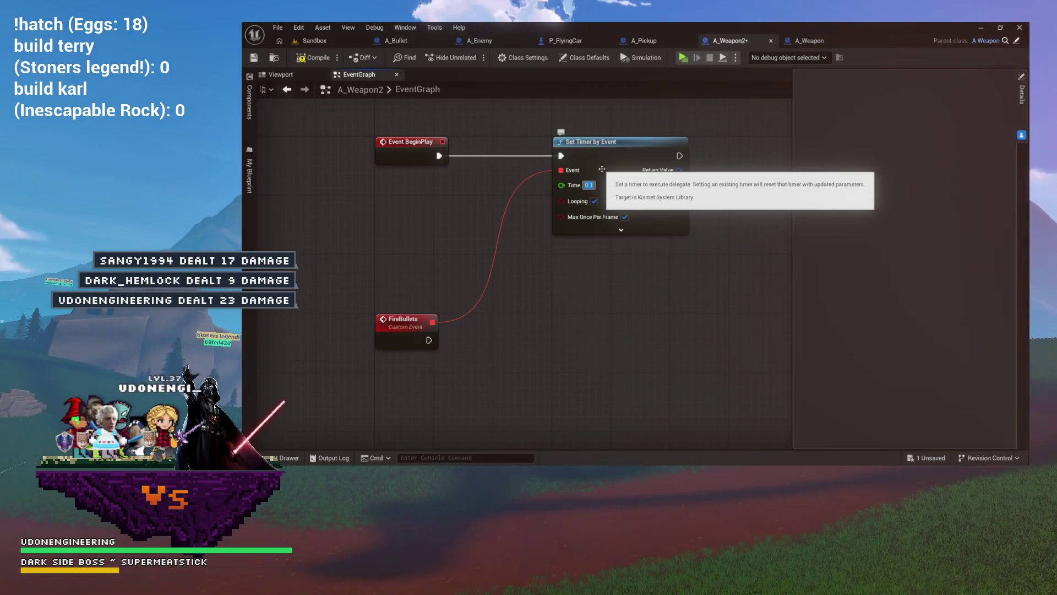
click(314, 57)
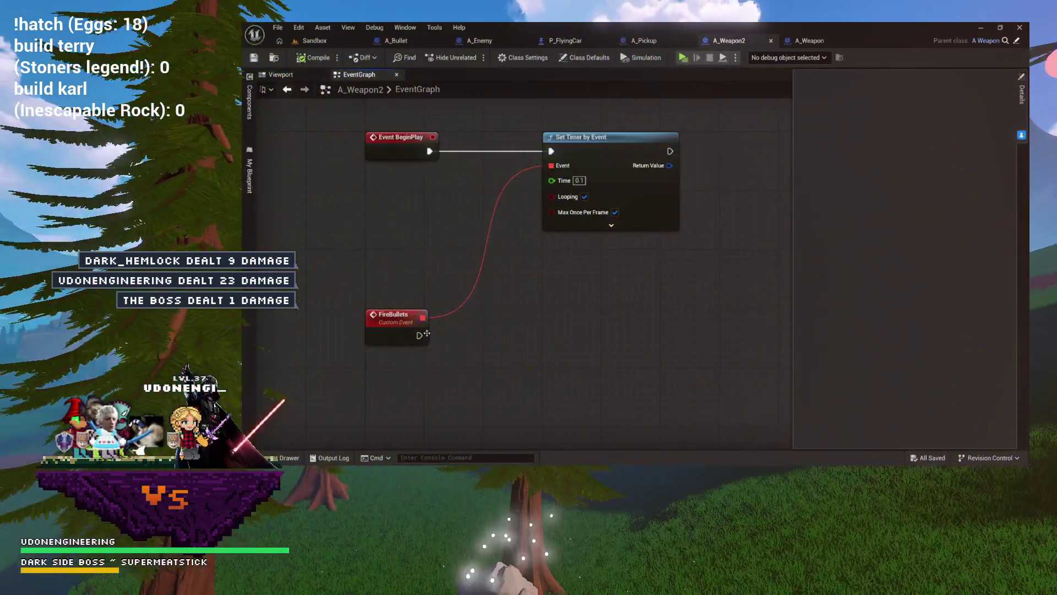
- Paste A_Weapon's SpawnActor A Bullet and Get Actor Transform nodes beside FireBullets
click(809, 40)
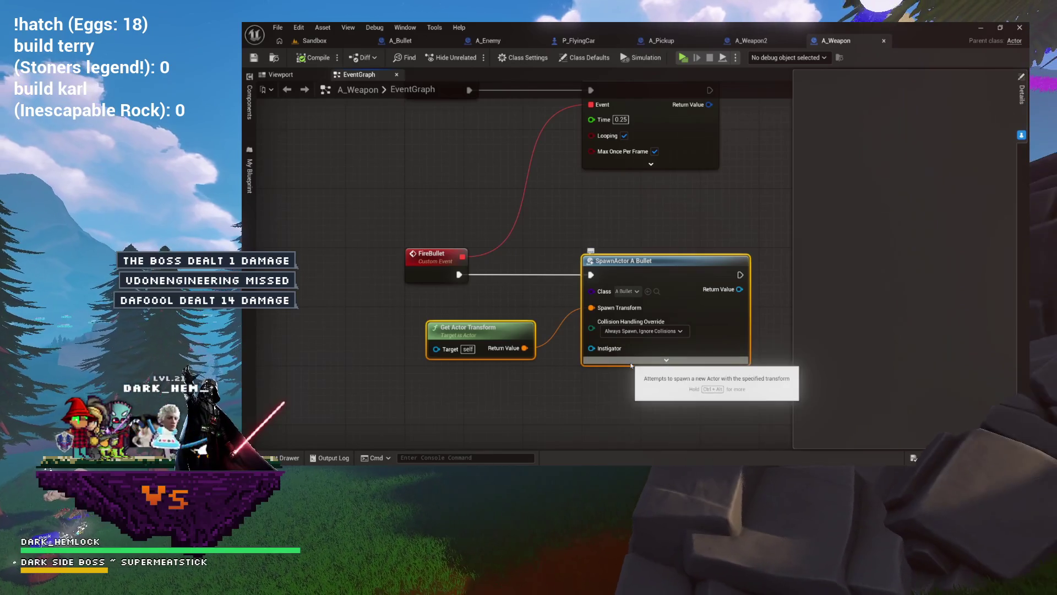
click(755, 40)
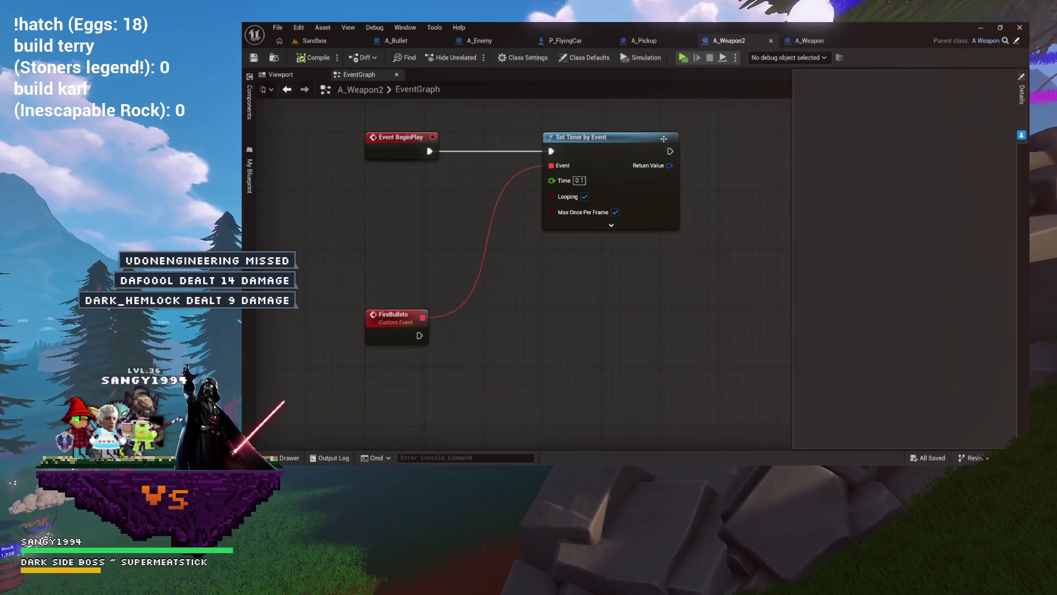
key(ctrl+v)
drag(642, 308, 524, 330)
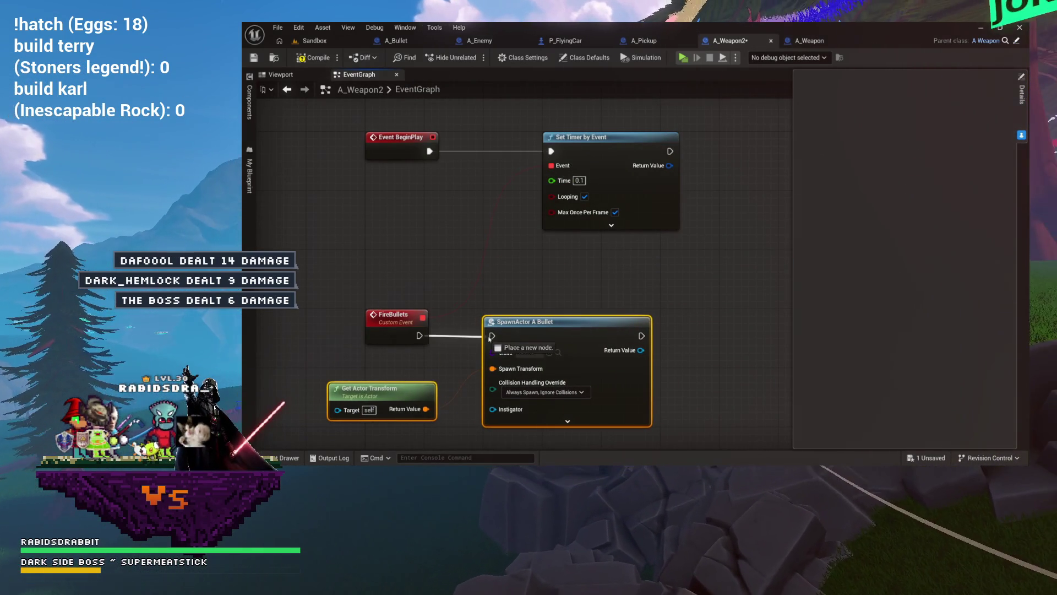
click(457, 265)
click(300, 78)
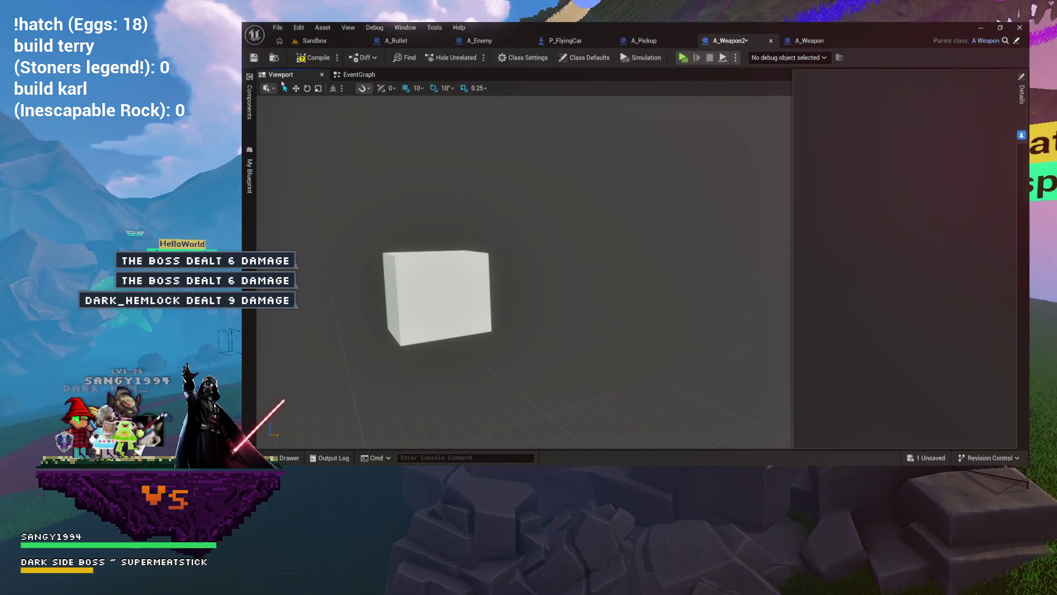
- Frame the BaseMesh cube and add a Scene component Barrel1 under it
click(249, 102)
click(292, 103)
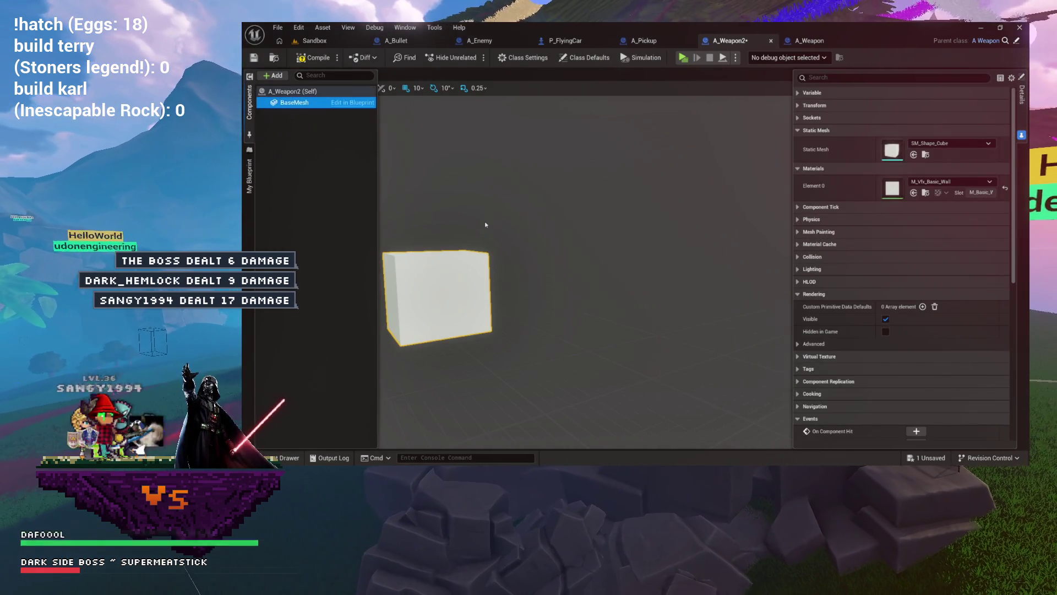
key(f)
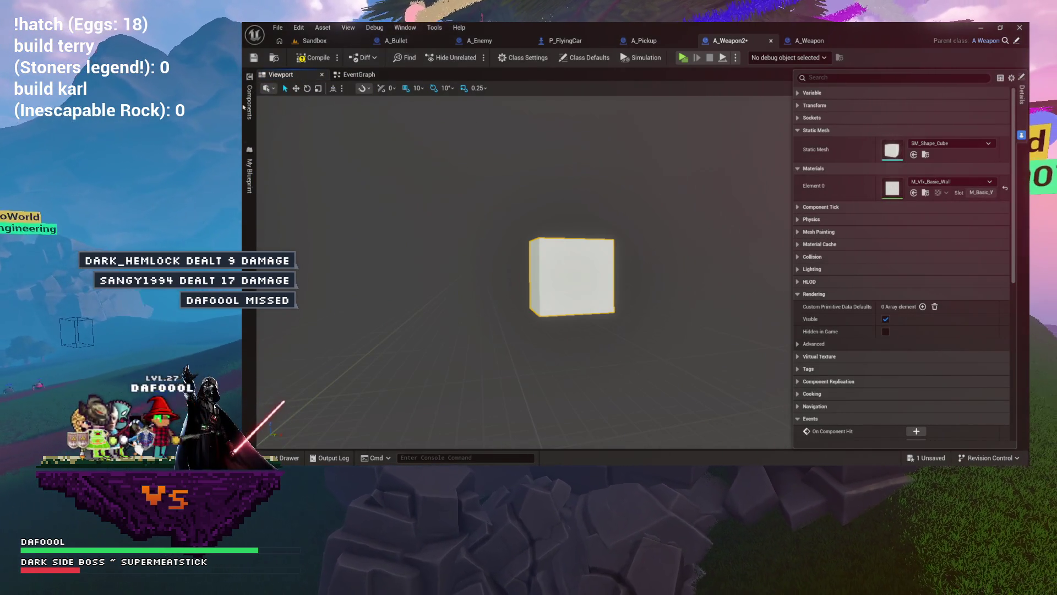
click(250, 102)
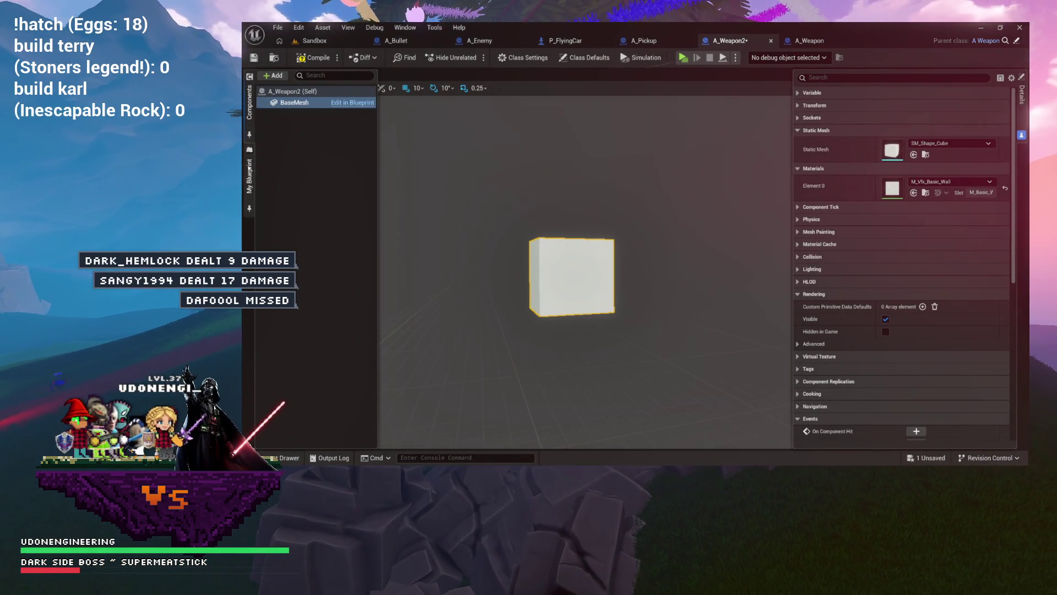
click(274, 76)
text(Barrel1)
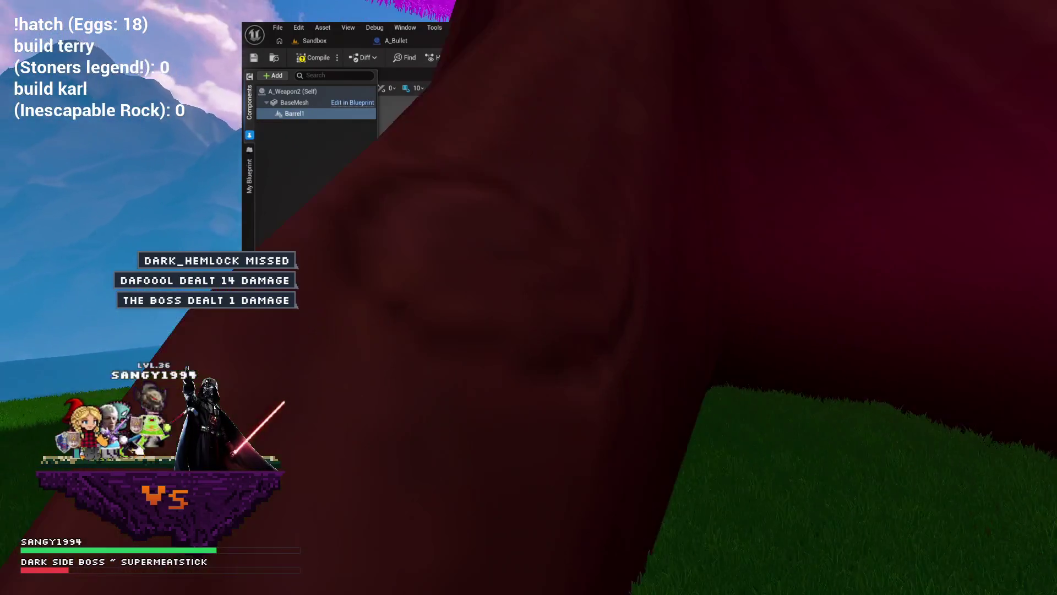
mouse_move(450, 173)
mouse_down()
mouse_move(525, 278)
mouse_move(503, 177)
mouse_move(556, 200)
mouse_up()
- Place Barrel1 at 40, -40, 110 with -10° yaw
mouse_move(661, 302)
mouse_down()
mouse_move(661, 264)
mouse_move(633, 247)
mouse_move(598, 248)
mouse_move(613, 242)
mouse_up()
key(e)
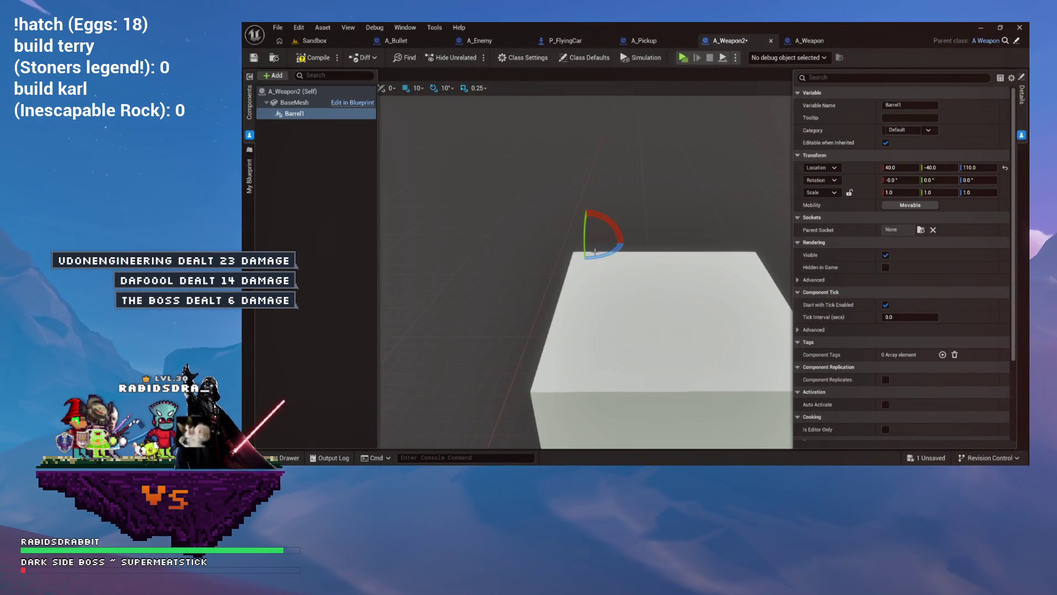
mouse_move(597, 256)
mouse_down()
mouse_move(573, 256)
mouse_move(602, 257)
mouse_up()
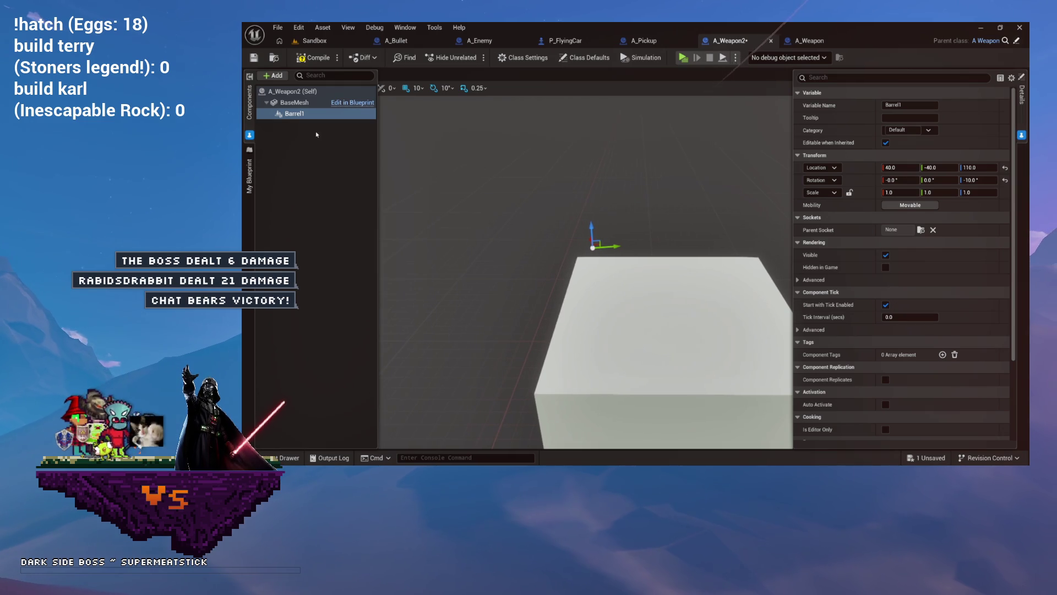
click(307, 113)
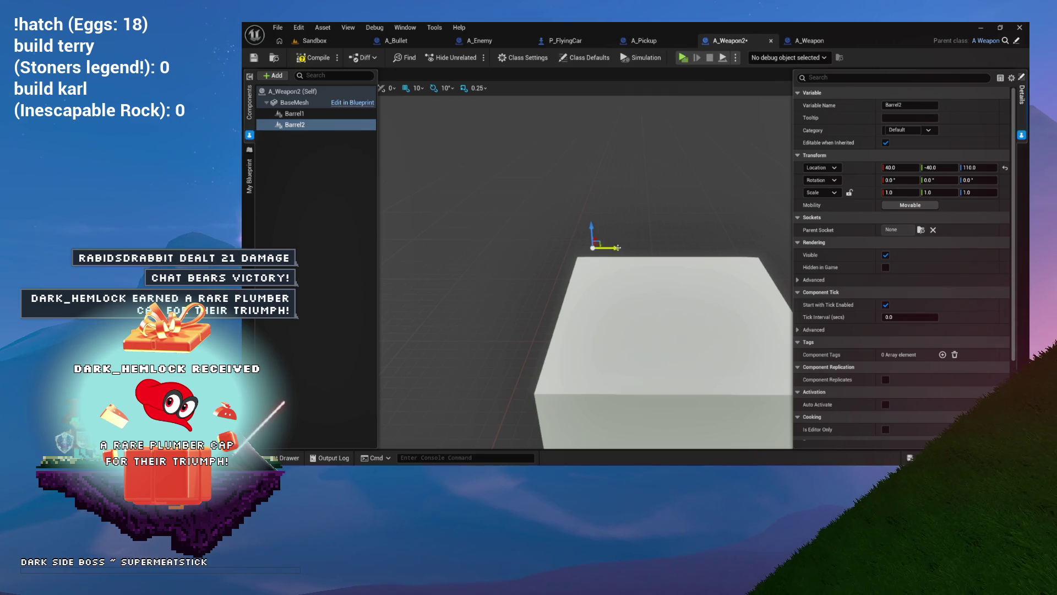
- Place Barrel2 at 40, 40, 110 with 10° yaw
mouse_move(750, 254)
mouse_down()
mouse_move(771, 251)
mouse_move(750, 262)
mouse_up()
key(e)
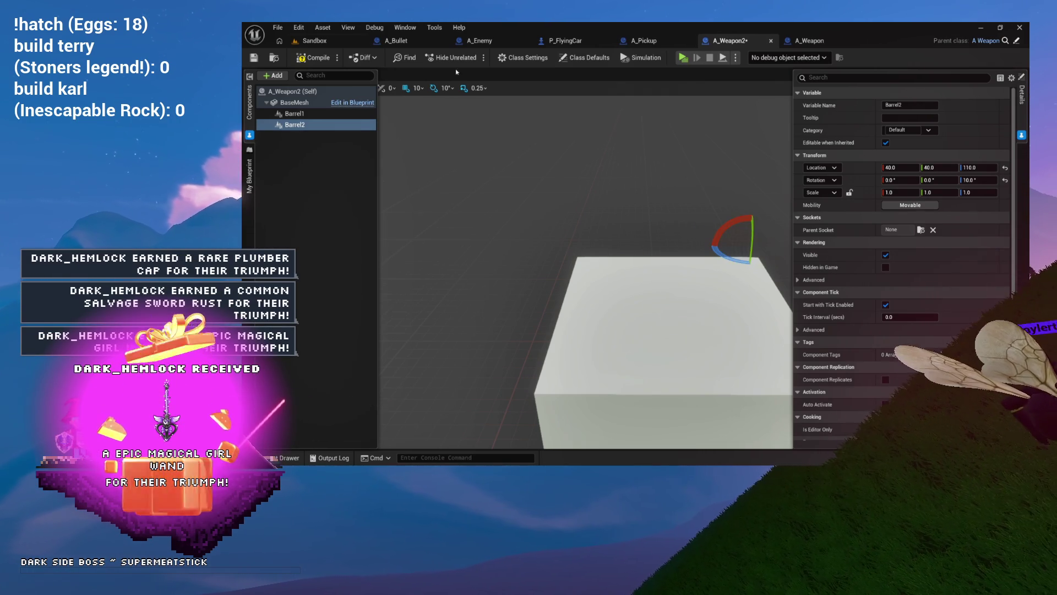
key(f)
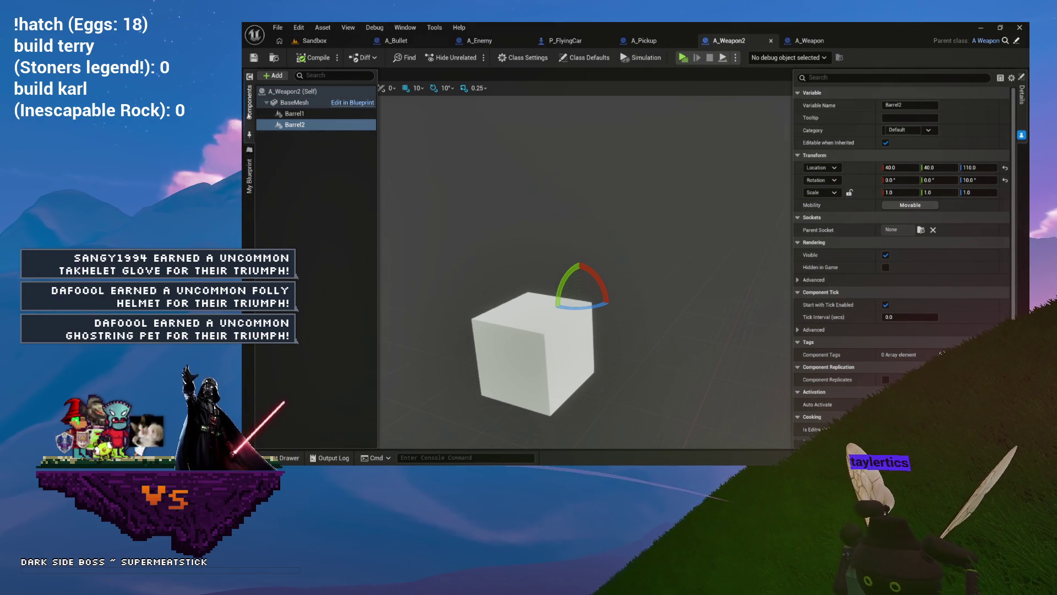
click(249, 117)
- Delete the Get Actor Transform node from A_Weapon2's event graph
click(385, 75)
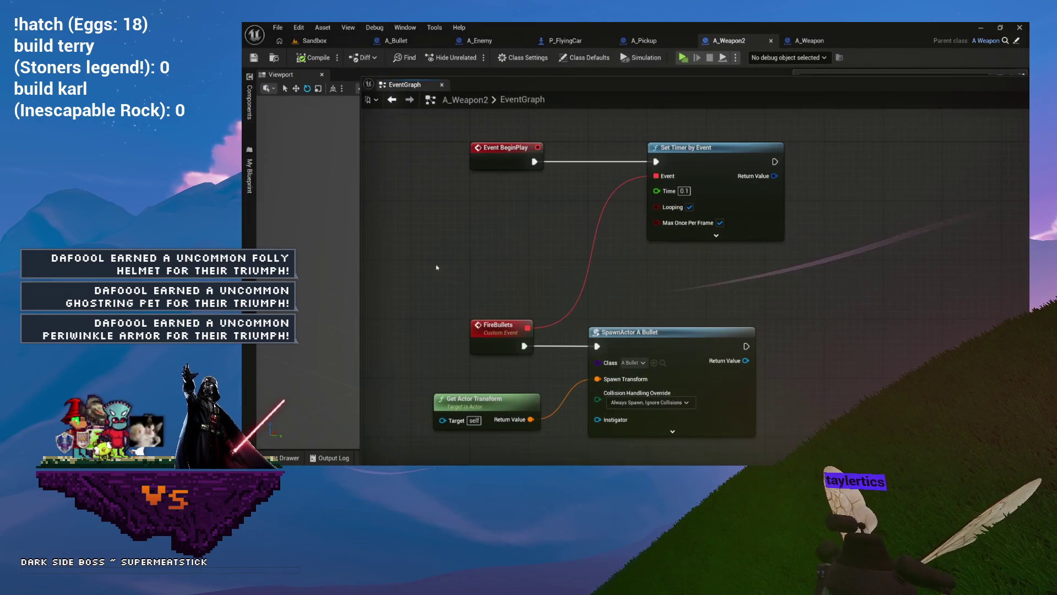
drag(414, 85, 405, 81)
scroll(475, 236, down, 3)
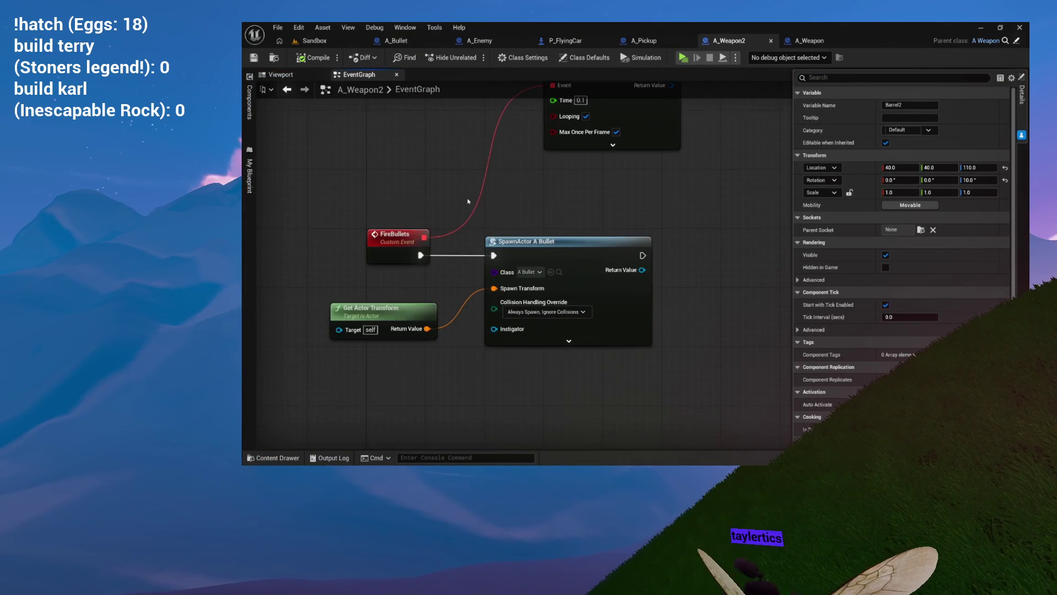
mouse_move(527, 176)
mouse_down()
mouse_move(561, 337)
mouse_move(539, 423)
mouse_up()
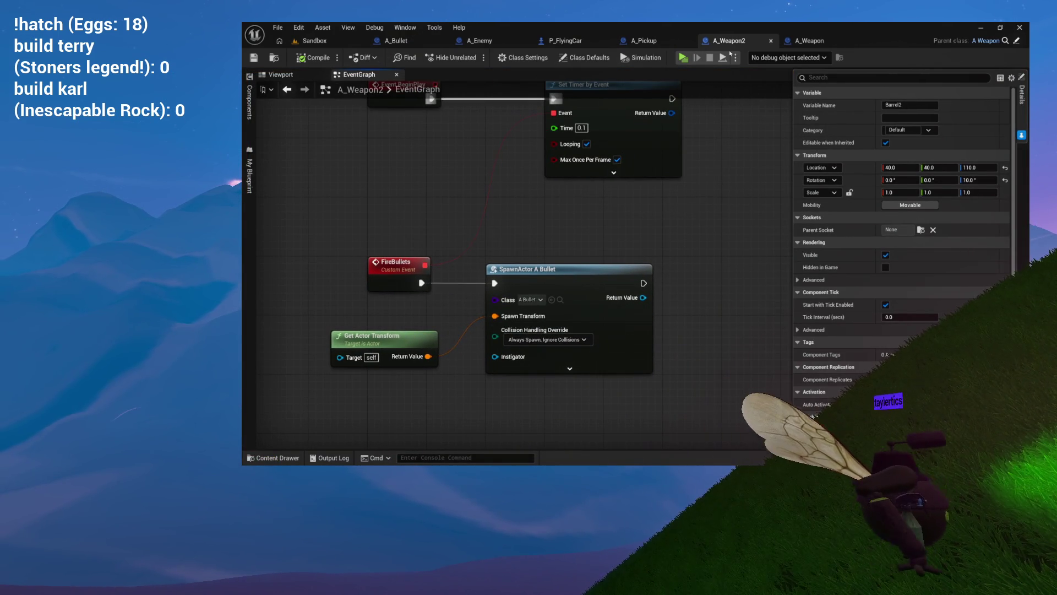
drag(666, 177, 595, 231)
drag(495, 303, 572, 250)
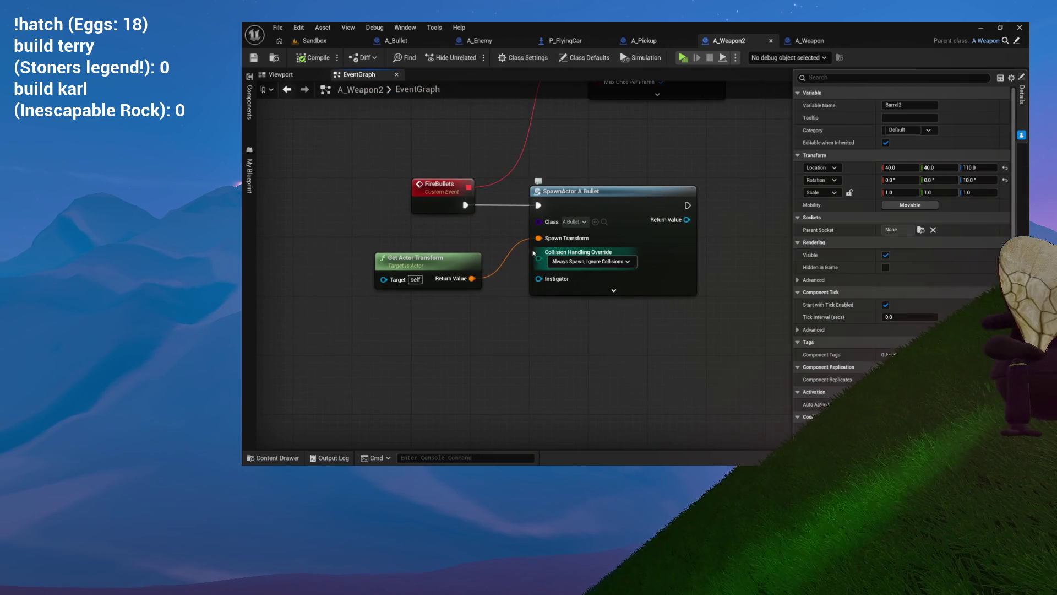
click(446, 267)
key(Delete)
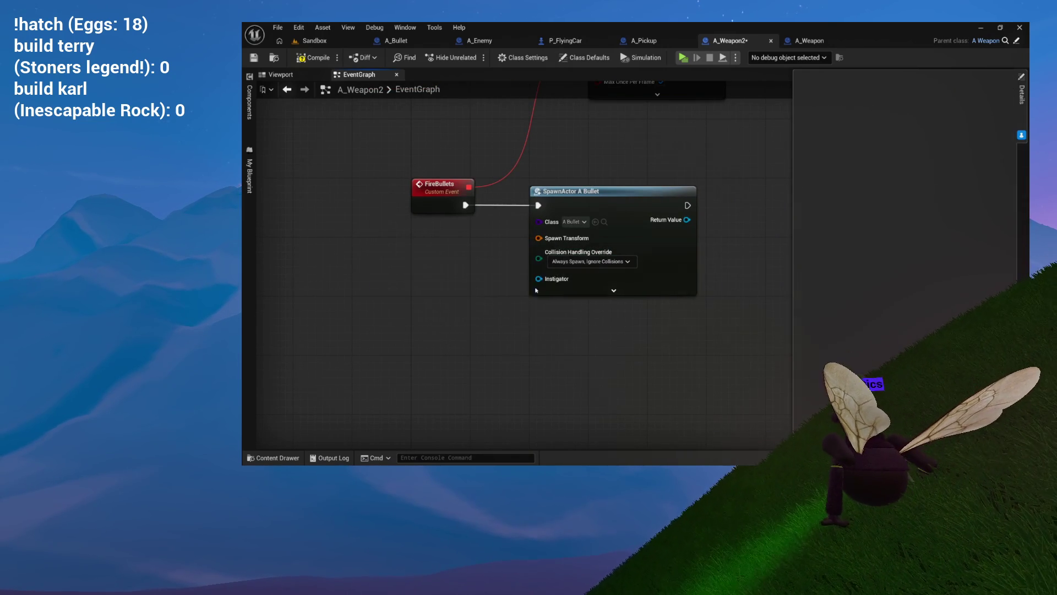
- Duplicate SpawnActor A Bullet and chain the copy after the first spawn node
drag(491, 283, 408, 290)
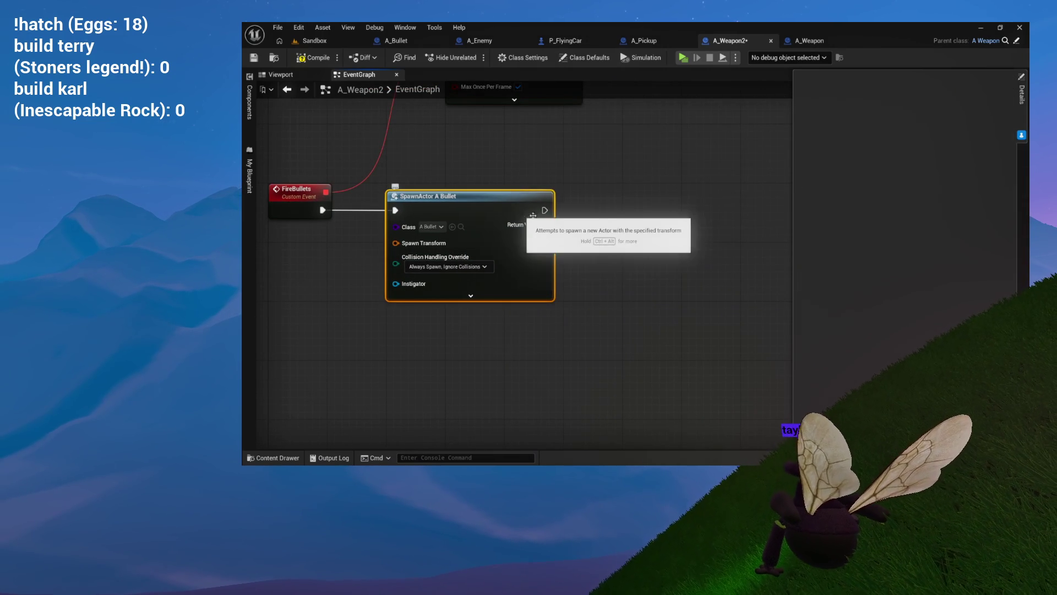
key(ctrl+d)
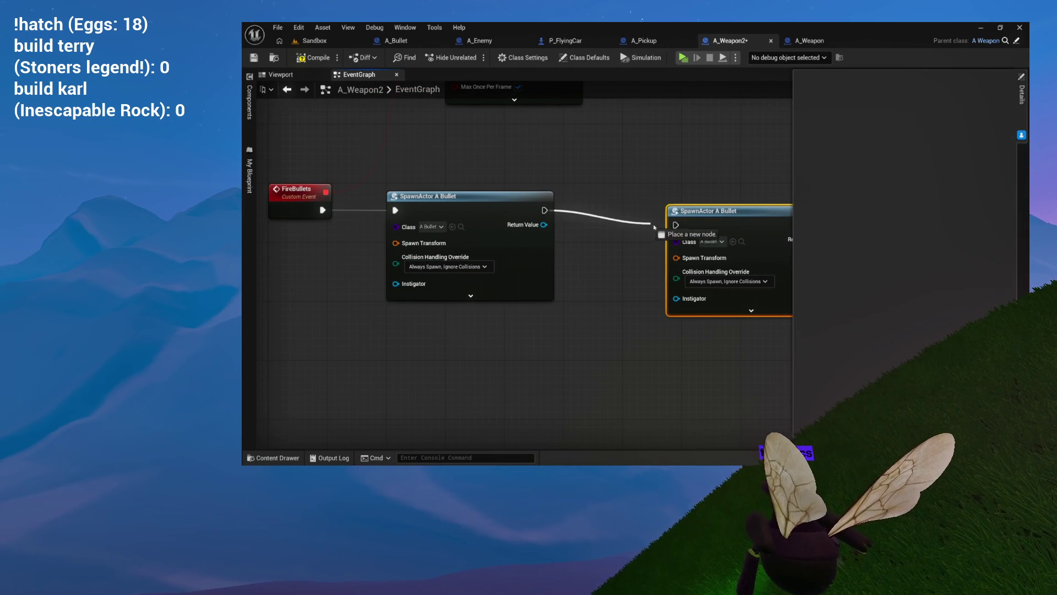
drag(710, 220, 726, 206)
drag(377, 249, 502, 249)
- Place Barrel 1 and Barrel 2 references in the graph and add a Get World Location node
click(249, 107)
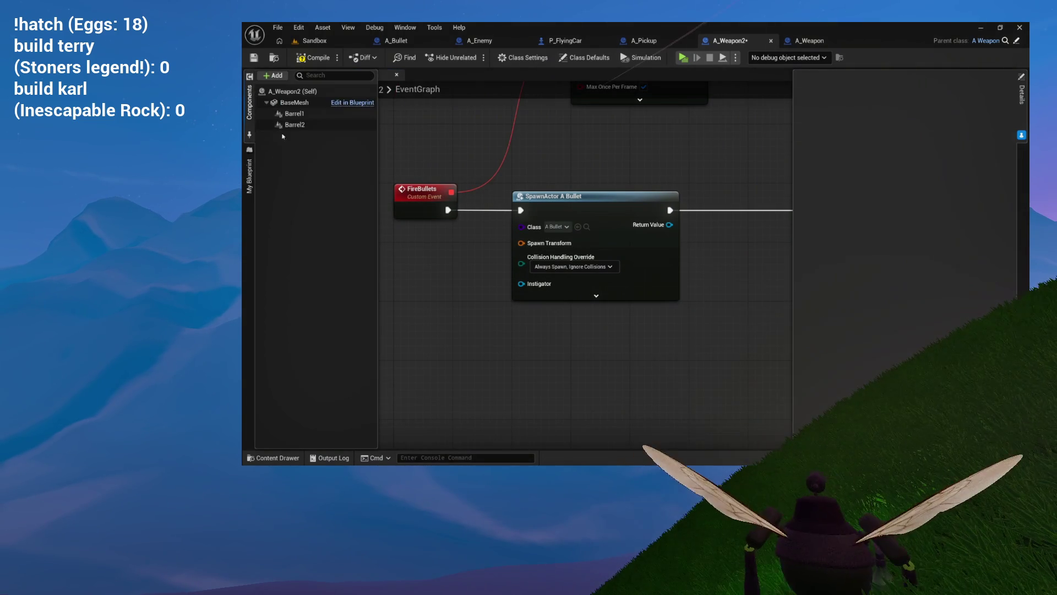
drag(302, 115, 432, 255)
drag(293, 131, 706, 276)
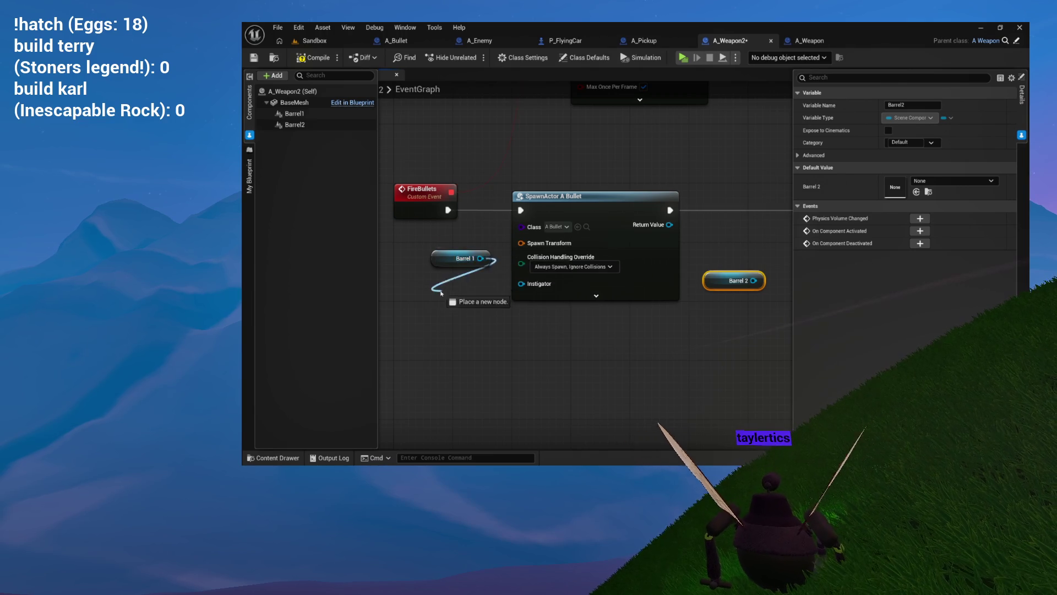
drag(444, 293, 441, 292)
text(get worl)
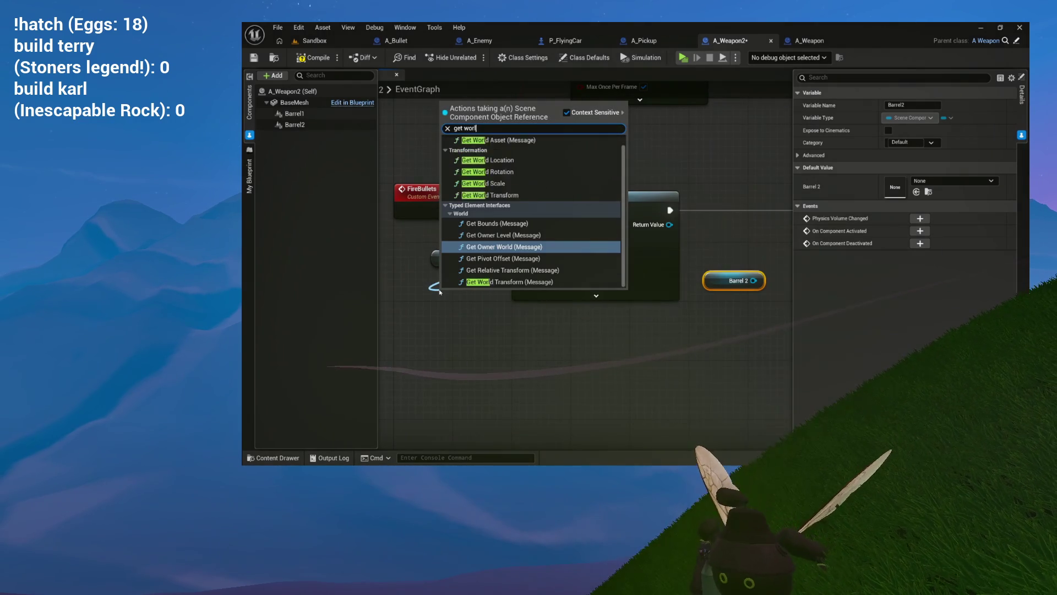
text(d location)
key(Return)
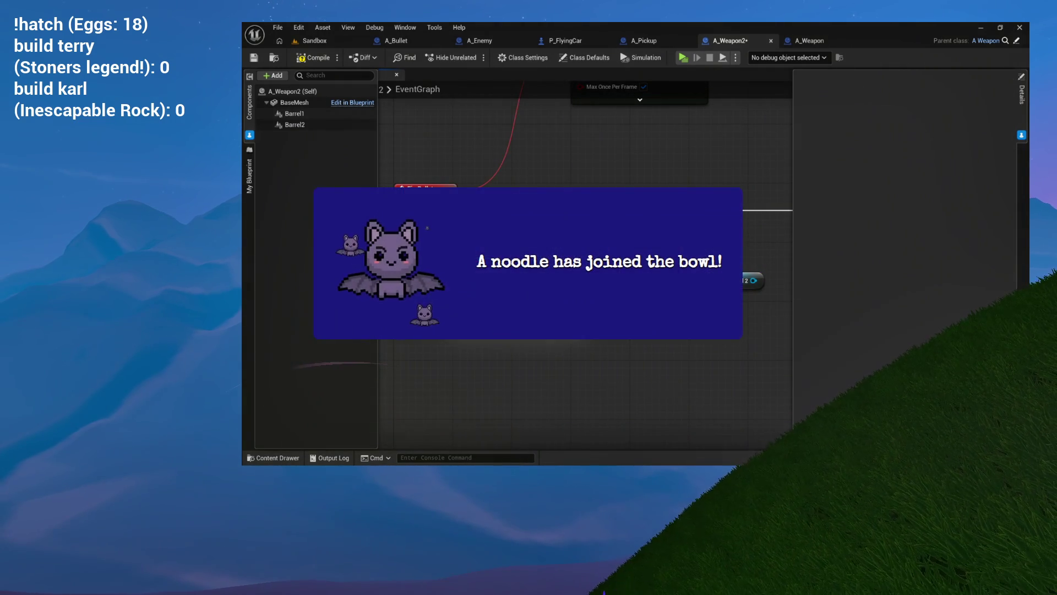
- Rework the Get World Location nodes so Barrel 2 feeds one, and pull a fresh connection from Barrel 1
drag(647, 350, 540, 332)
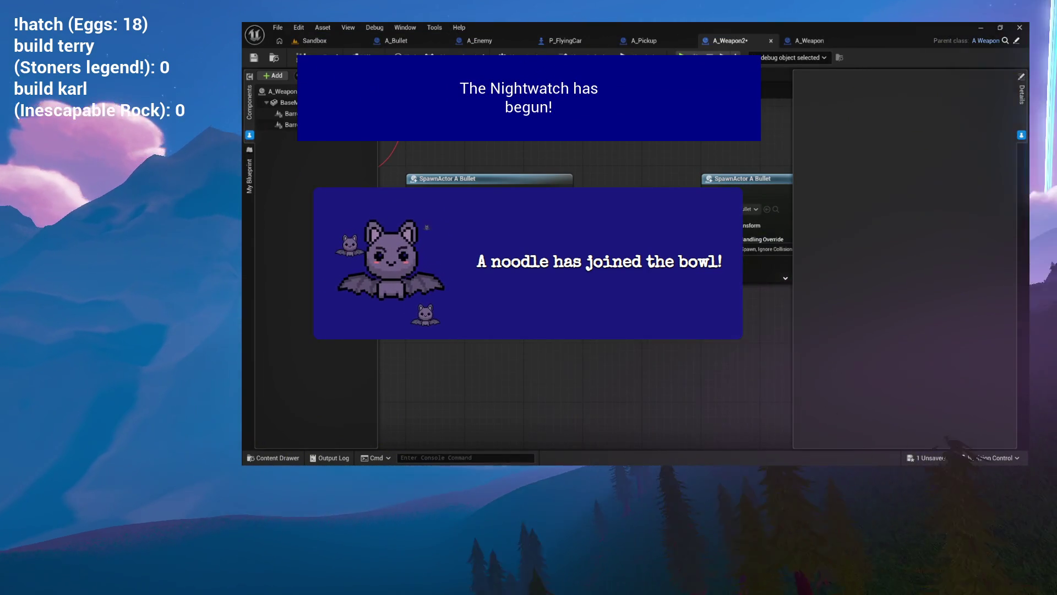
drag(550, 397, 468, 401)
drag(883, 294, 658, 256)
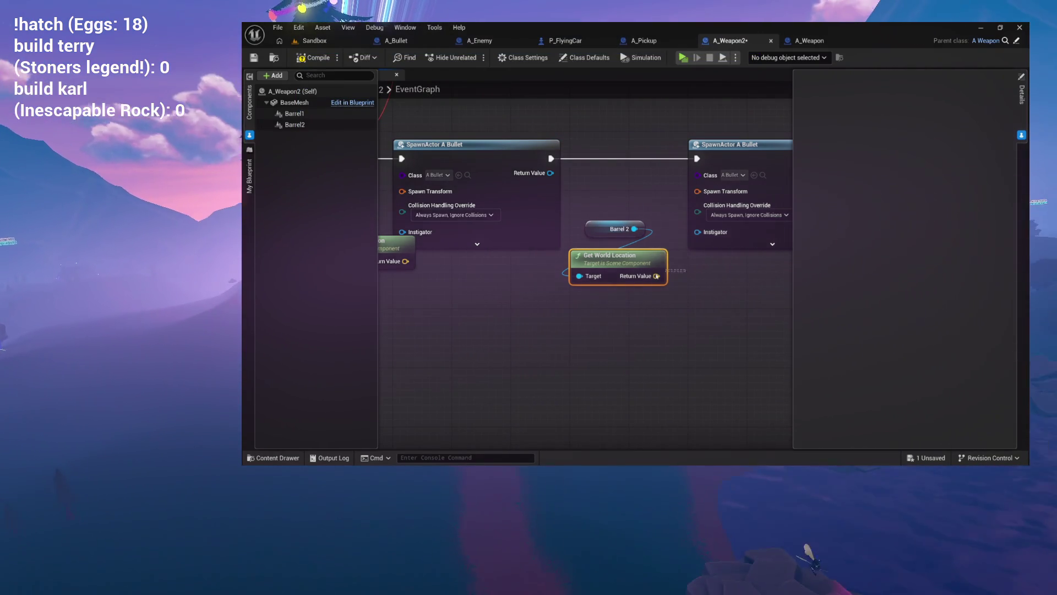
key(Delete)
drag(627, 279, 703, 279)
click(466, 263)
key(Delete)
drag(465, 267, 549, 271)
mouse_move(528, 210)
mouse_down()
mouse_move(531, 231)
mouse_move(504, 236)
mouse_up()
scroll(598, 347, down, 10)
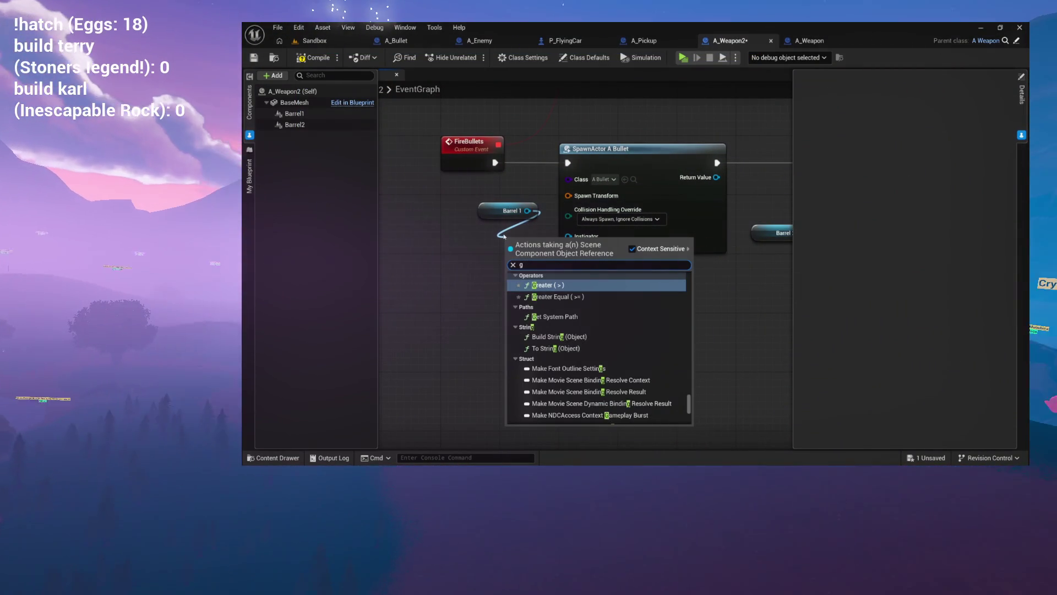